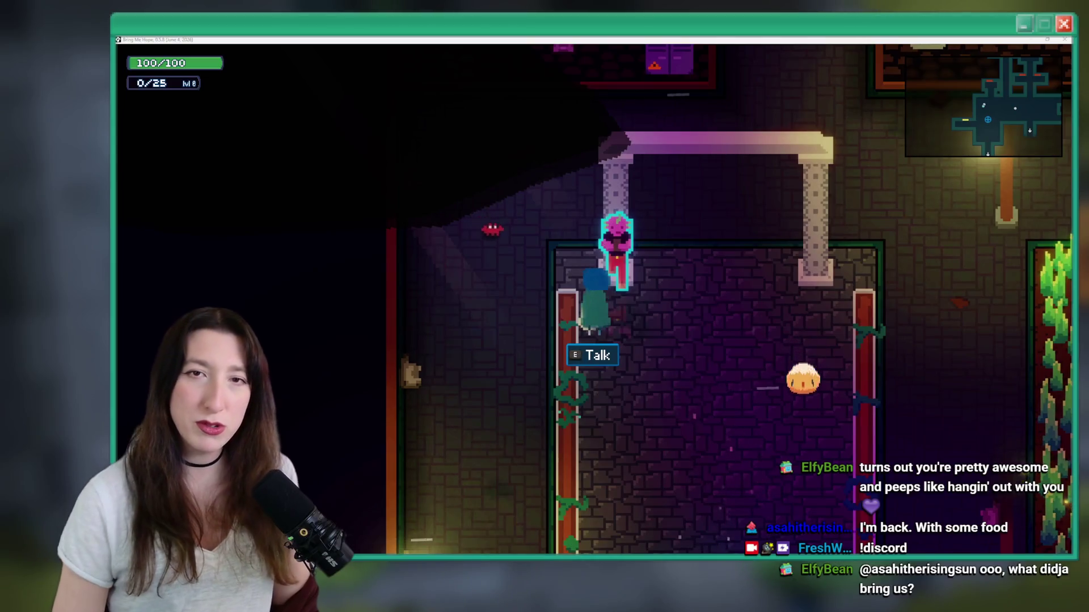
Step: Talk to the pink NPC by the pillar, cycling through several of her speech lines
key("e")
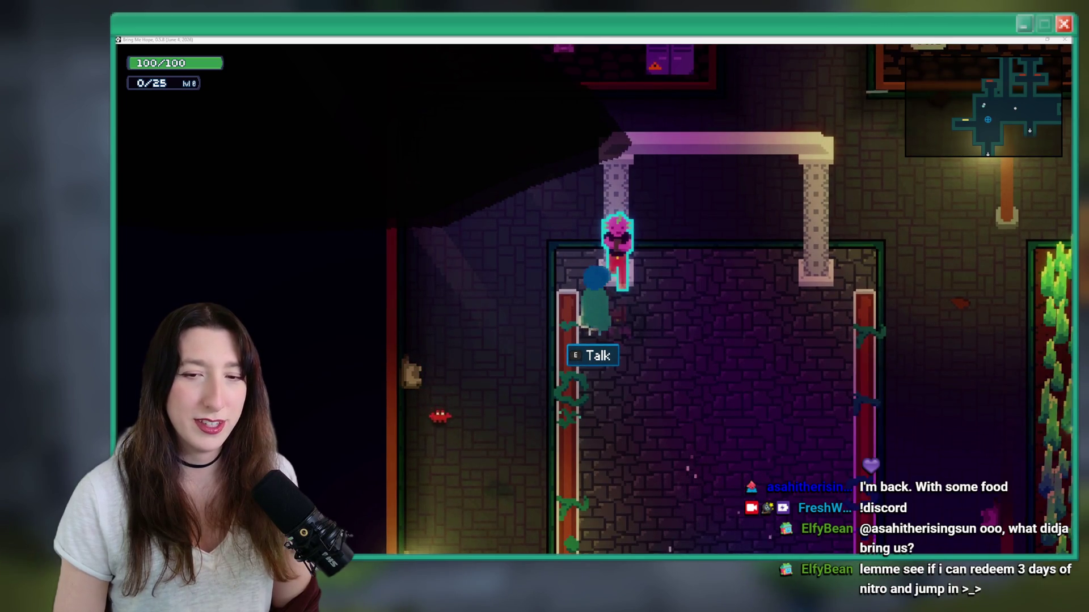
key("e")
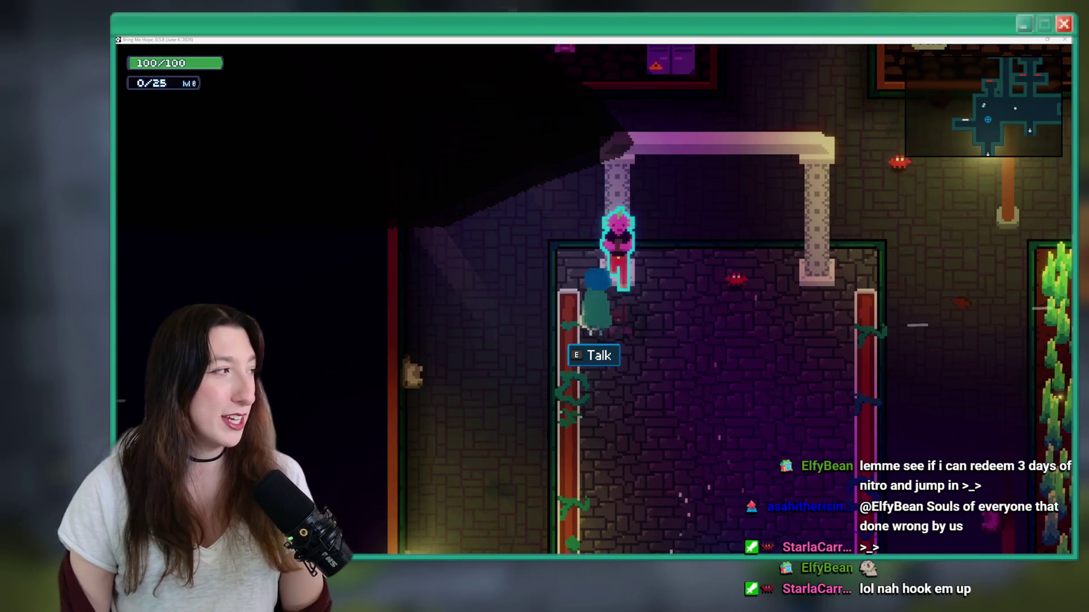
key("e")
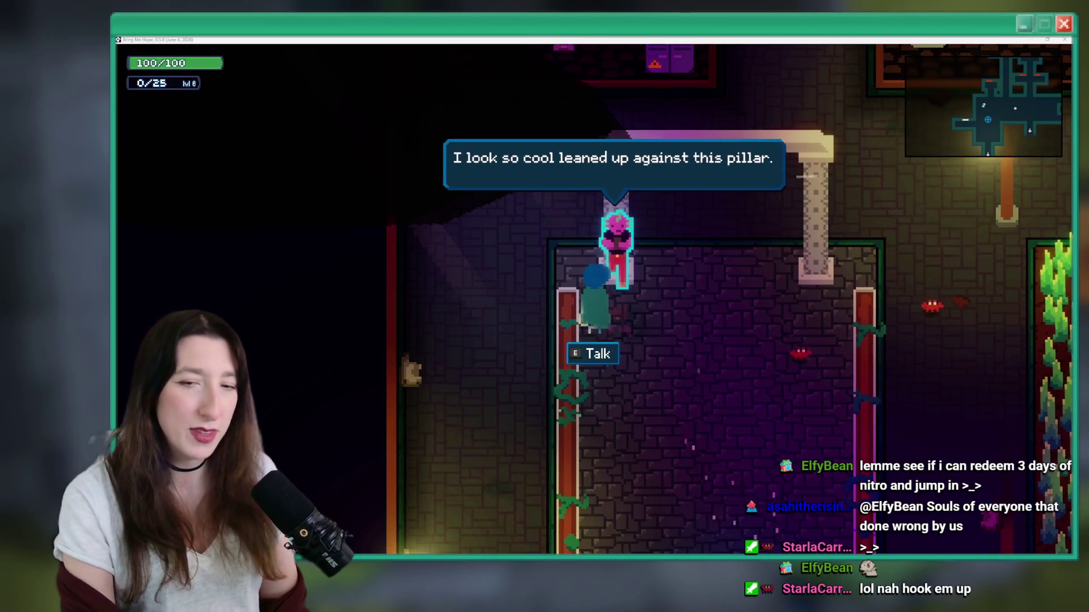
key("e")
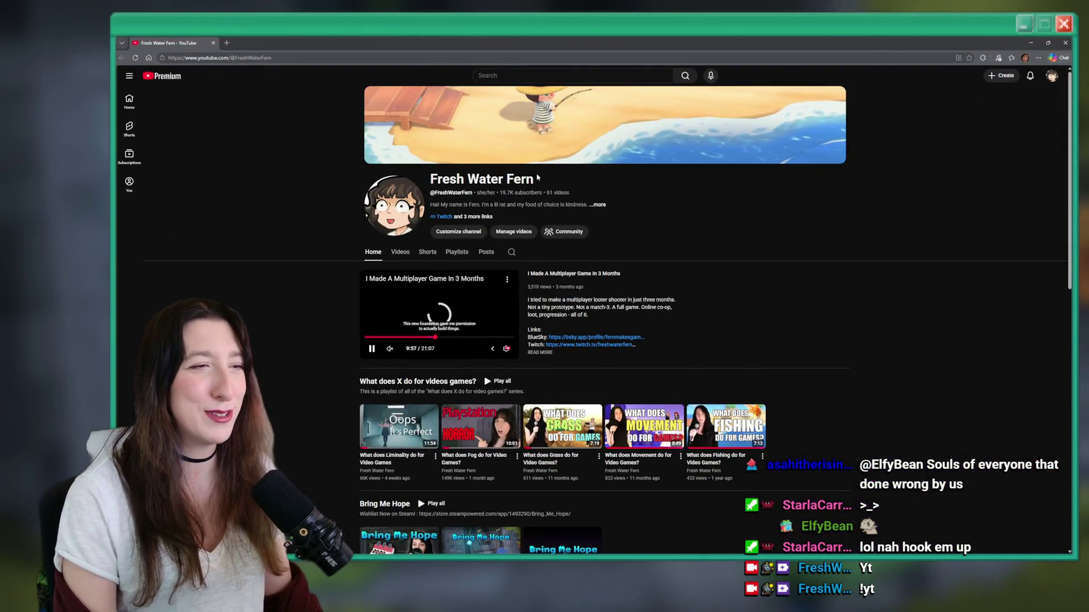
Step: Open the 'What does Liminality do for Video Games' video from the Videos list and copy its link
left_click(401, 252)
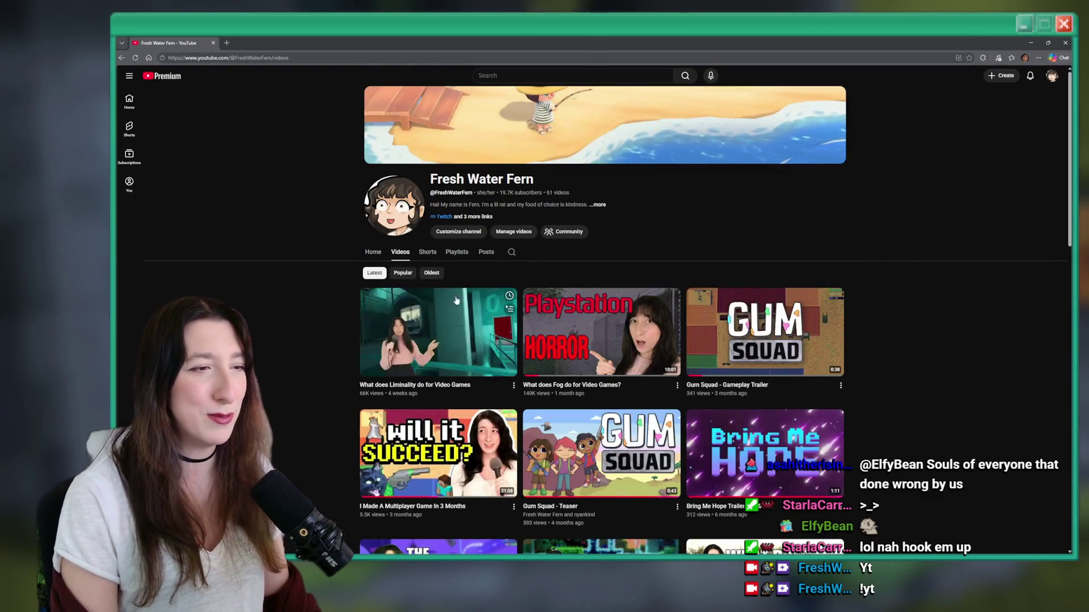
left_click(438, 323)
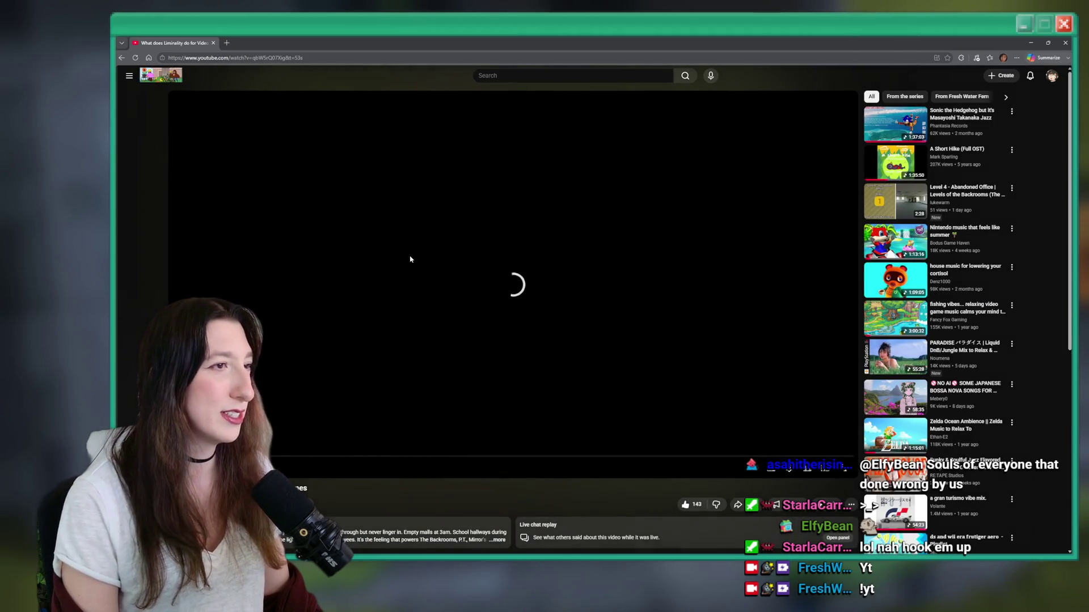
right_click(399, 196)
left_click(422, 233)
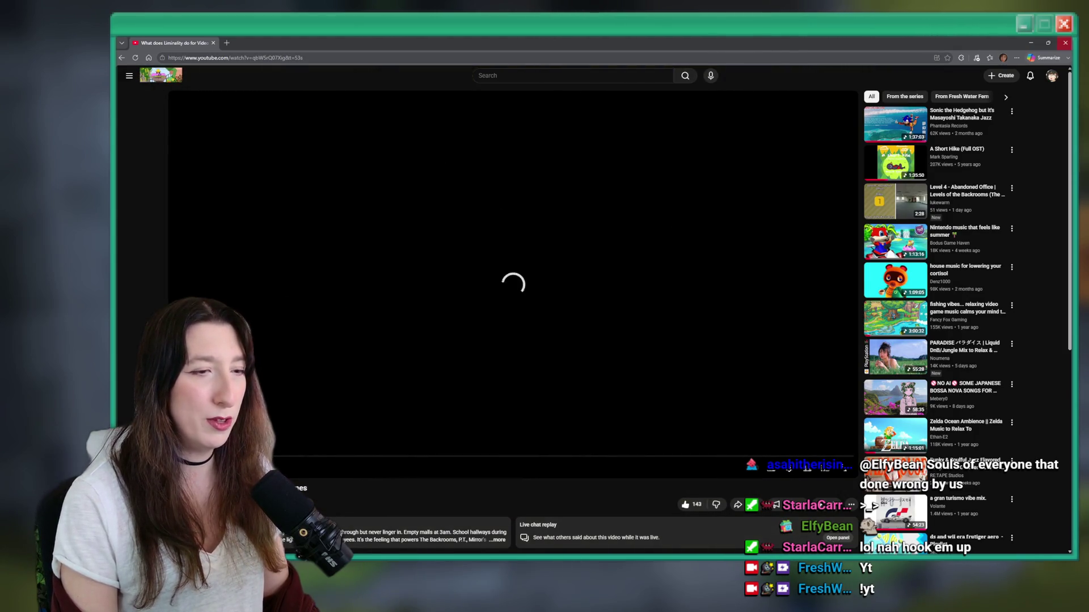
Step: Talk to the pink NPC in the game once more, then return to the video
key("alt+Tab")
key("e")
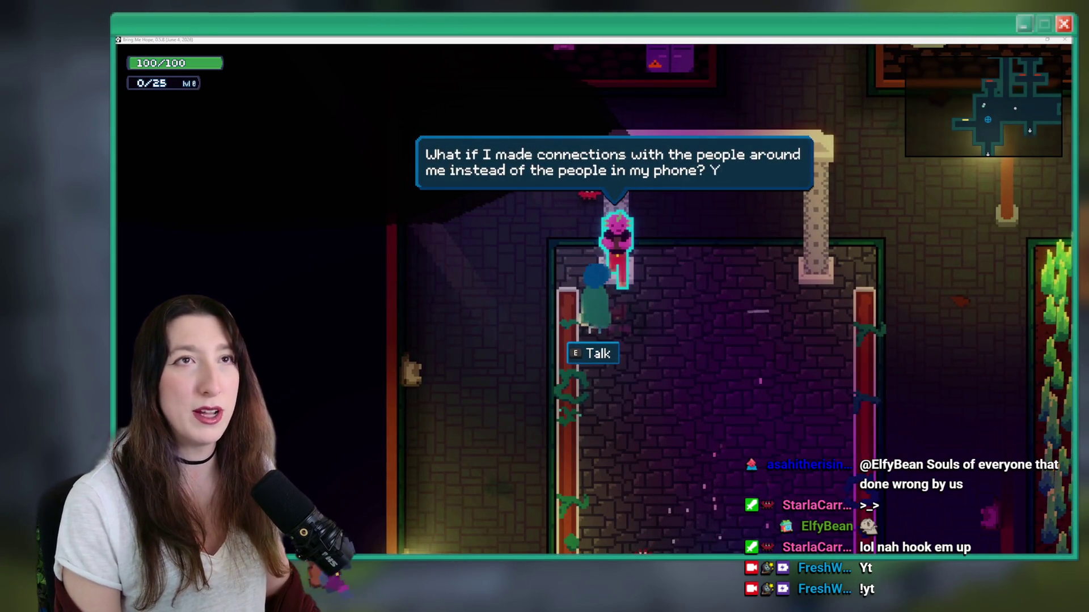
key("alt+Tab")
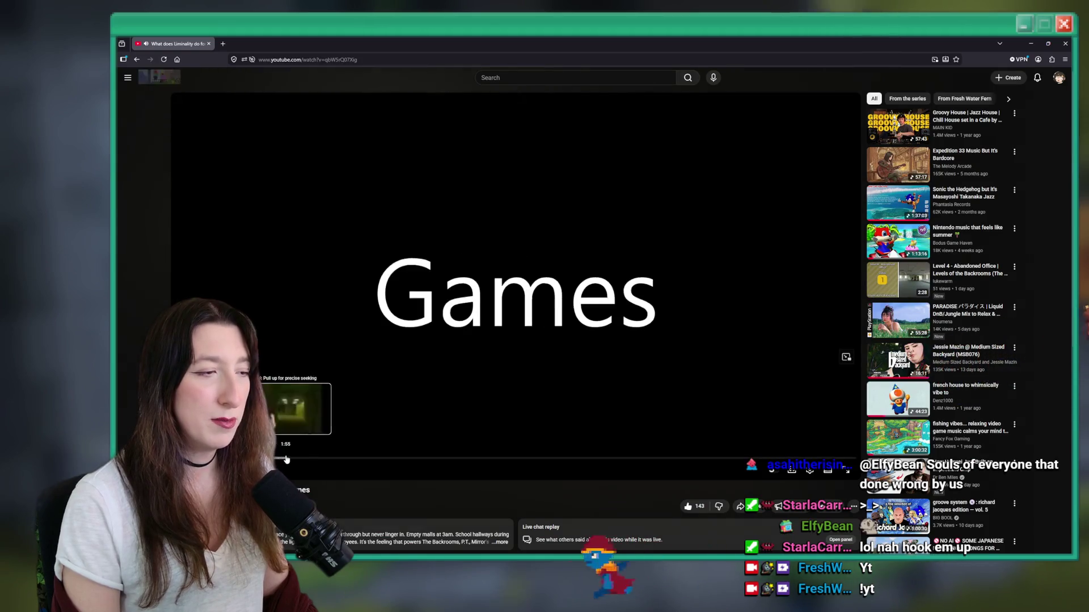
Step: Skip through the video past the title card to about 3:34 and beyond, then bring the game forward
left_click(286, 459)
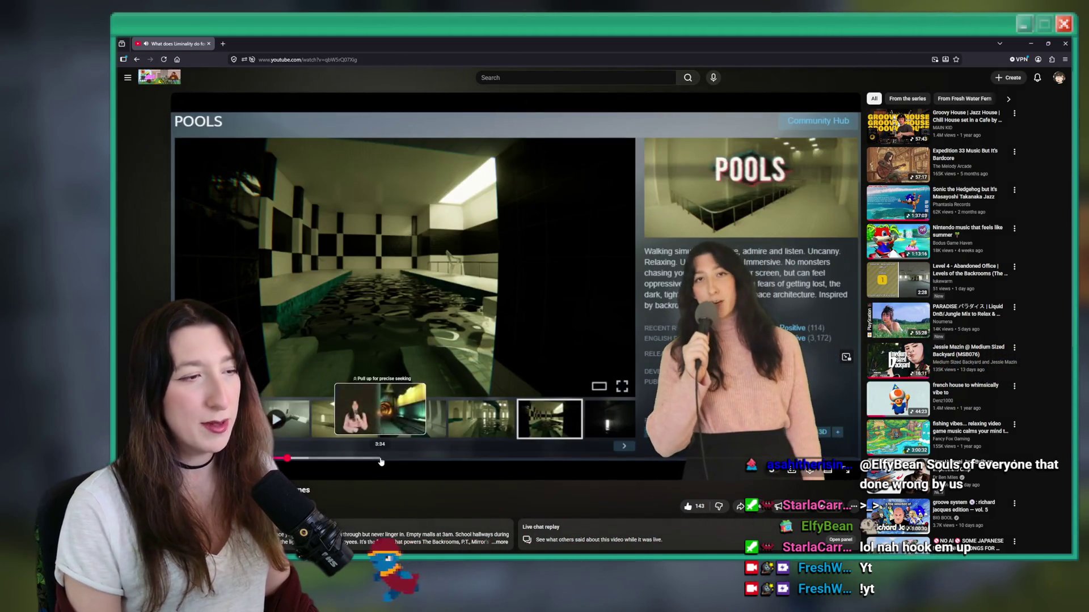
left_click(381, 459)
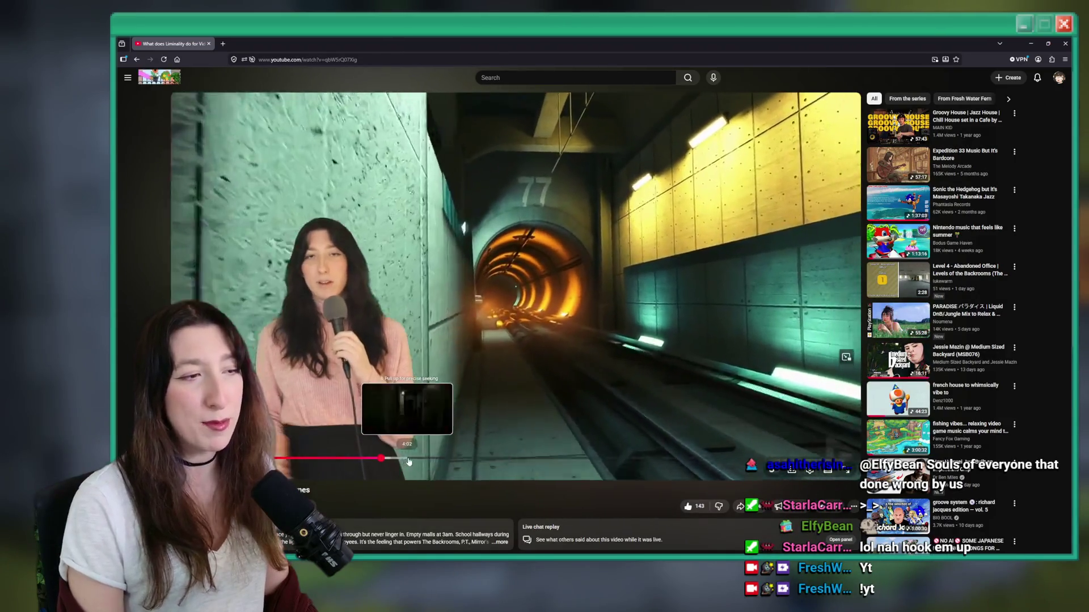
left_click(399, 460)
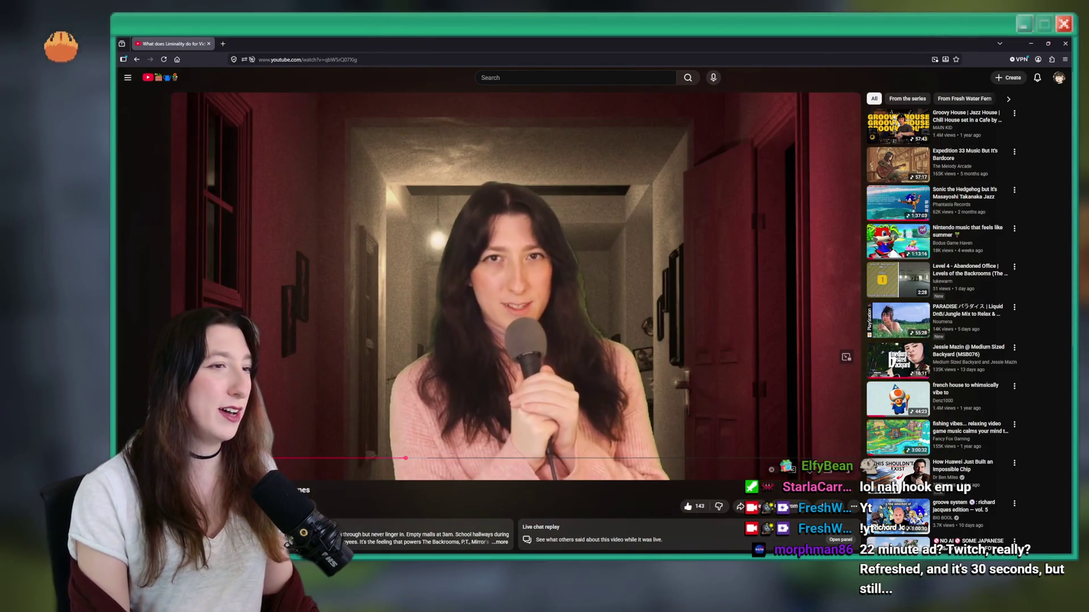
mouse_move(637, 517)
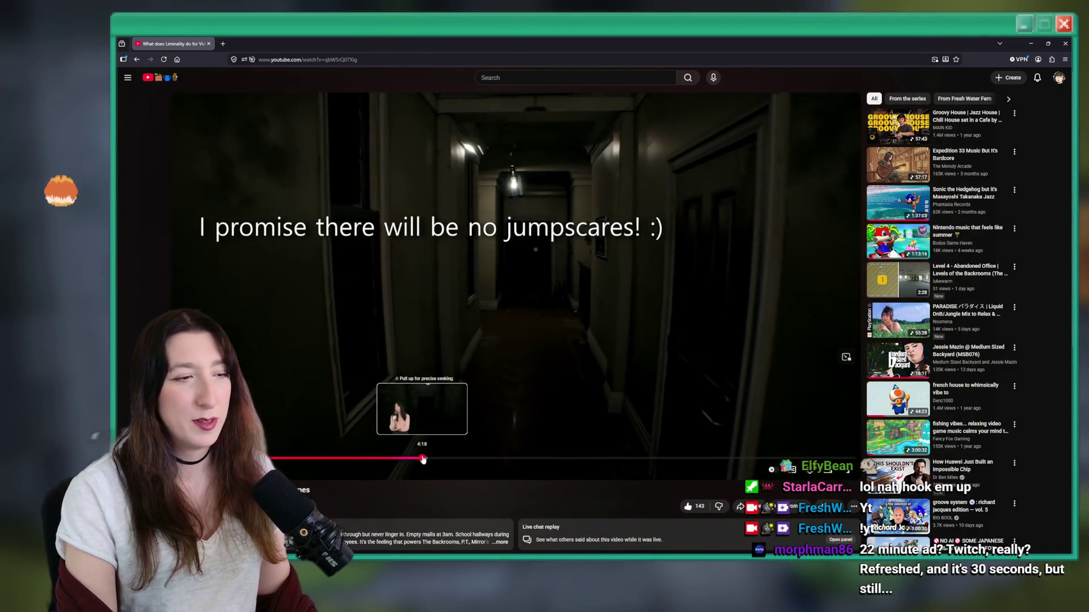
left_click(422, 459)
left_click_drag(418, 459, 434, 460)
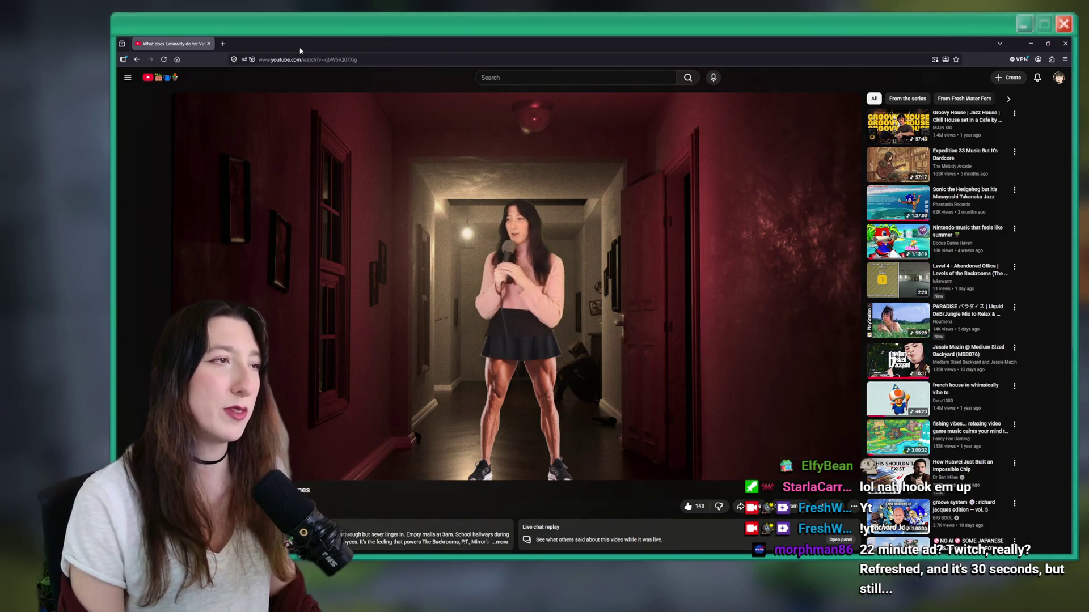
left_click(210, 42)
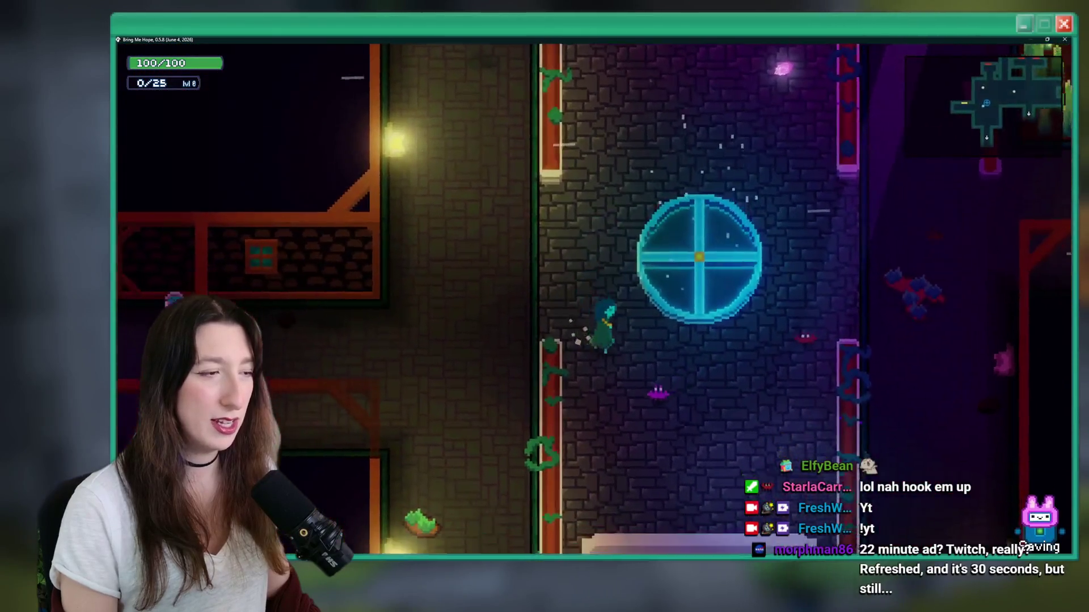
Step: Quit to the title screen and start the game again, closing the inventory screen
key("Escape")
key("Return")
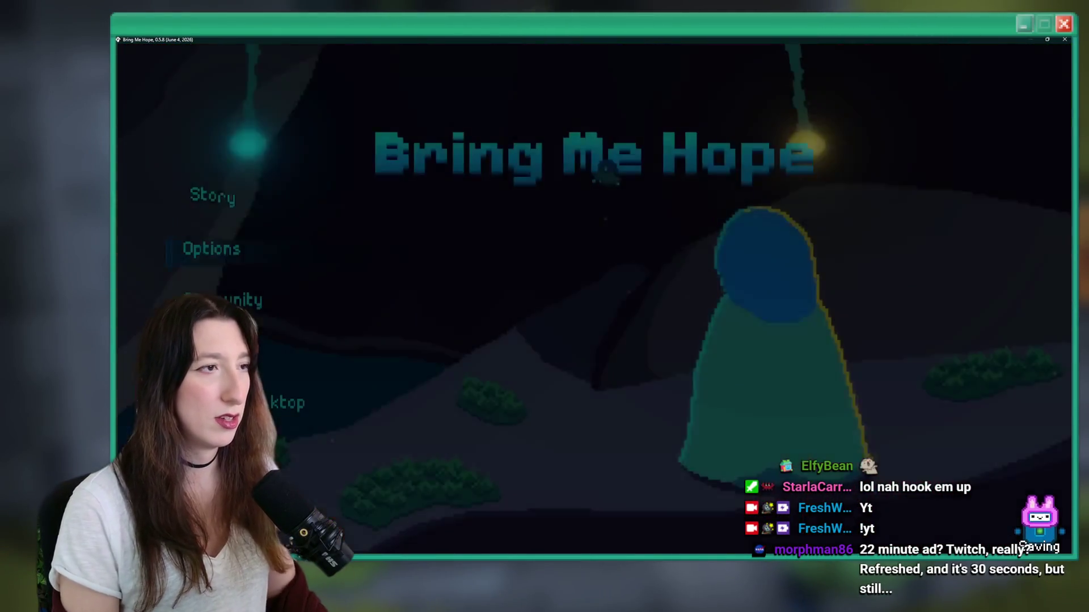
key("Tab")
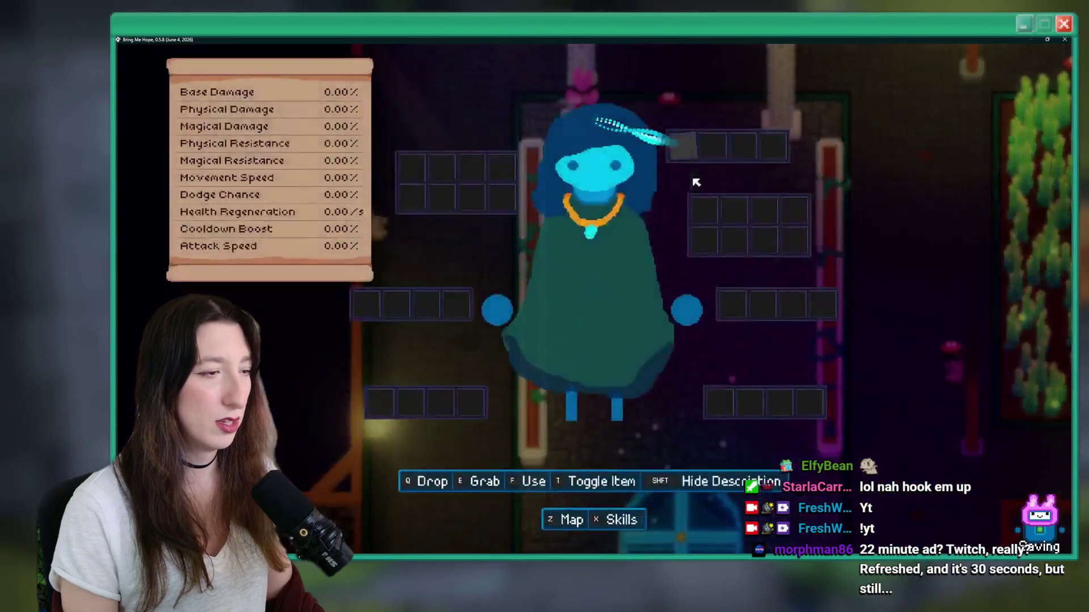
key("Tab")
Step: Walk to the arch NPC and open the Gem Store showing 86 gems, reopening it once
key("w")
key("e")
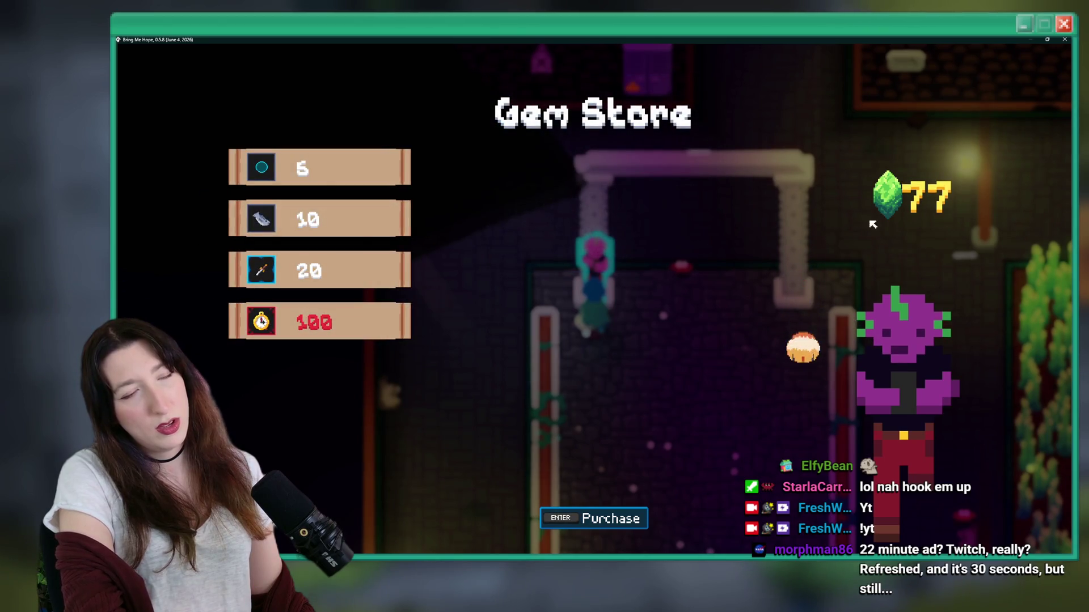
key("Escape")
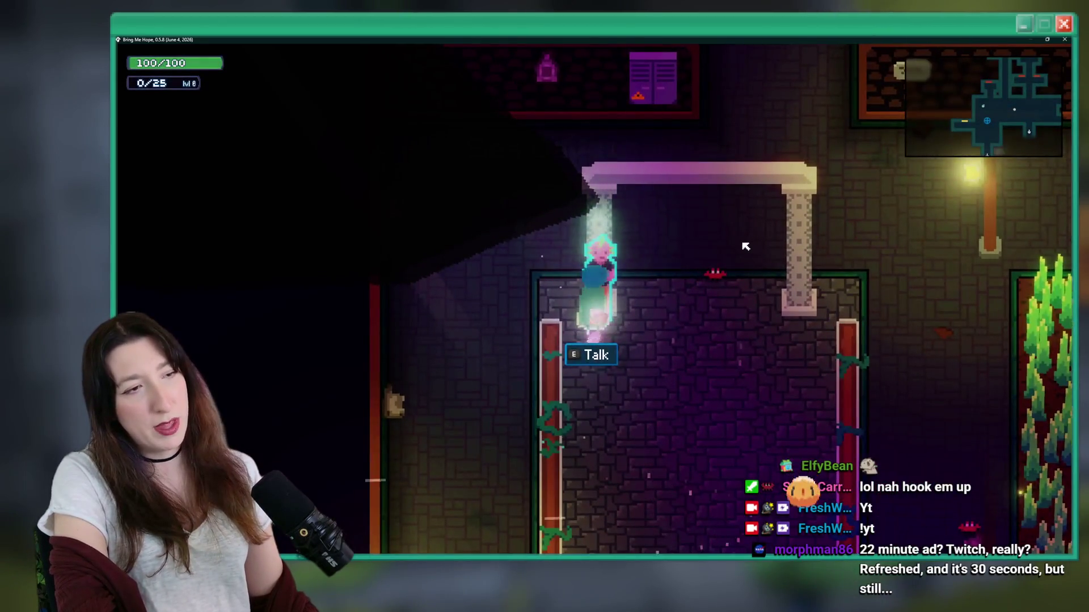
key("e")
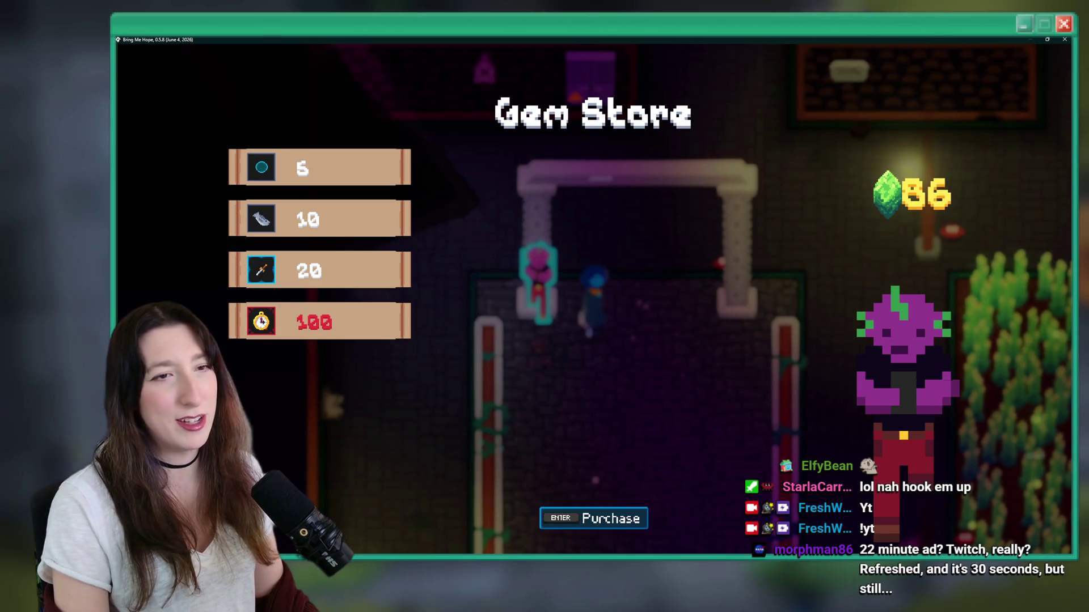
key("Escape")
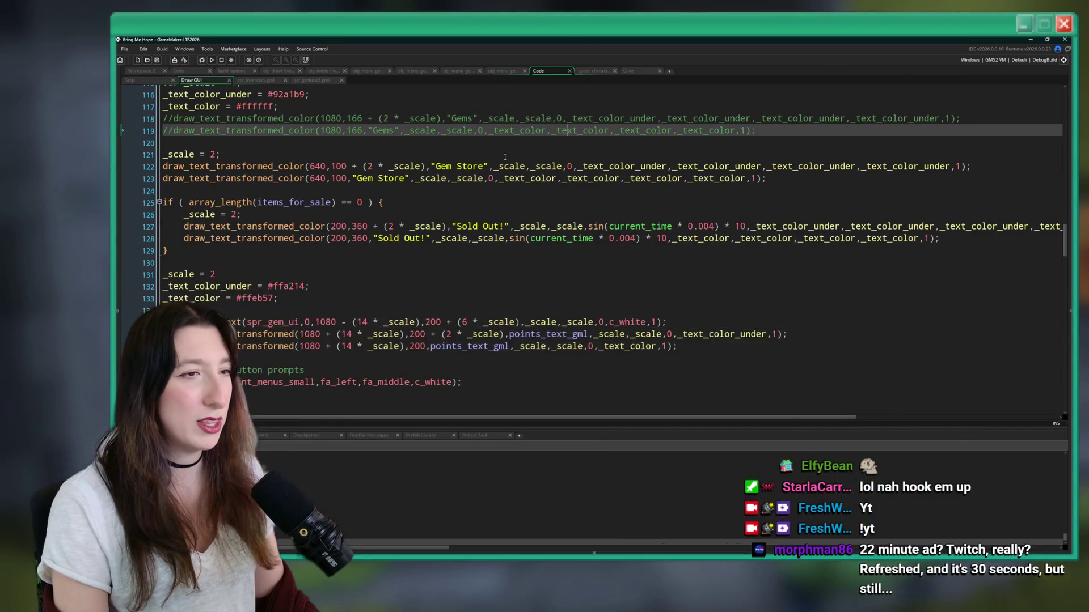
Step: Highlight _text_color uses and delete the two text colour lines after _scale = 2
scroll(468, 216, "up", 1)
scroll(465, 197, "up", 2)
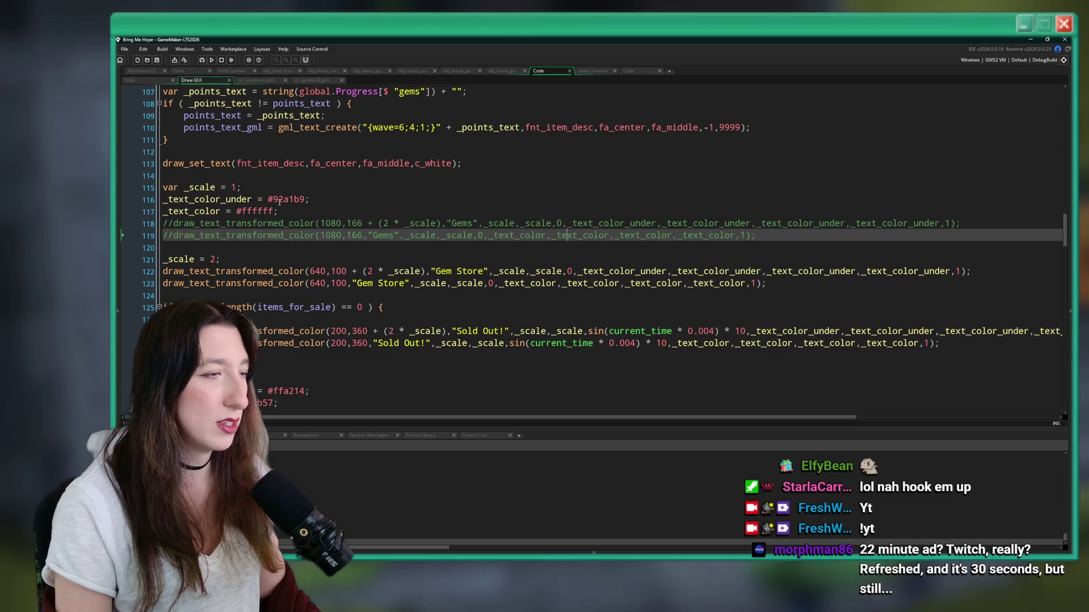
mouse_move(281, 201)
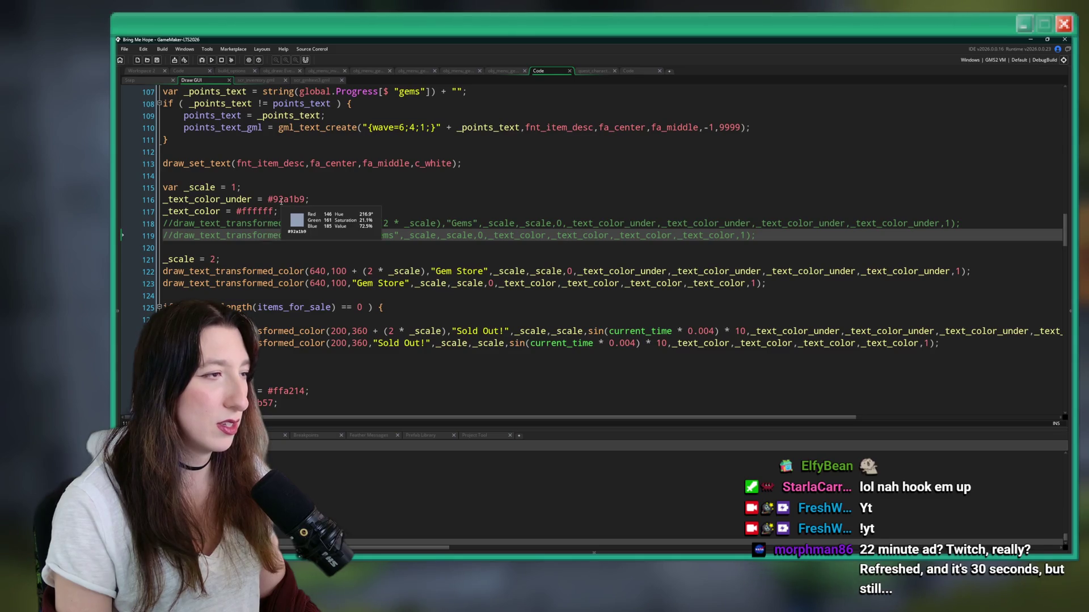
double_click(203, 211)
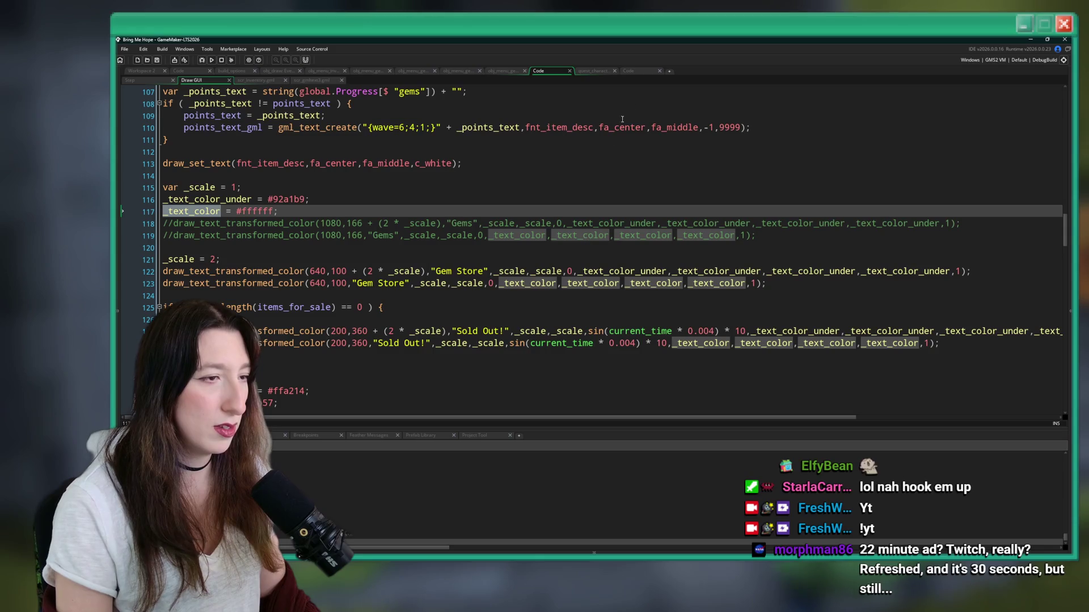
scroll(622, 119, "down", 3)
left_click(318, 317)
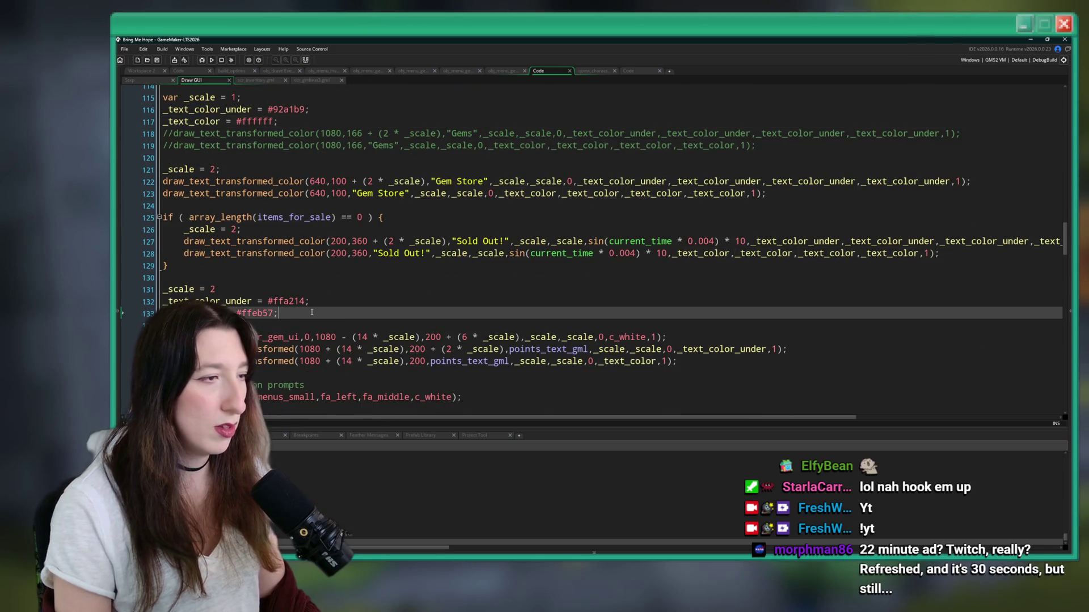
key("BackSpace")
key("BackSpace")
key("BackSpace")
scroll(612, 250, "down", 3)
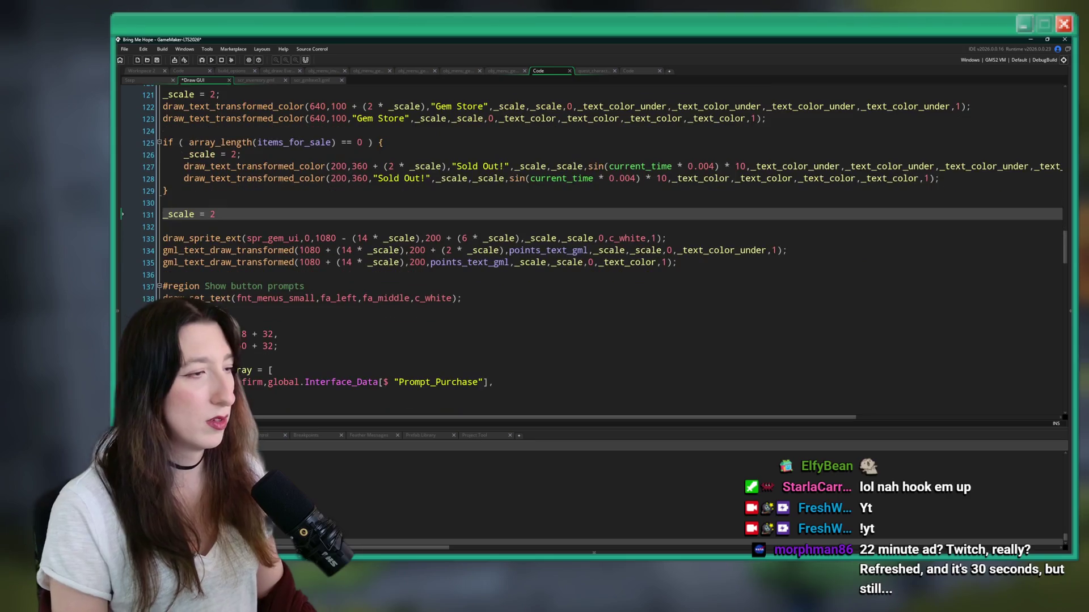
scroll(337, 178, "up", 2)
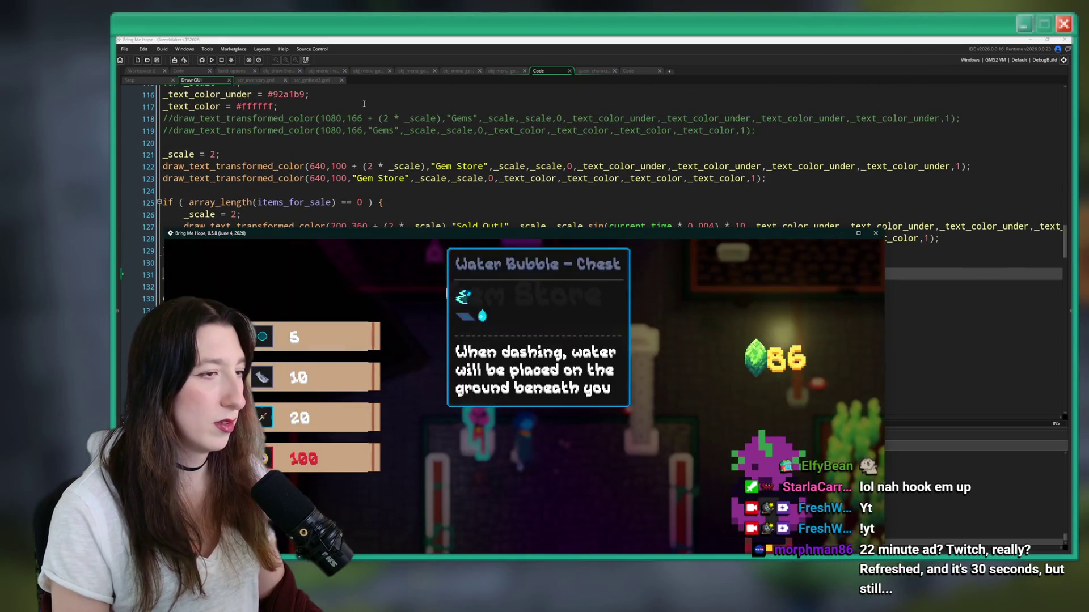
Step: Inspect the points_text_gml x offset on line 134 and move to the gem icon line 133
left_click(456, 190)
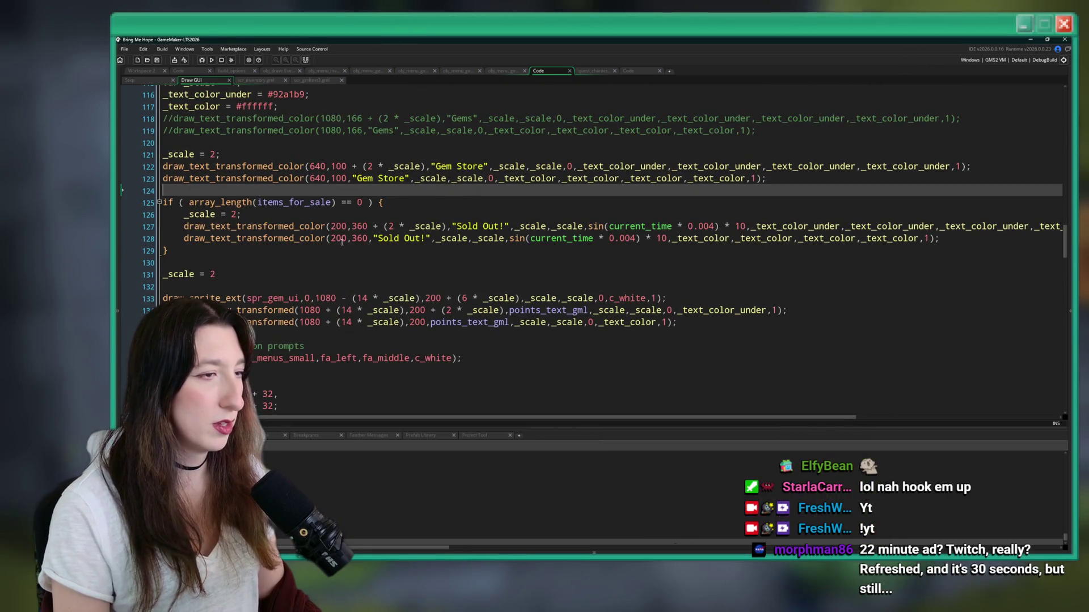
scroll(380, 212, "down", 3)
scroll(305, 235, "up", 1)
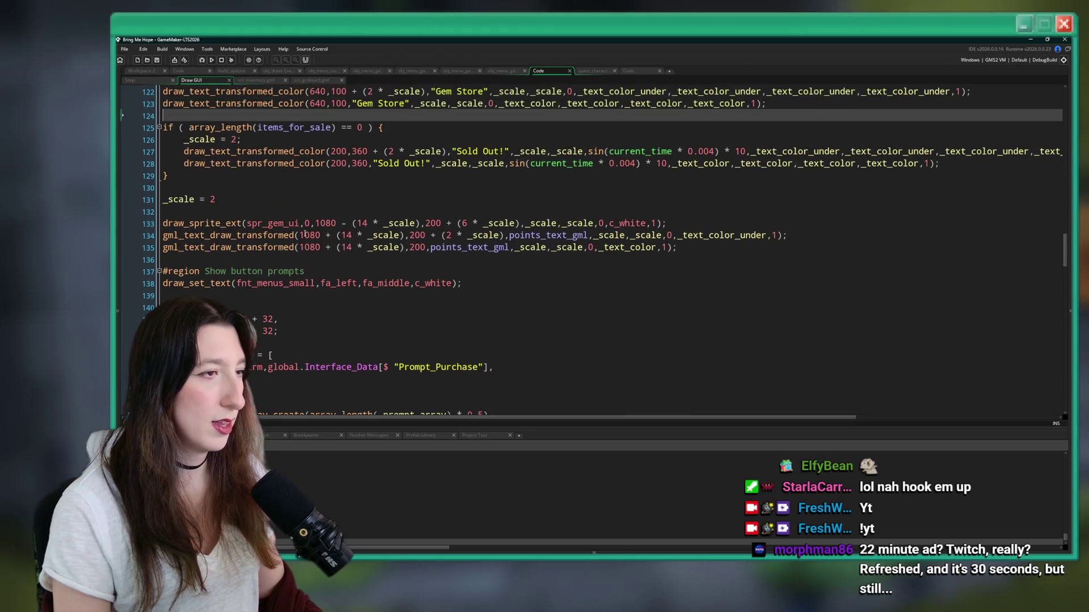
left_click(533, 234)
left_click(364, 234)
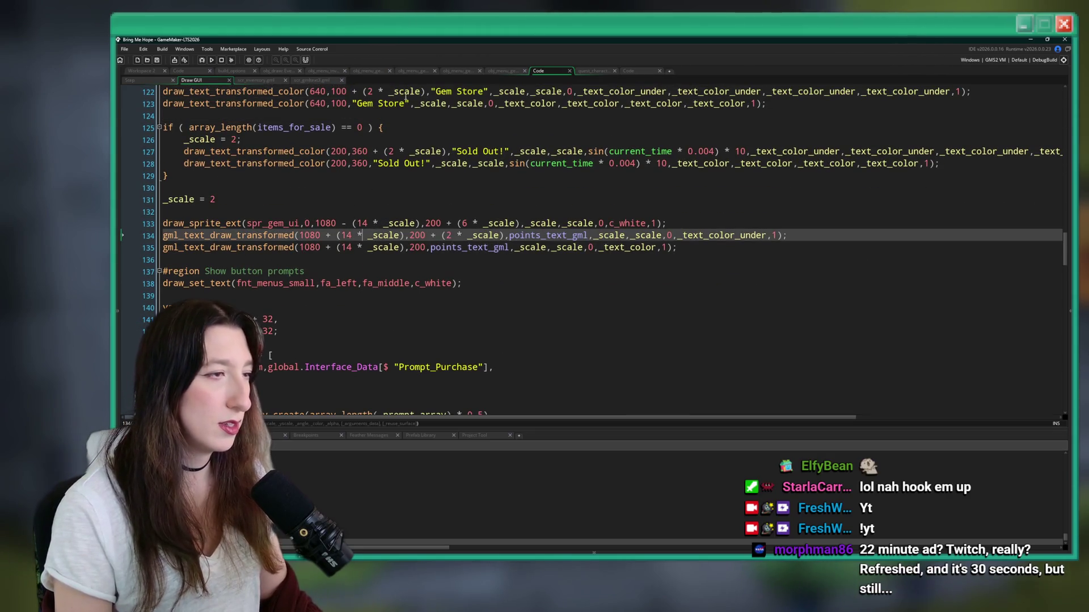
left_click(421, 223)
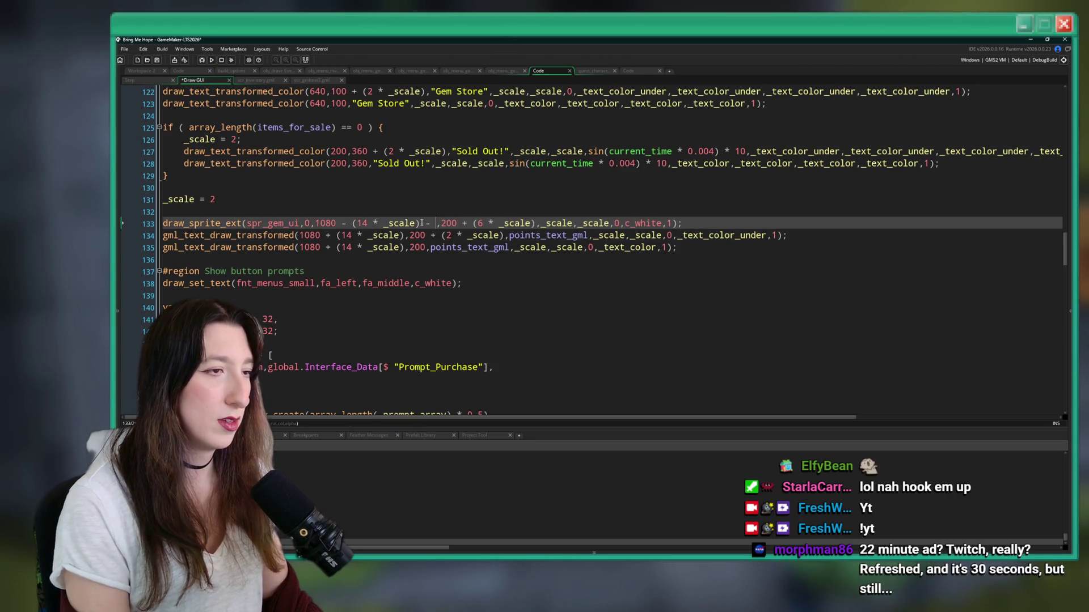
Step: Subtract ((gml_text_width(points_text_gml) * _scale) * 0.5) from the gem icon's x on line 133 and run with F5
type("gml-tex")
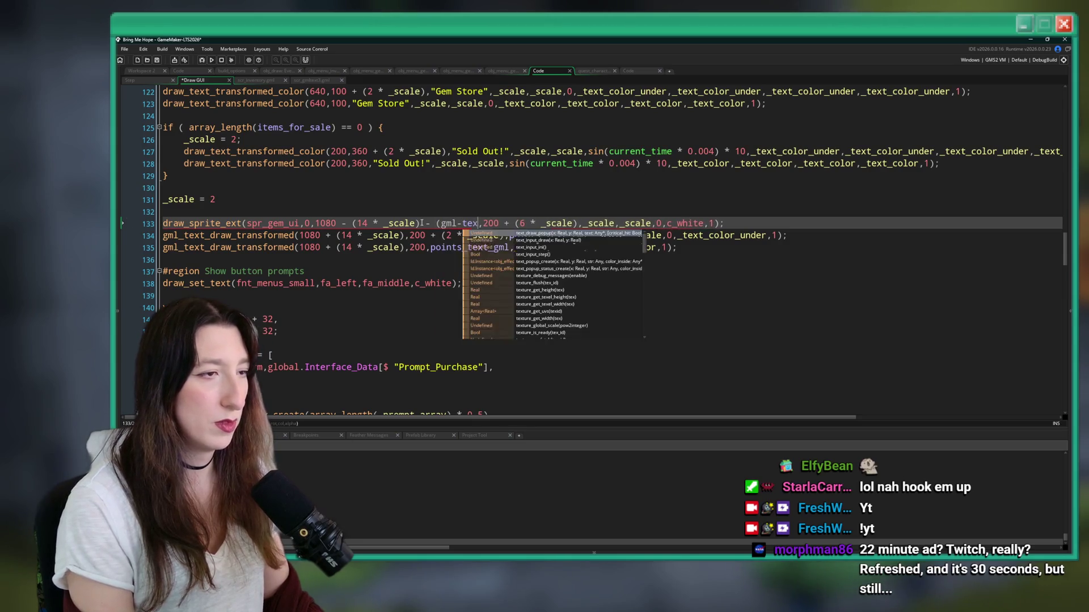
key("BackSpace")
key("BackSpace")
type("_text_width(points_text_gml")
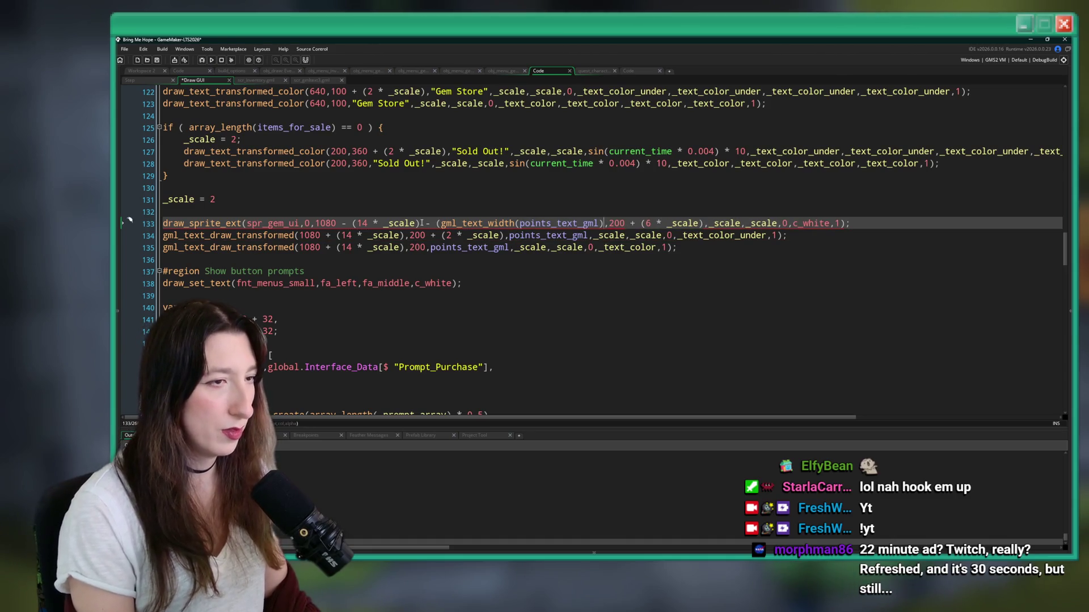
type(" _scale) * 0.5")
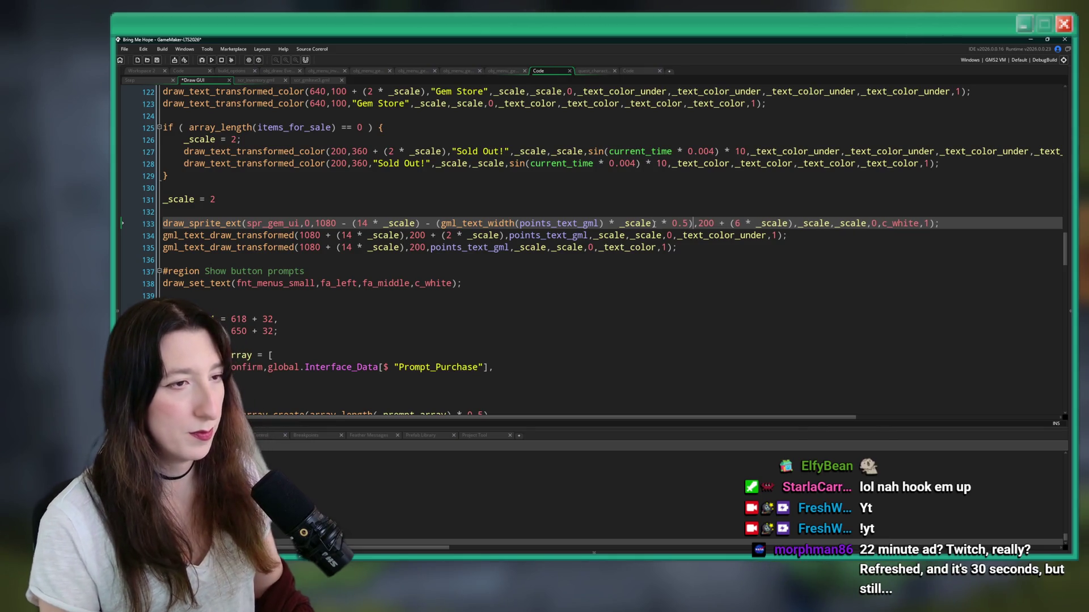
type("(")
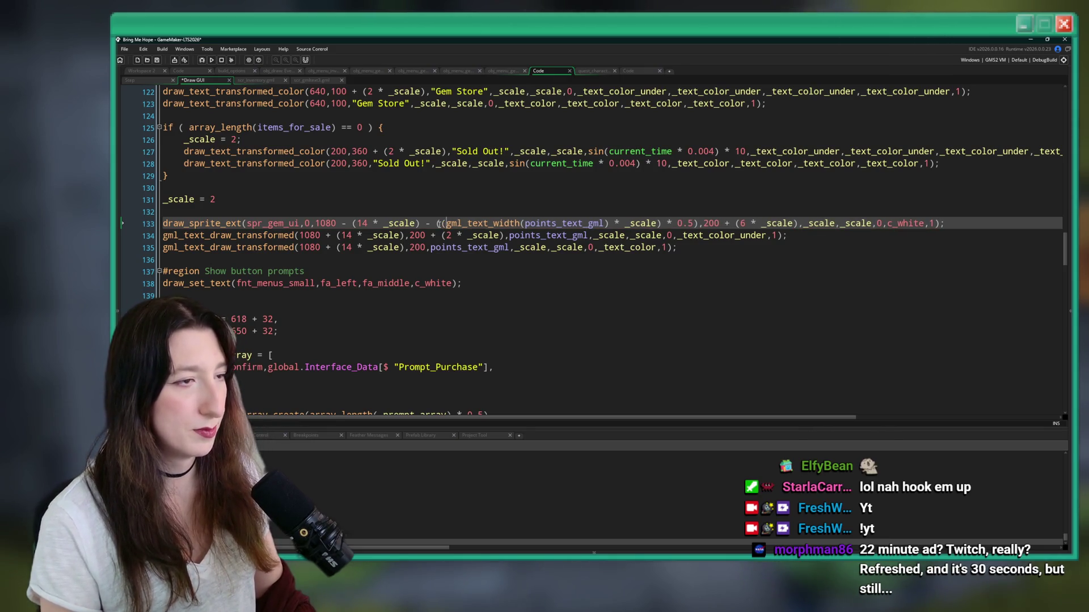
left_click(460, 210)
key("F5")
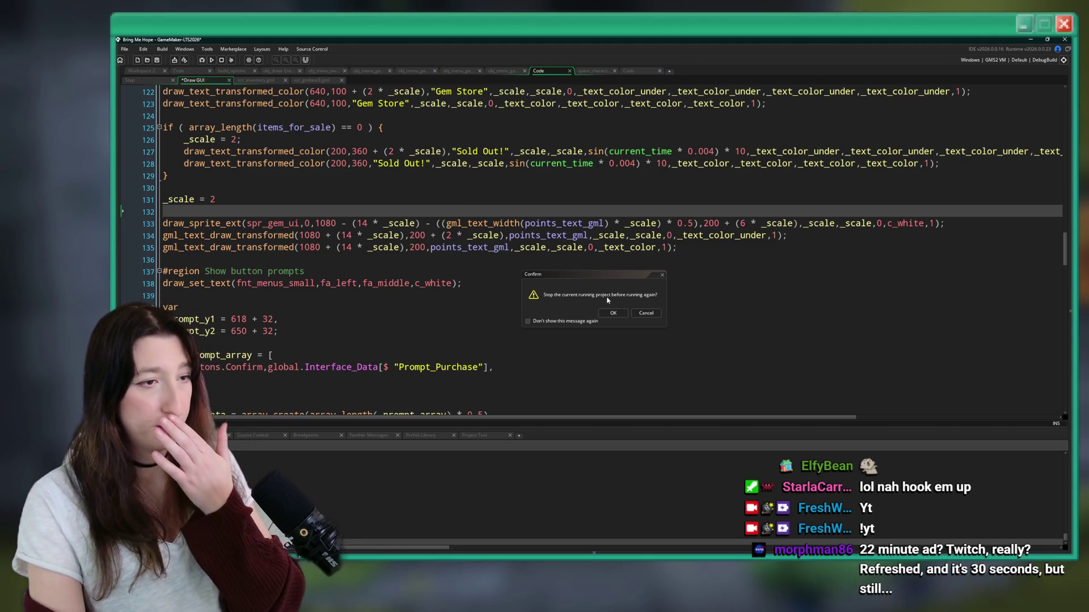
Step: Confirm stopping the running project, wait for the rebuild, and focus the relaunched game window
left_click(613, 313)
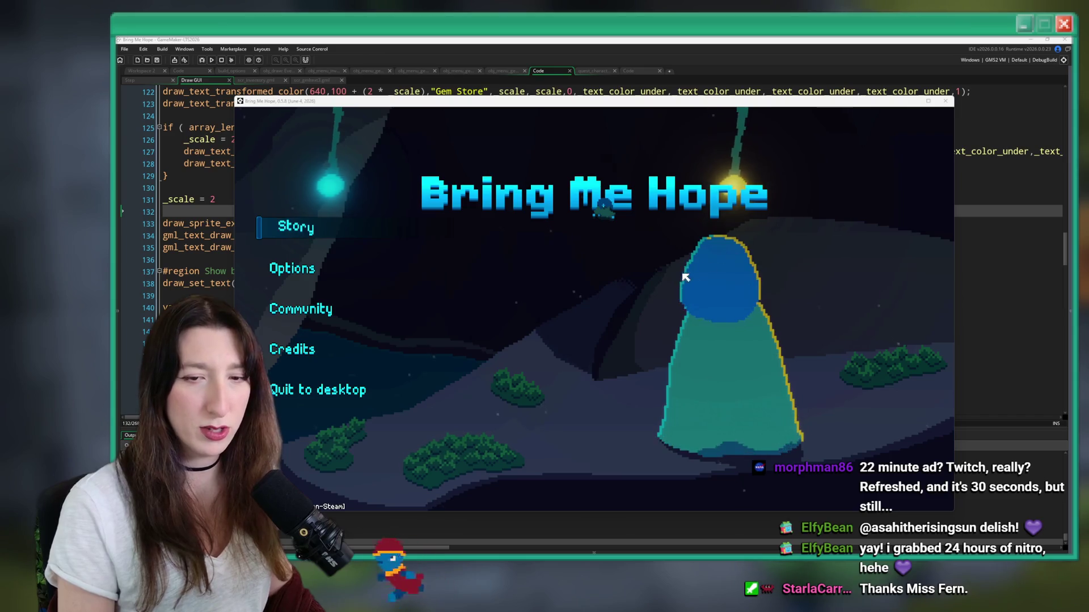
left_click(302, 219)
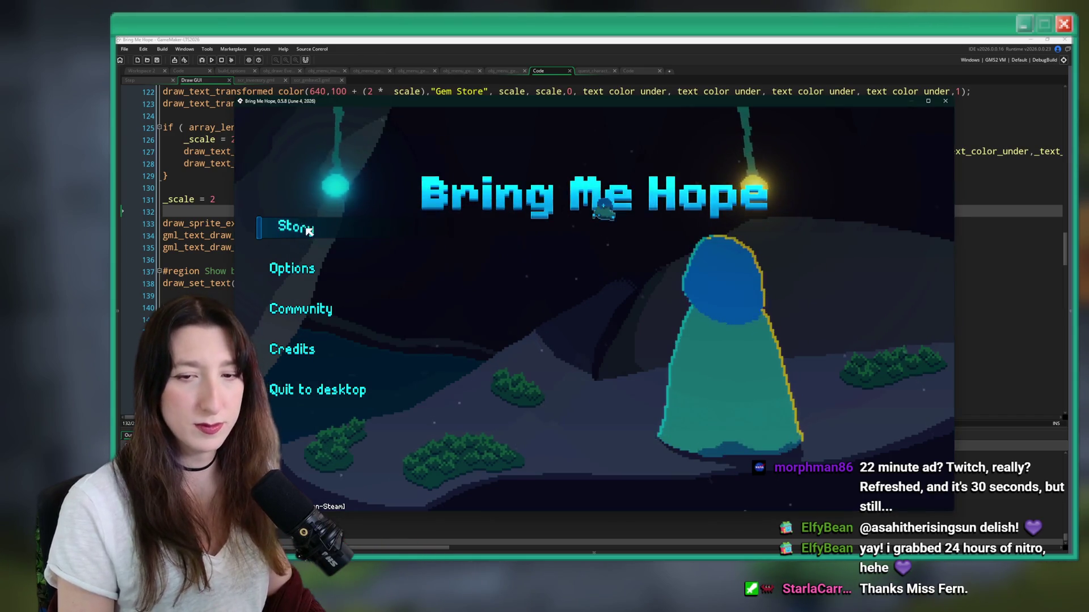
Step: Start Story mode, maximize the game window, and walk through Sea Cave City's corridors
left_click(309, 231)
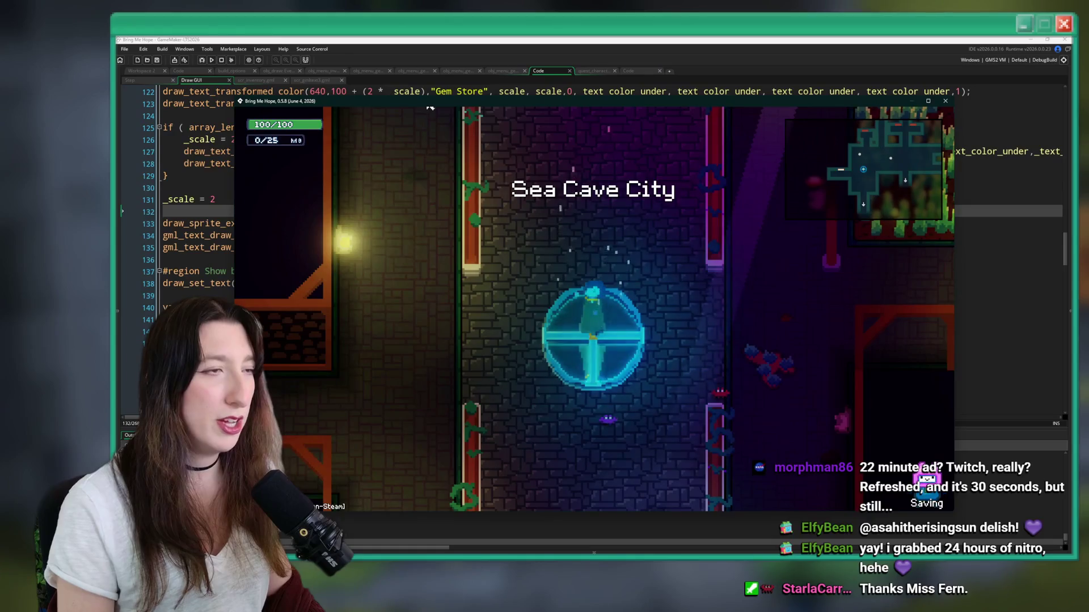
double_click(433, 103)
key("w")
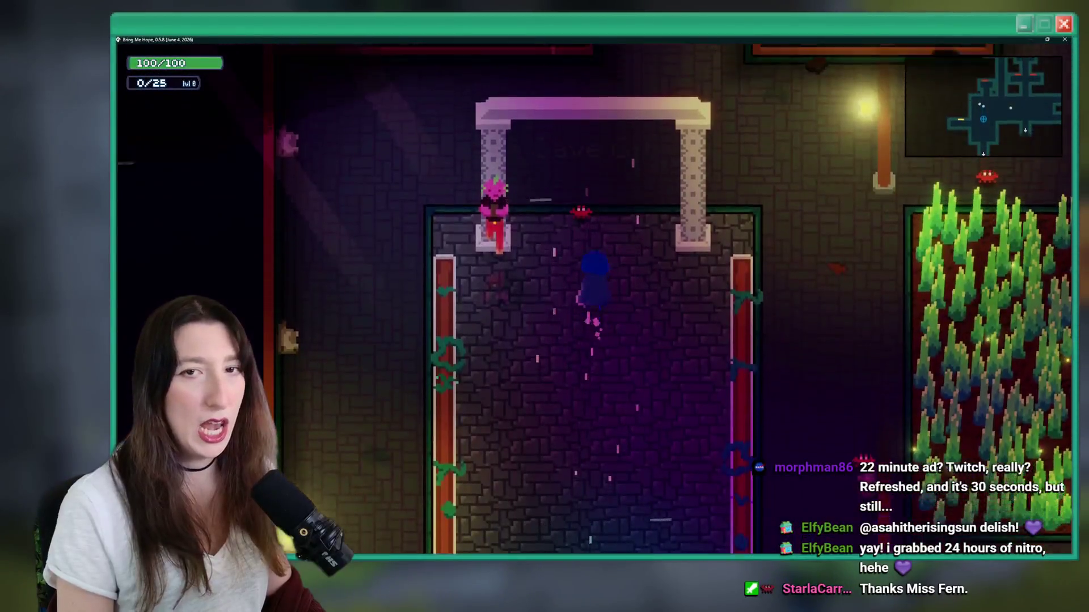
key("d")
key("s")
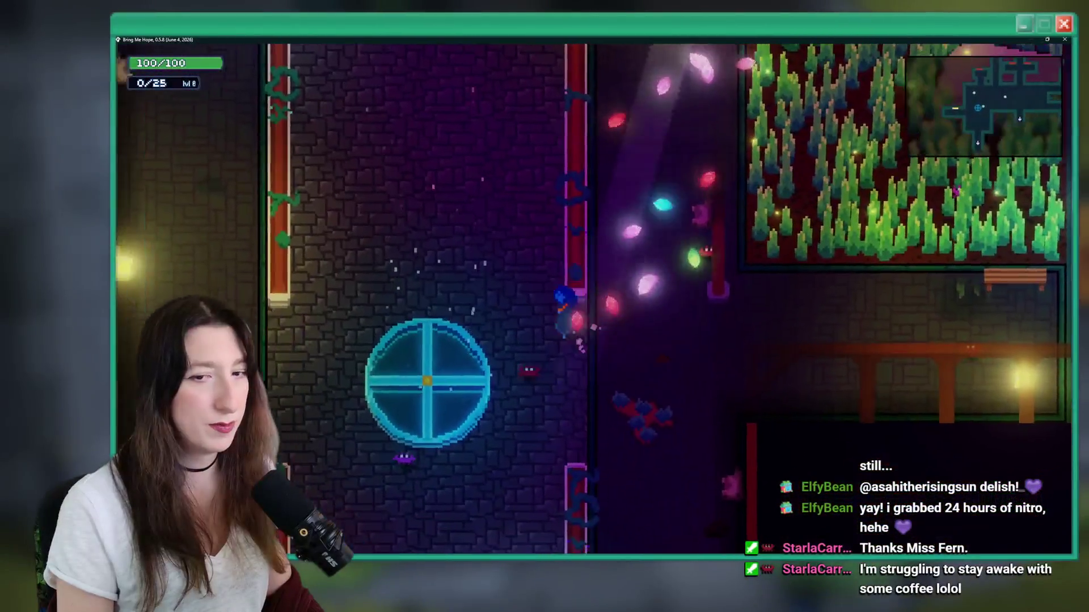
key("w")
key("a")
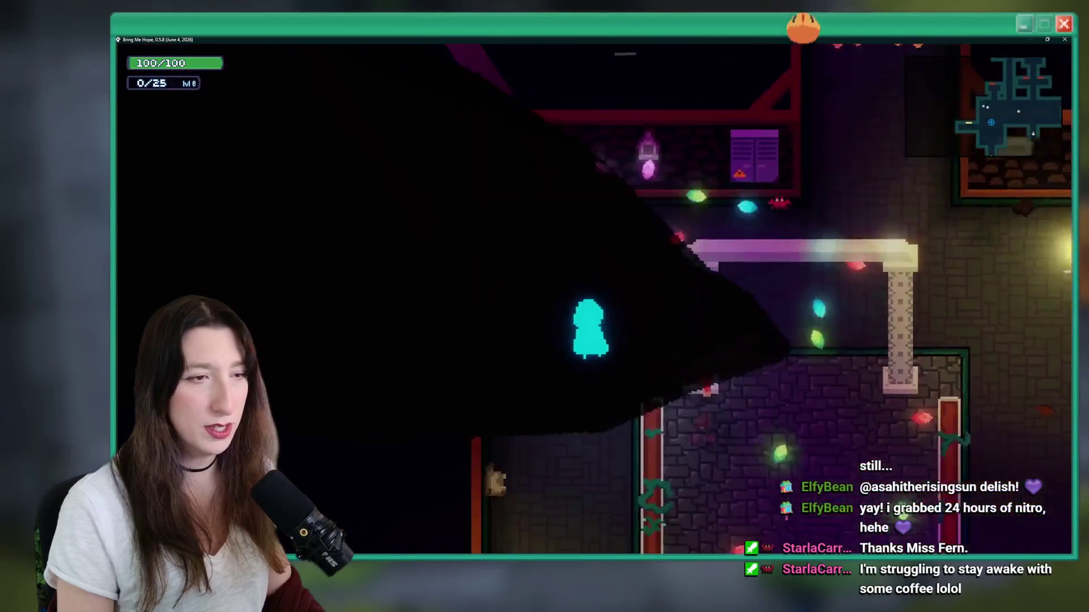
key("s")
key("a")
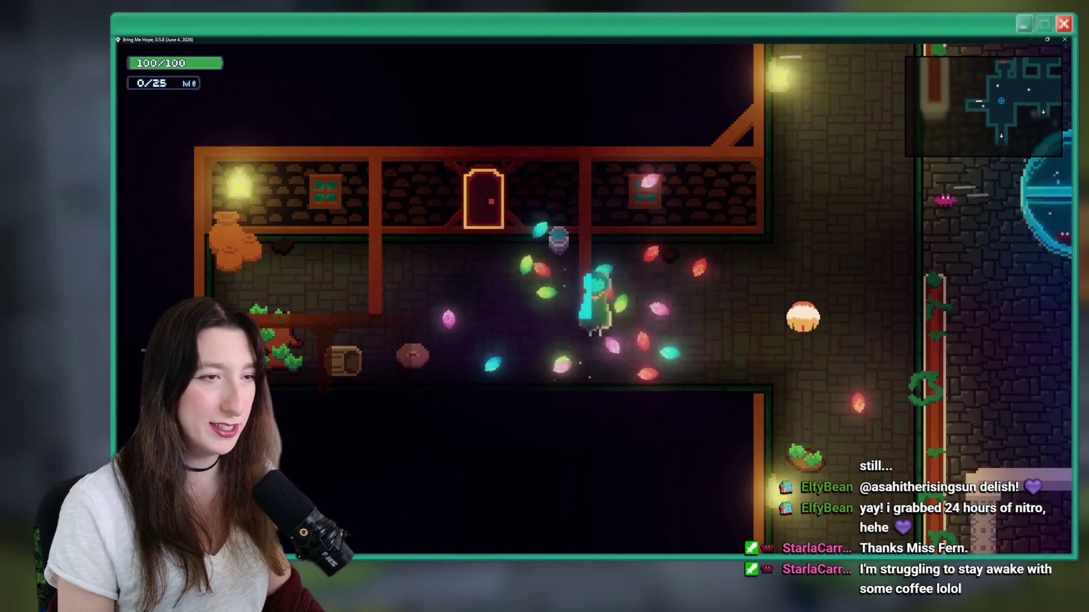
Step: Walk past the blue hatch to the shopkeeper and open the Gem Store showing 173 gems
key("d")
key("w")
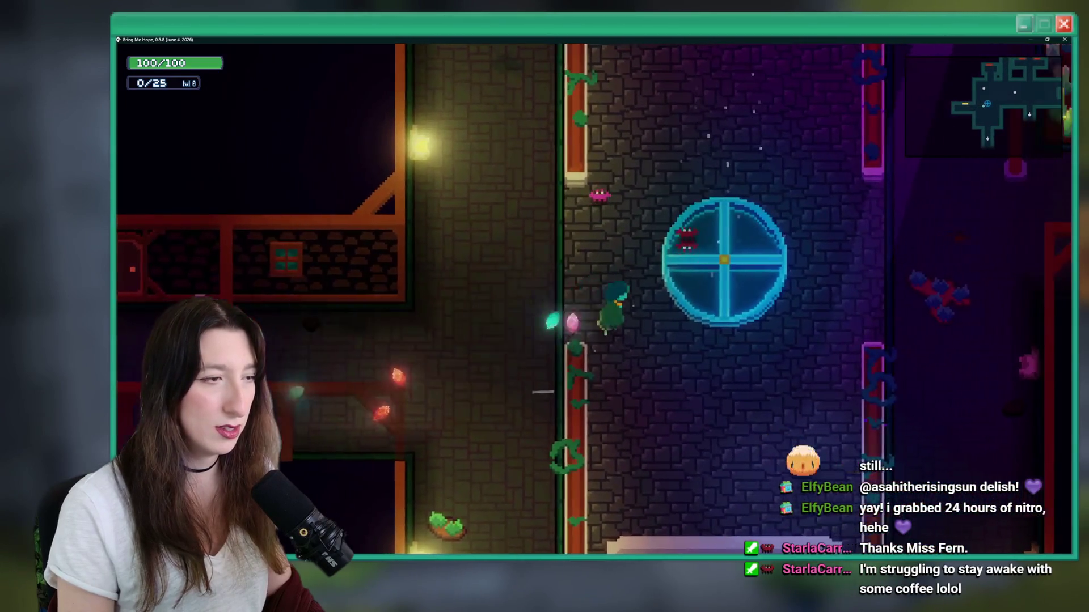
key("d")
key("w")
key("s")
key("a")
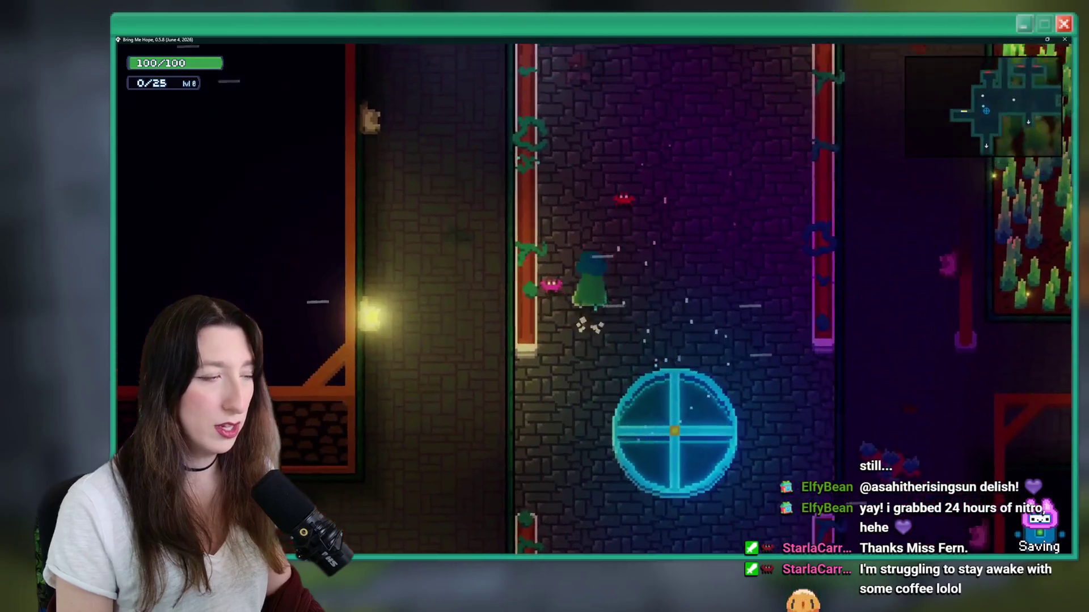
key("w")
key("e")
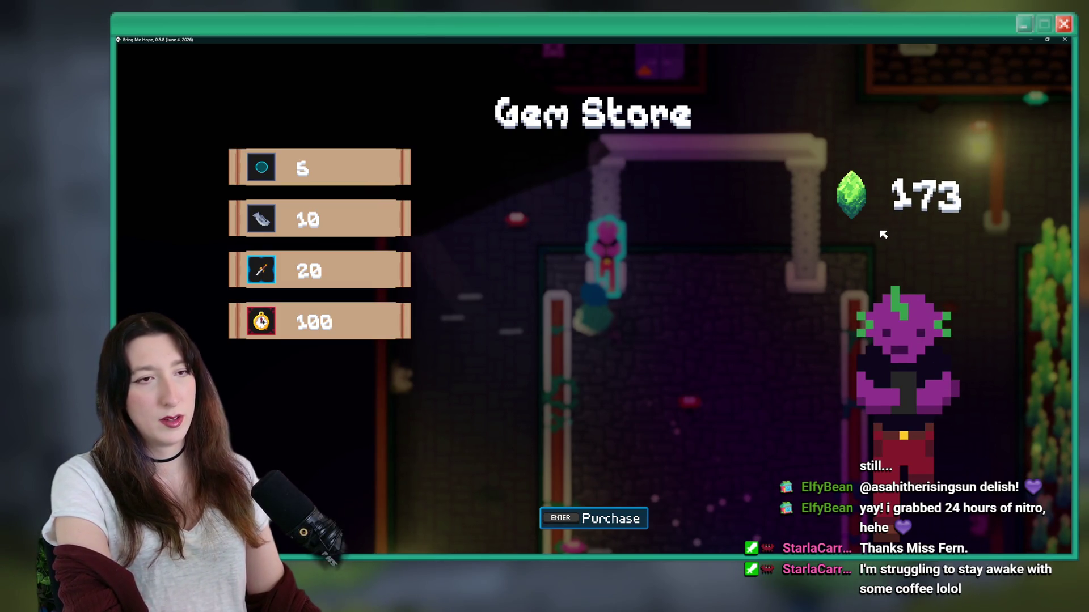
key("alt+Tab")
Step: Check the Gem Store in-game, then search the Draw GUI code for spr_gem_ui to find the icon line
scroll(528, 267, "up", 6)
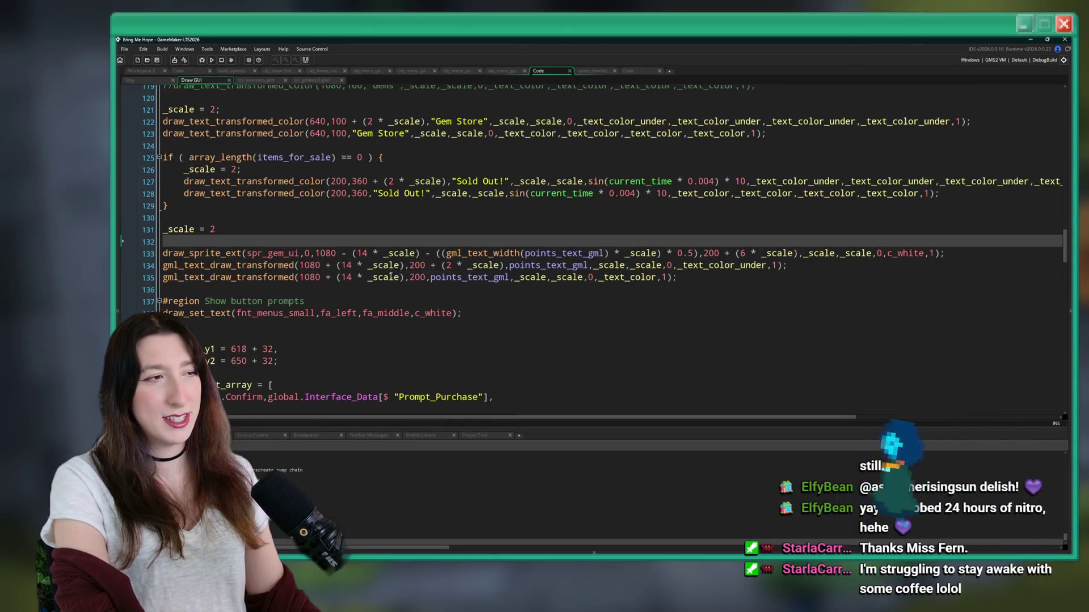
key("alt+Tab")
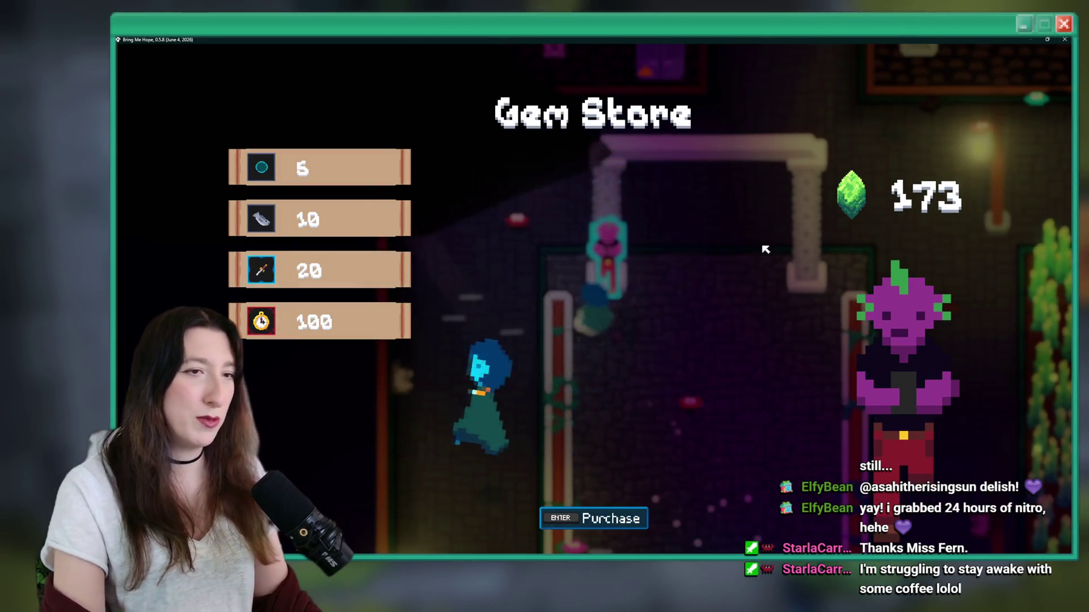
key("alt+Tab")
scroll(264, 229, "up", 4)
scroll(264, 229, "up", 10)
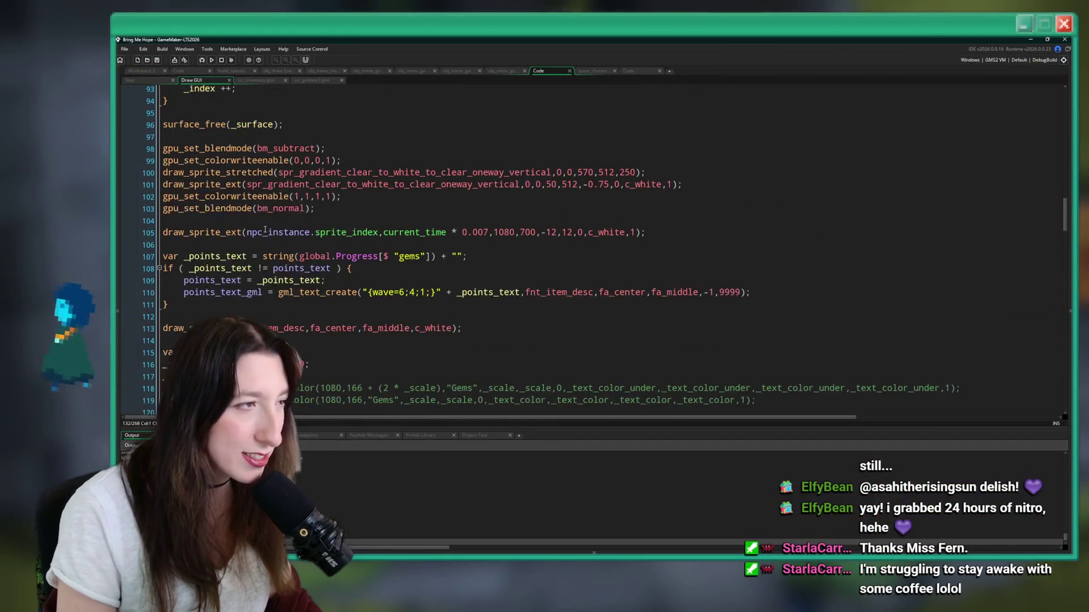
left_click(263, 221)
scroll(261, 222, "down", 2)
key("ctrl+f")
type("spr_gem_ui")
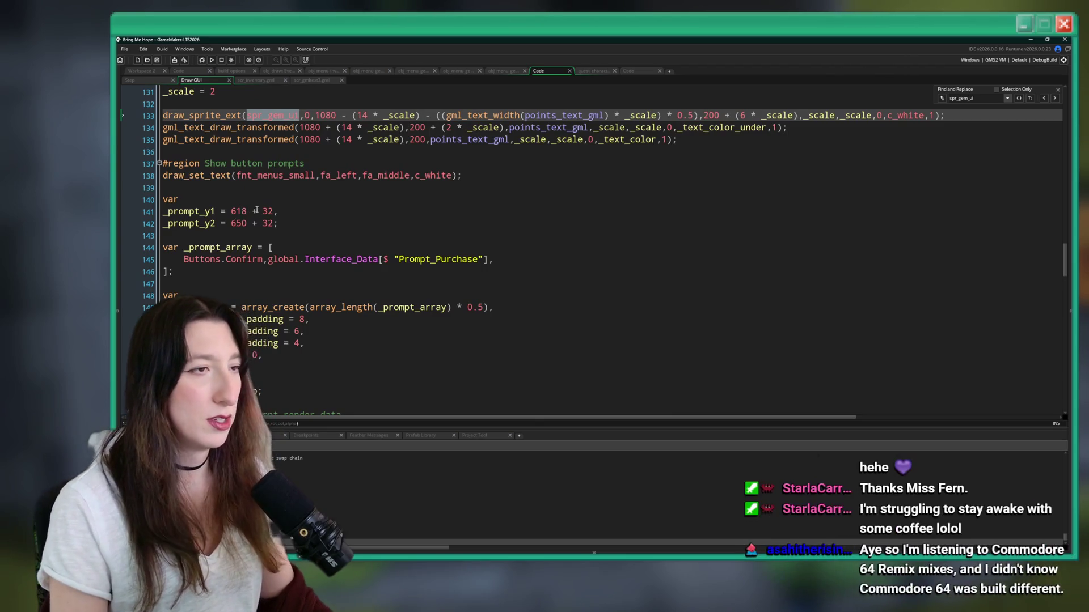
left_click(1057, 90)
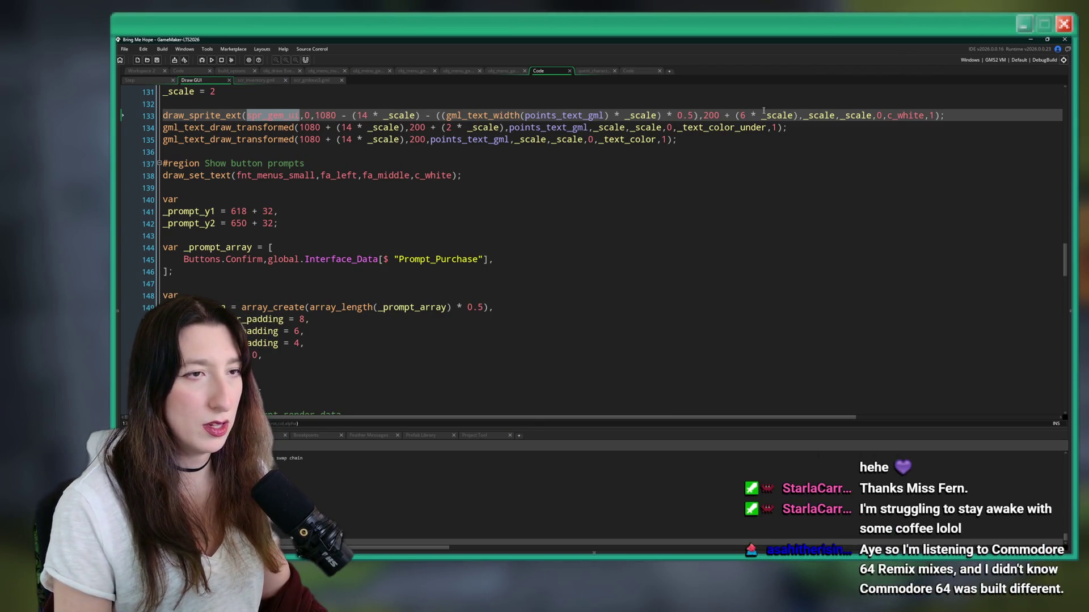
Step: Set both gem icon offsets on line 133 to (7 * _scale) and rebuild the game
key("alt+Tab")
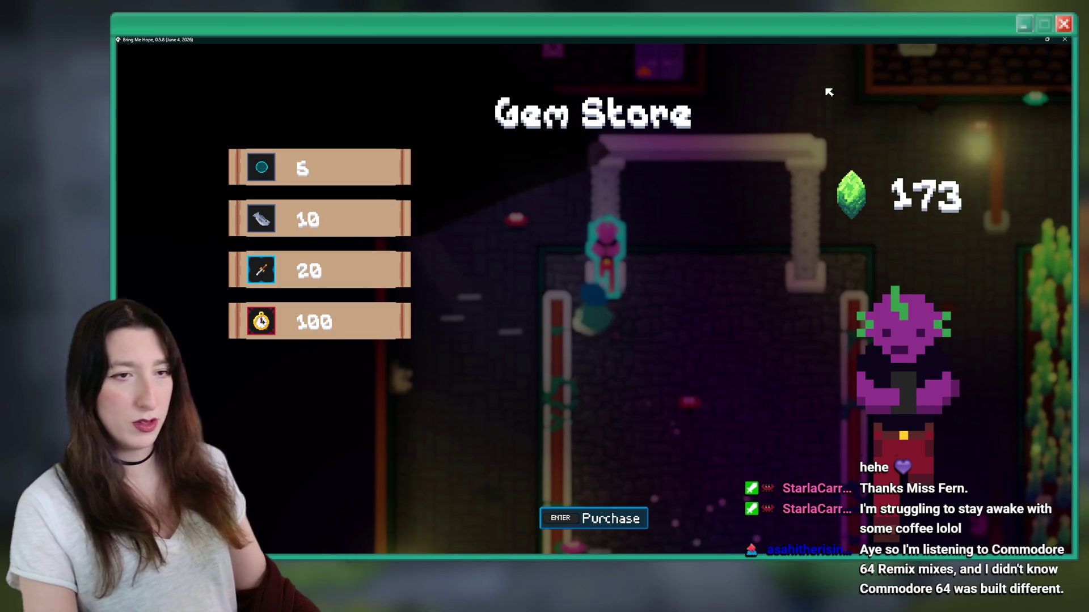
key("alt+Tab")
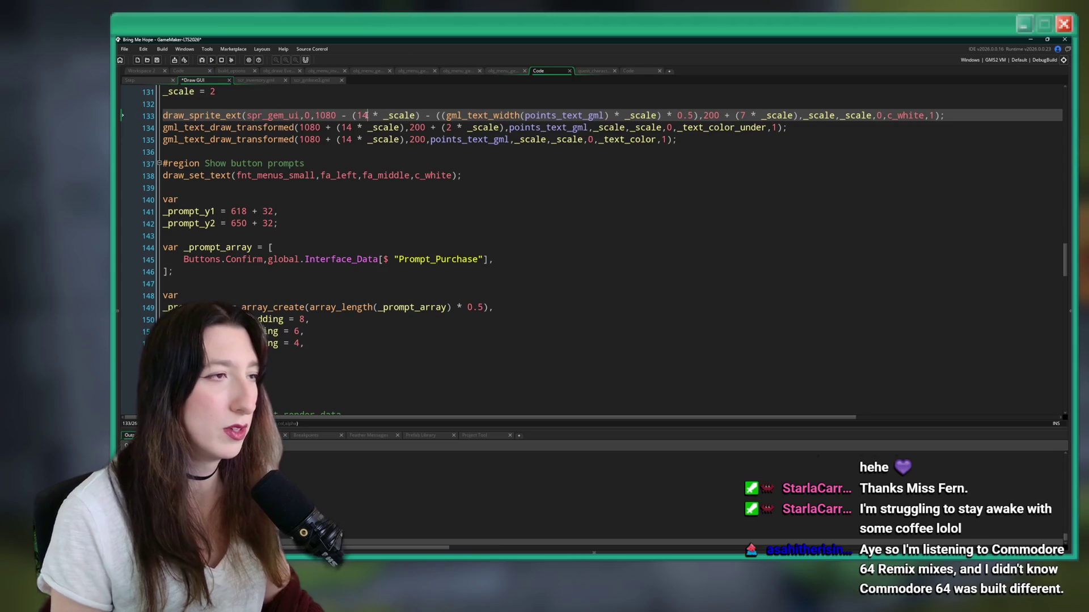
type("8")
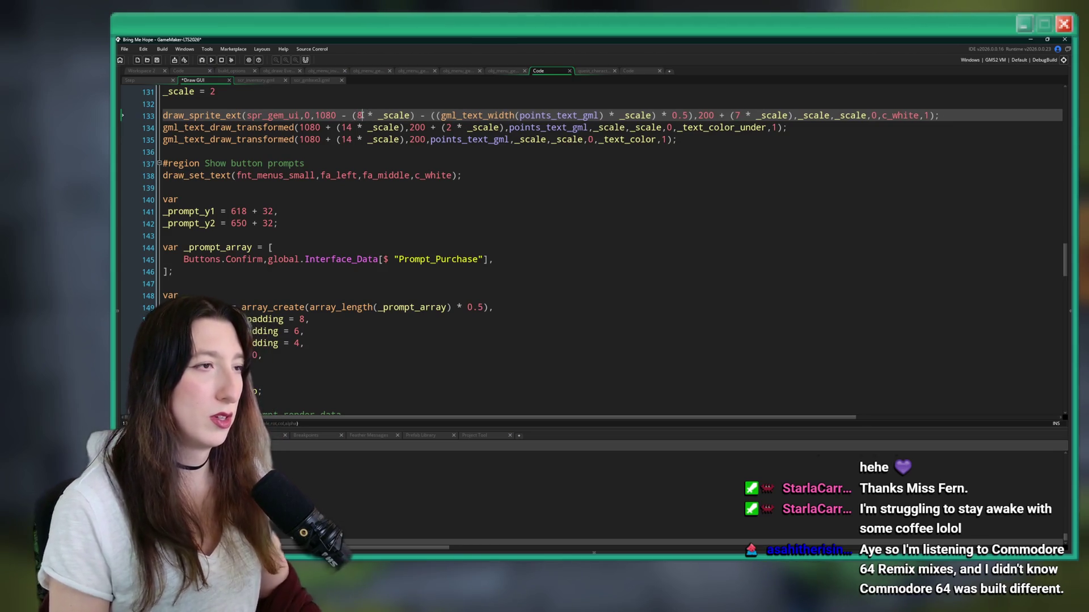
key("BackSpace")
type("7")
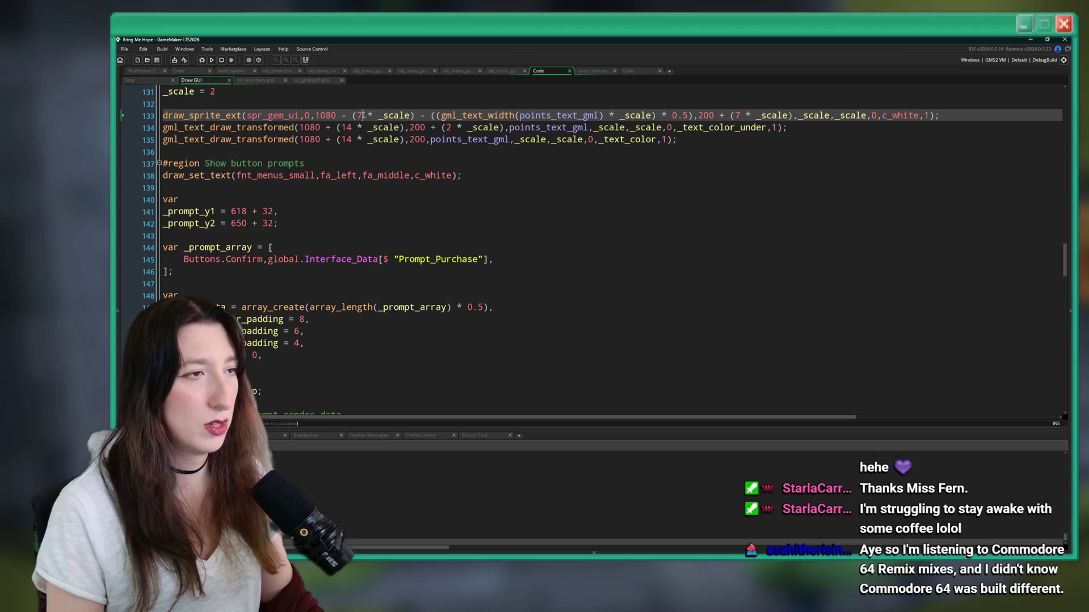
key("F5")
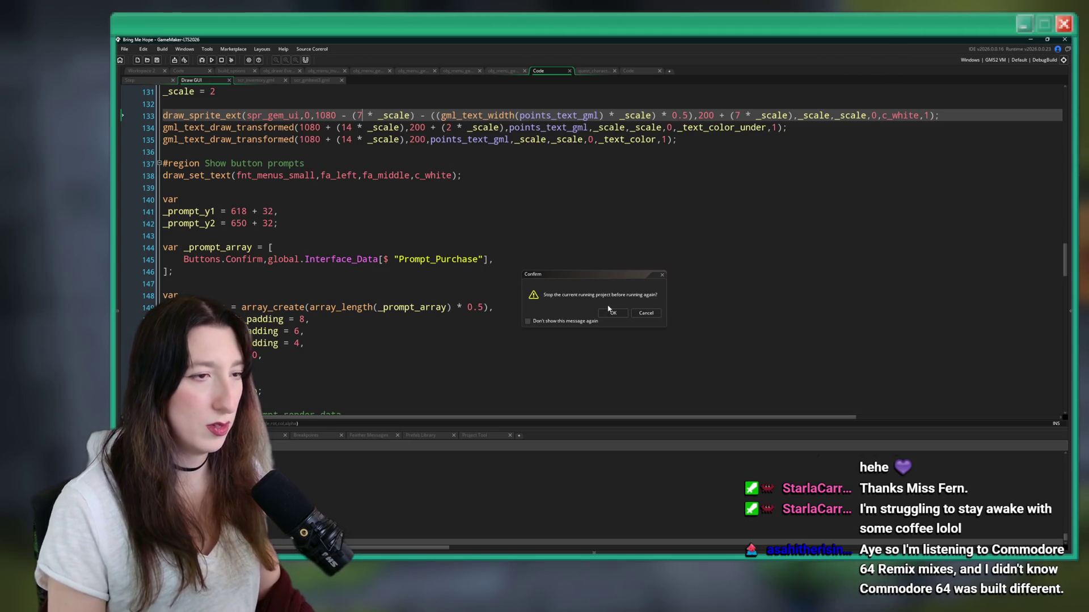
left_click(613, 313)
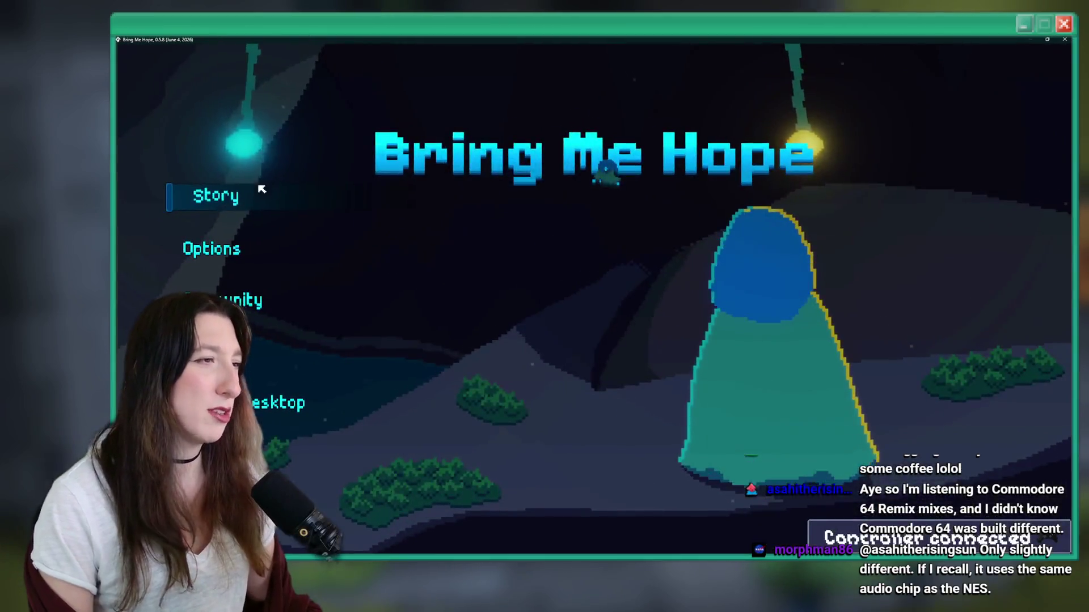
Step: Start the game from the title menu and walk to the shopkeeper's Gem Store with 173 gems
left_click(243, 188)
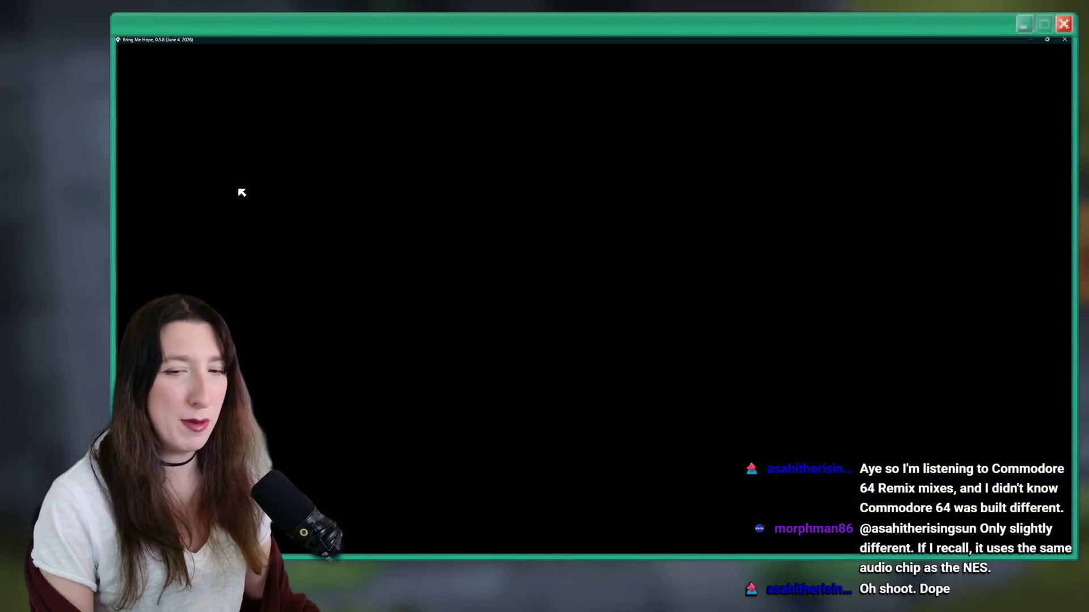
key("w")
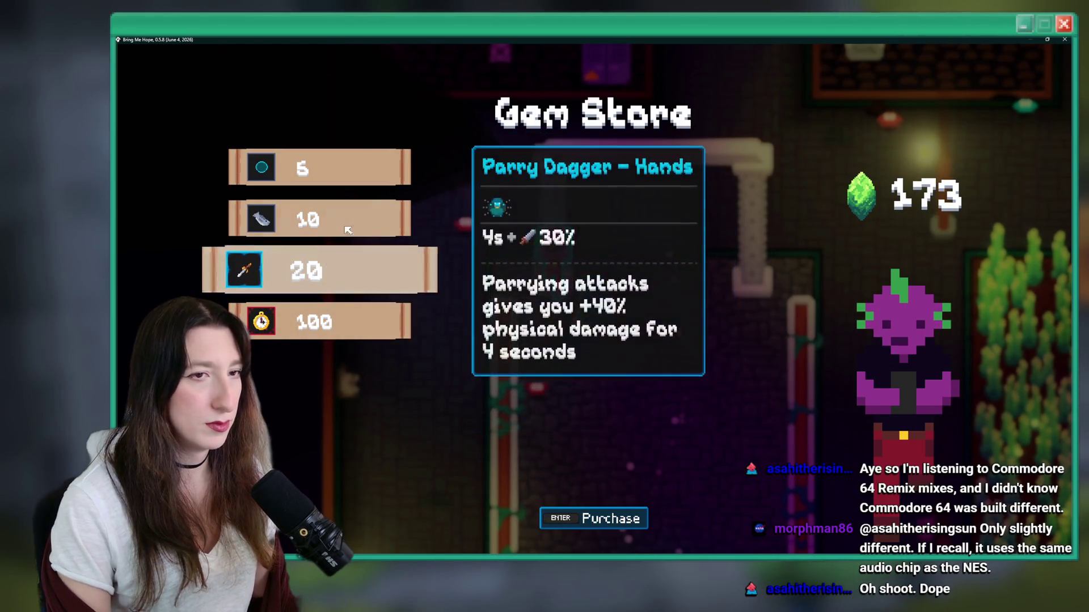
Step: Buy the four Gem Store items priced 100, 10, 20 and 5 gems
left_click(305, 326)
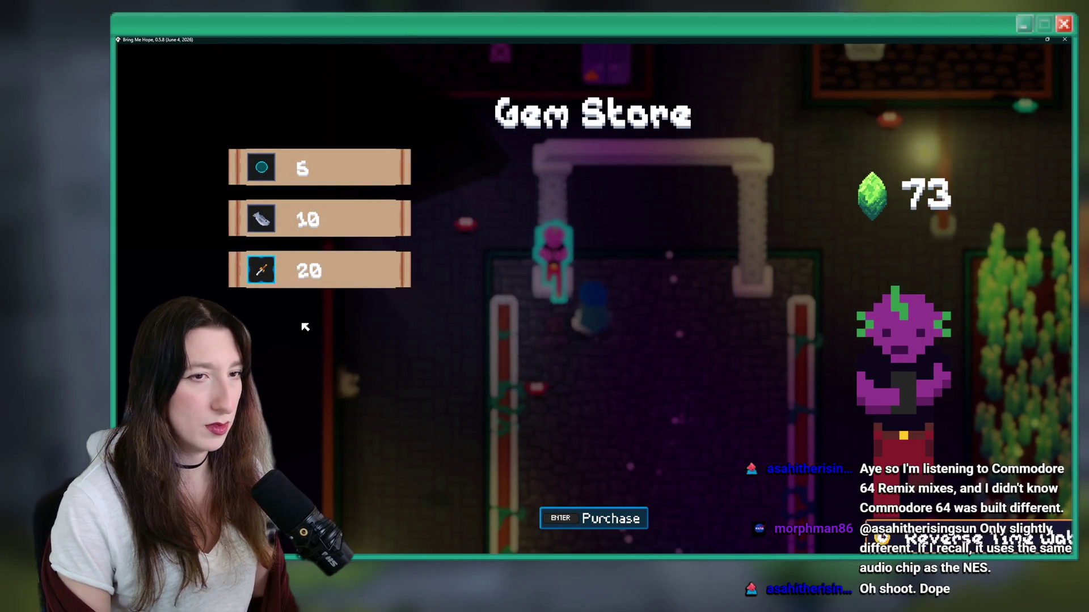
left_click(331, 226)
left_click(334, 222)
left_click(334, 181)
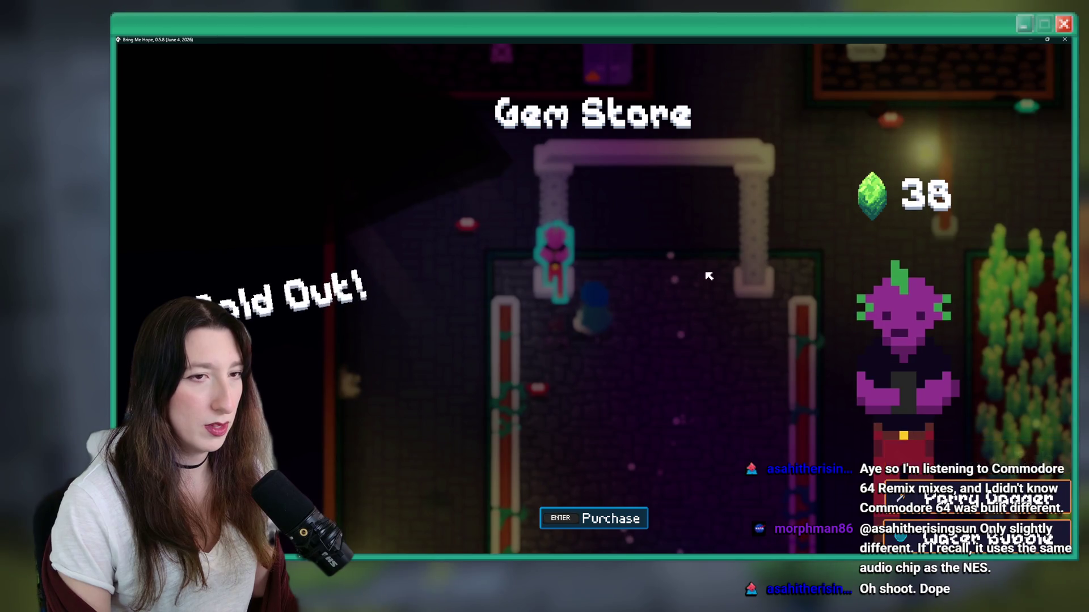
Step: Reopen the store to confirm it reads Sold Out with 38 gems, then quit the game
key("Escape")
key("a")
key("e")
key("Escape")
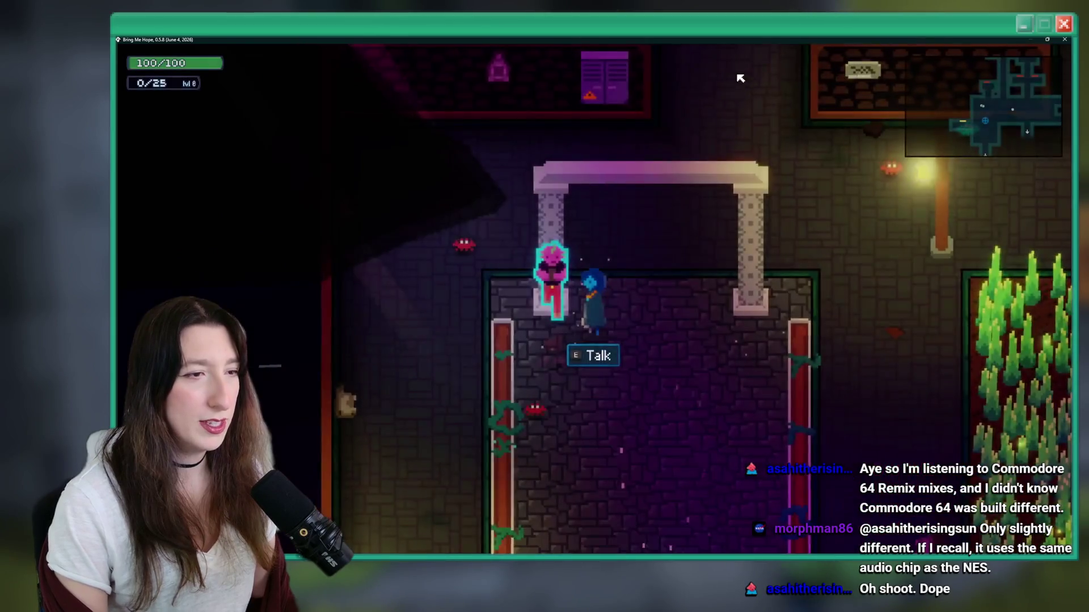
key("e")
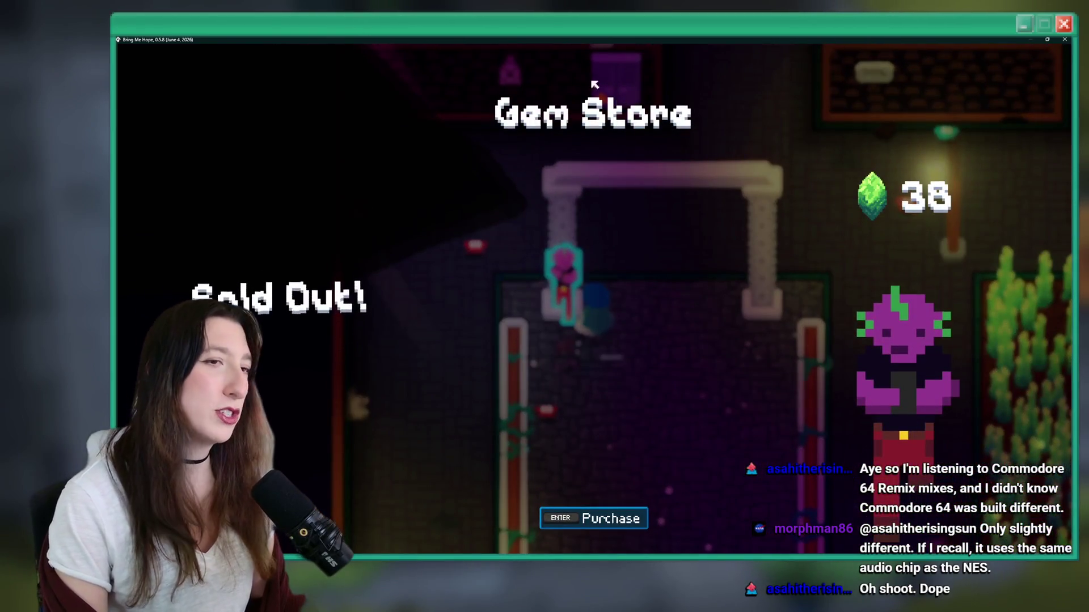
key("Escape")
key("d")
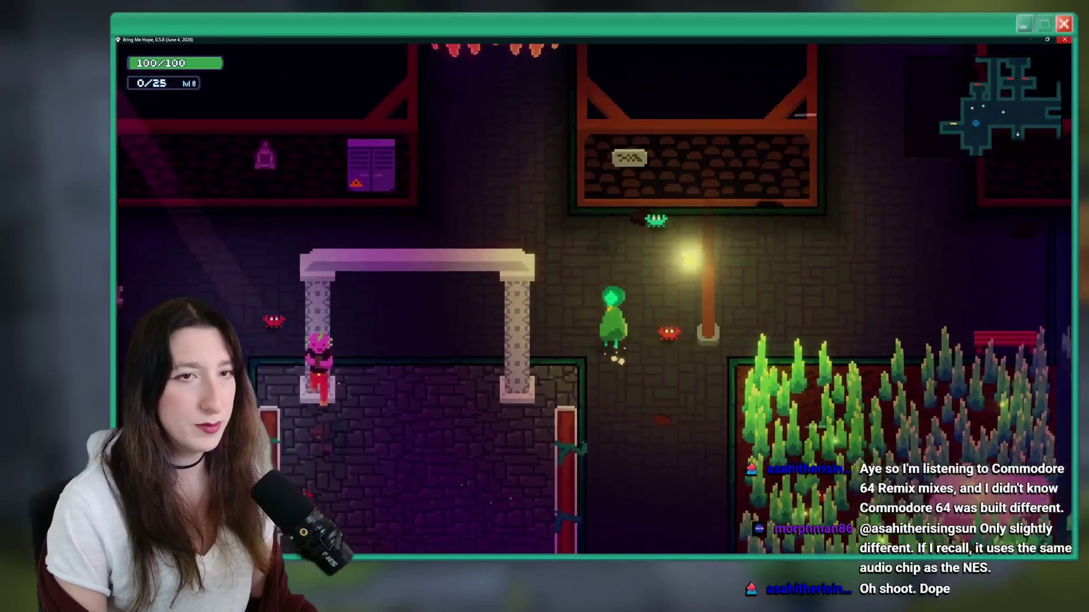
key("alt+F4")
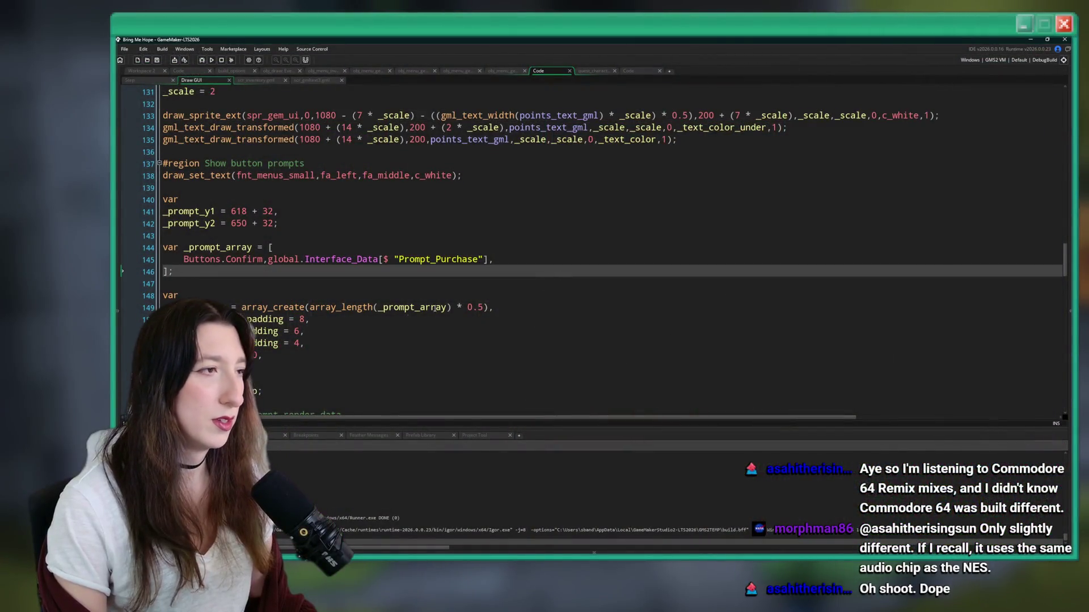
Step: Look over the tooltip drawing code, then open ToDo.txt through the asset search
scroll(434, 307, "down", 6)
scroll(258, 154, "down", 4)
scroll(454, 119, "up", 3)
scroll(446, 139, "down", 10)
scroll(447, 140, "down", 19)
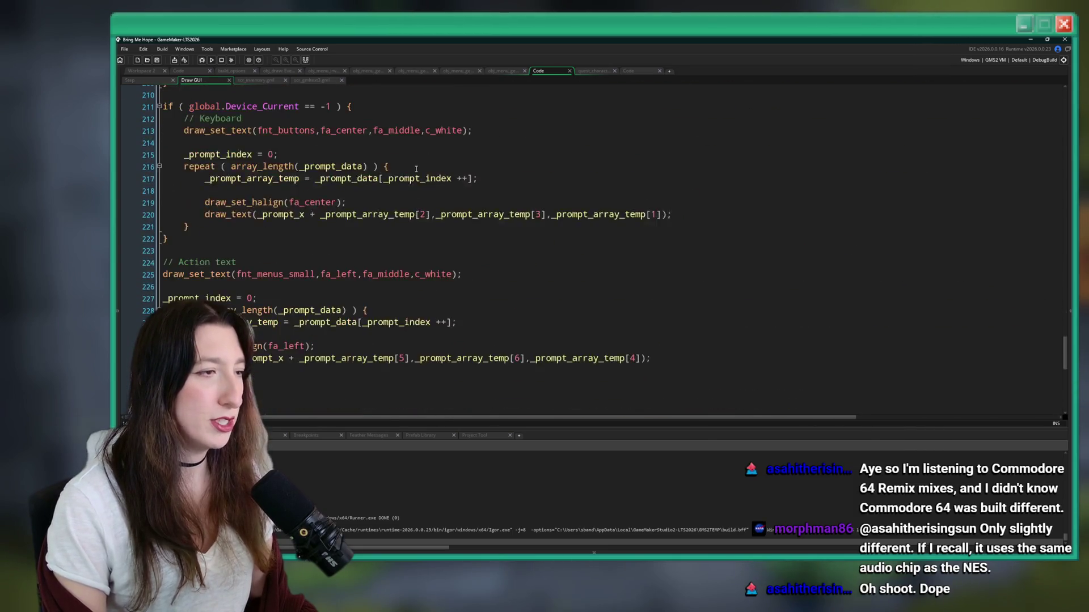
scroll(340, 229, "down", 2)
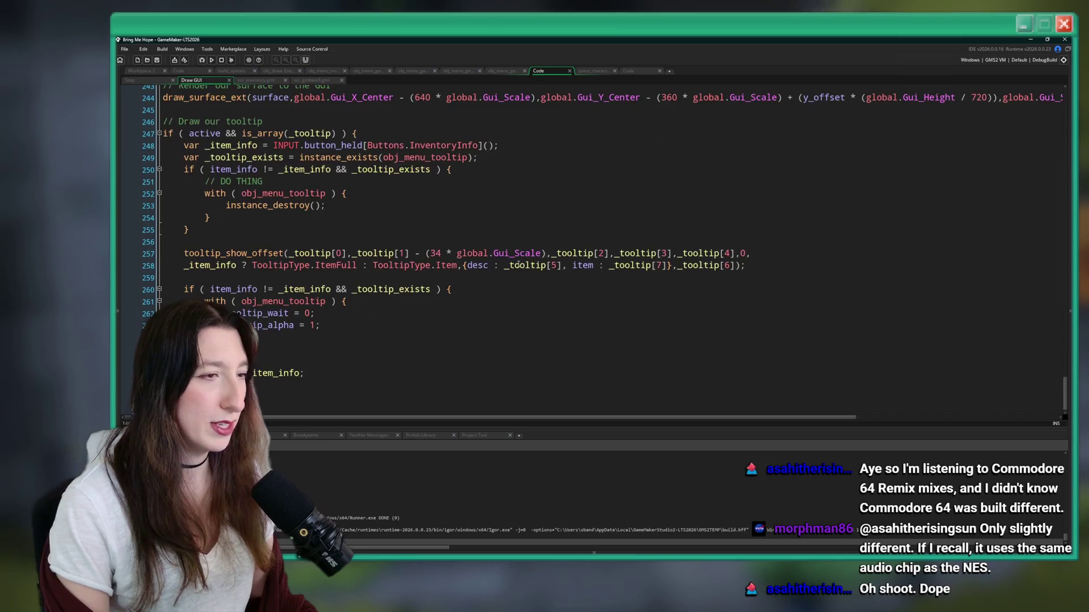
left_click(340, 229)
left_click(449, 290)
key("ctrl+t")
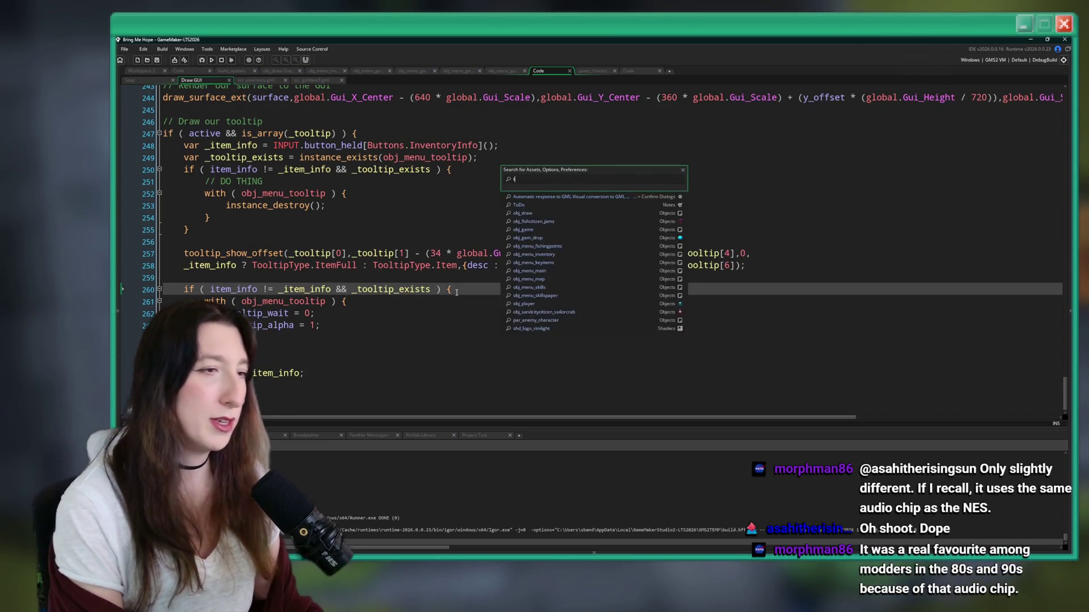
type("todo")
key("Return")
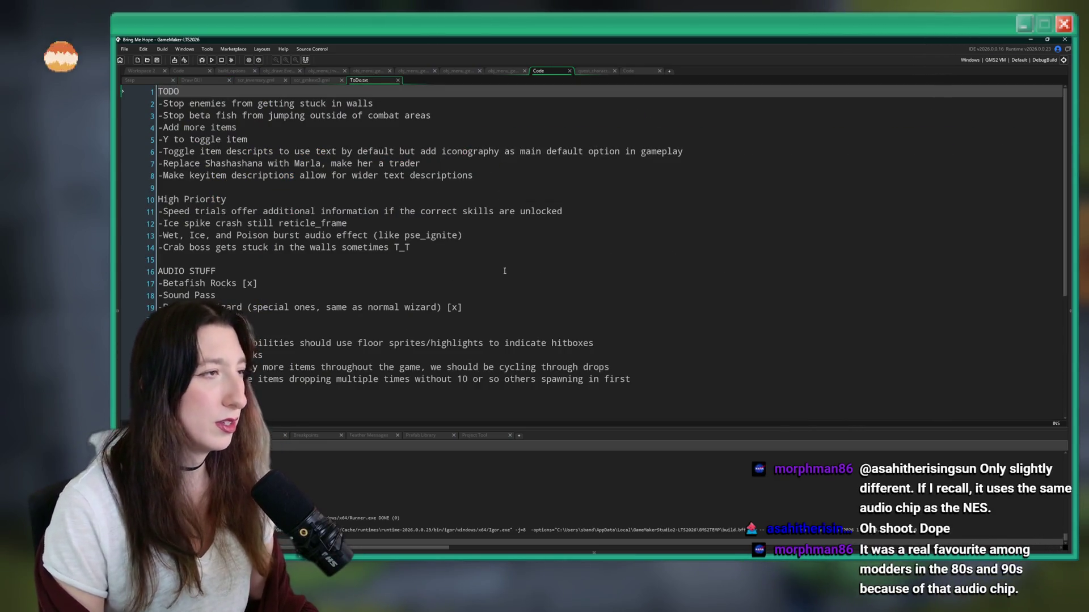
Step: Add a new todo line '-Purchases force a game save'
left_click(549, 187)
key("Return")
key("Up")
type("-Purchases")
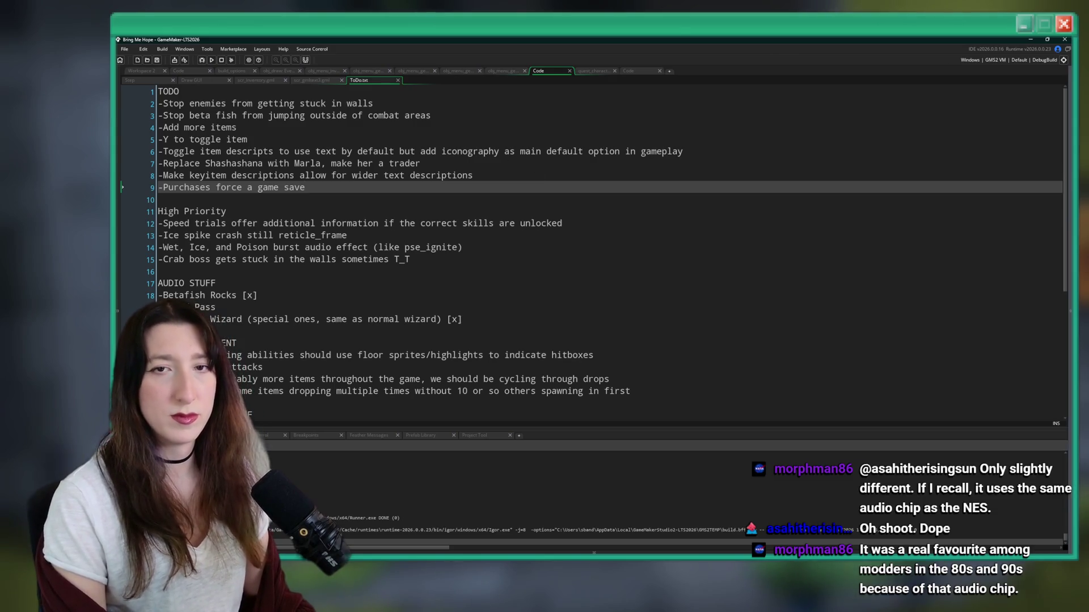
key("alt+Tab")
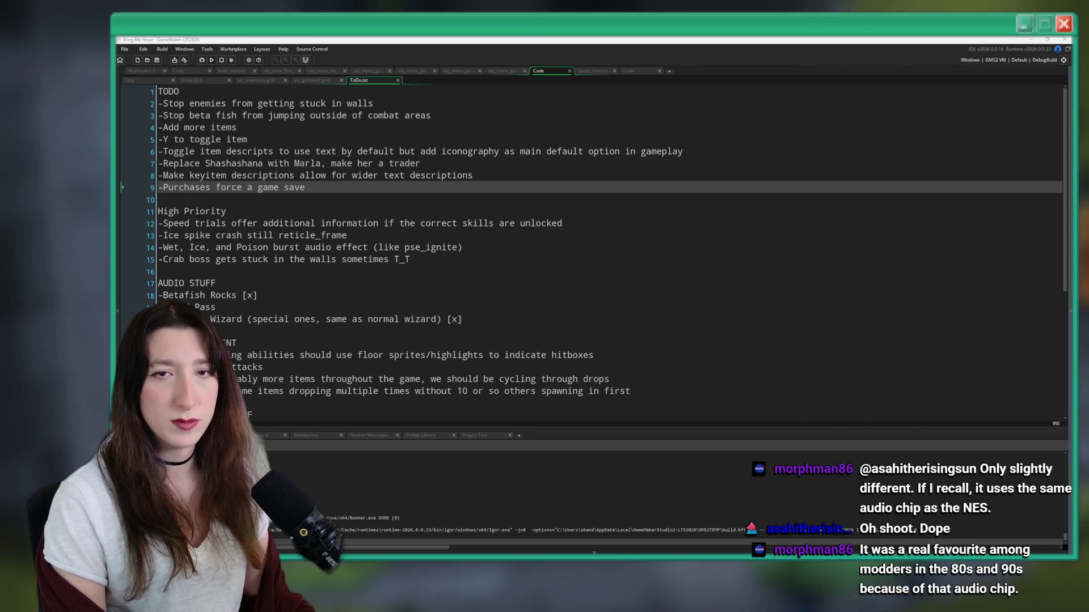
Step: Delete the 'Toggle item descriptions' line and save the ToDo list
left_click(677, 151)
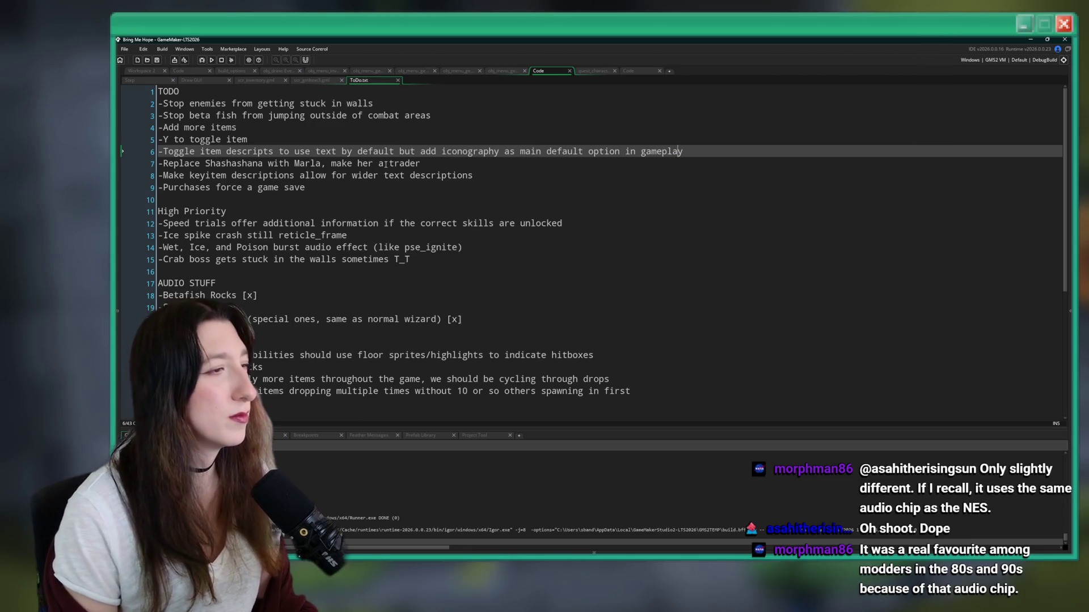
key("Down")
key("Down")
key("Down")
key("Up")
key("Up")
left_click(504, 151)
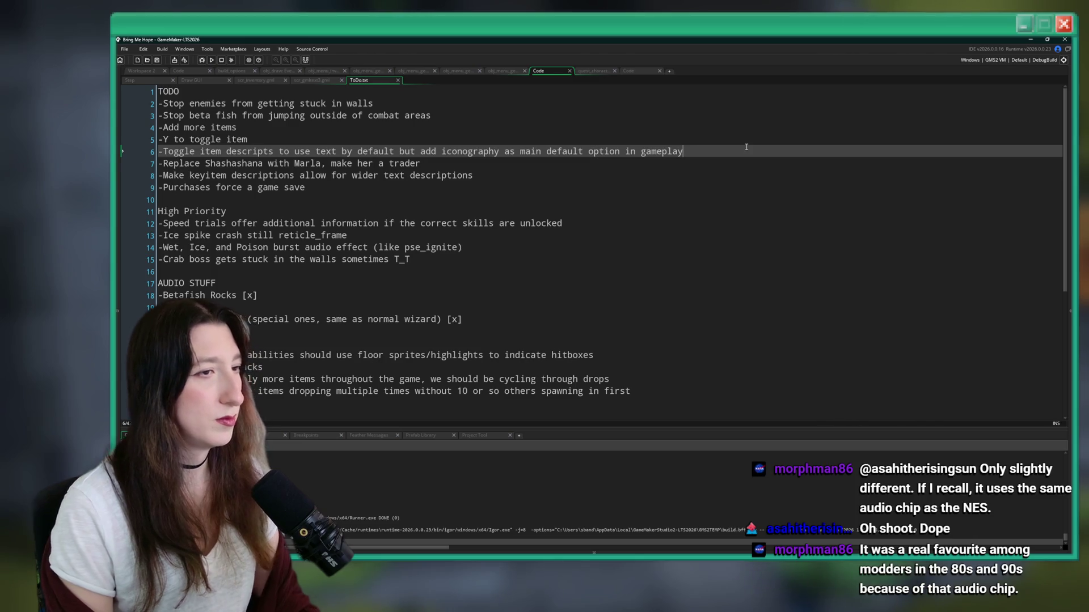
key("shift+Up")
key("BackSpace")
key("ctrl+s")
left_click(452, 114)
Step: Find obj_betafishferal through the asset search and open its User Event 0 'State functions' code
key("ctrl+t")
type("be")
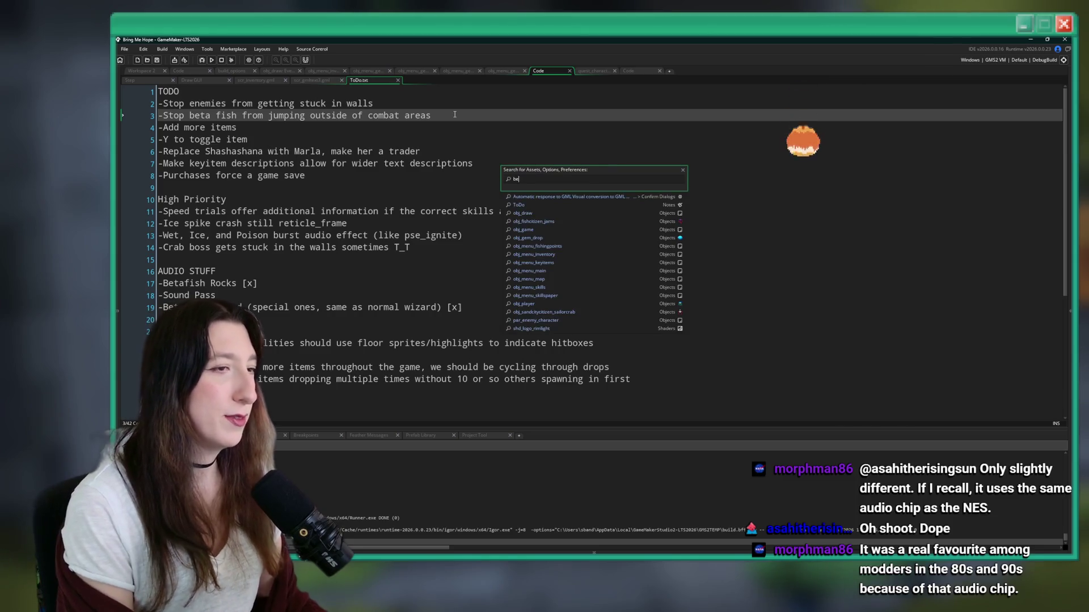
type("h")
key("Down")
key("Down")
key("Down")
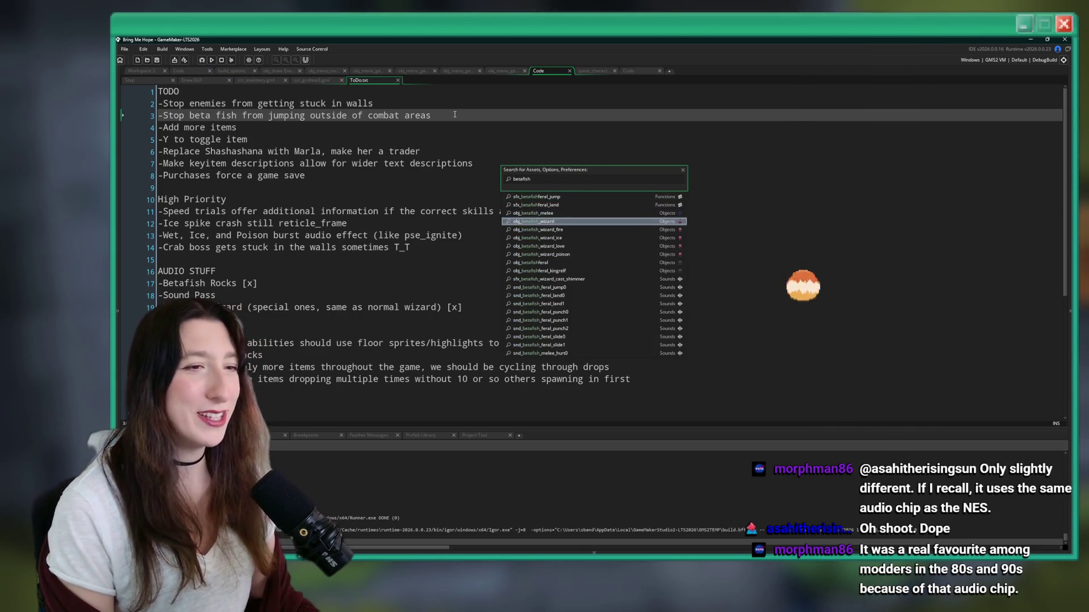
key("Down")
key("Down")
key("Down")
key("Up")
key("Up")
key("Down")
key("Down")
key("Down")
key("Up")
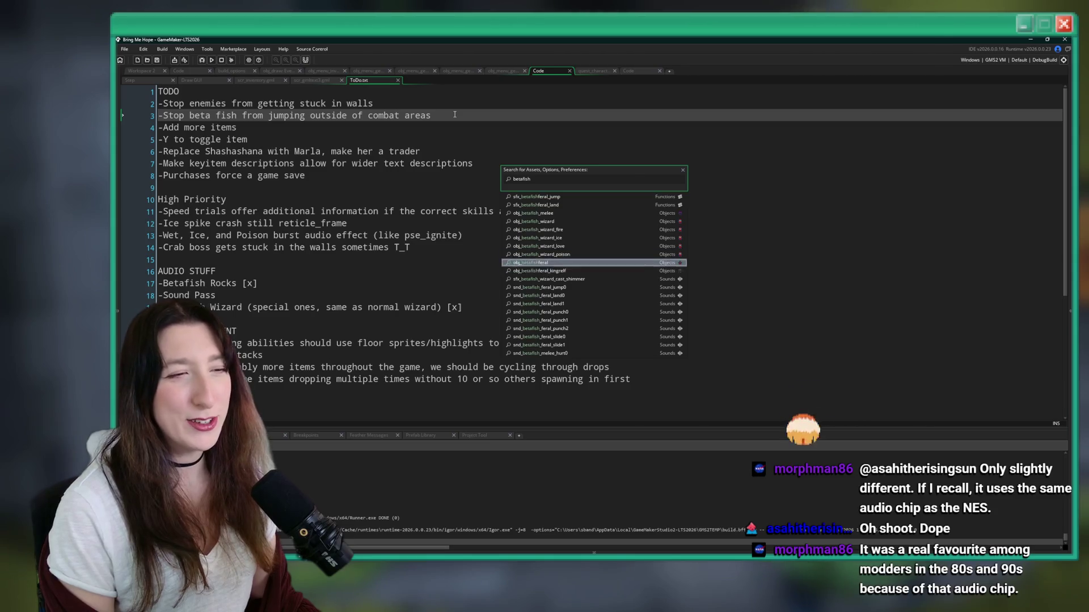
key("Return")
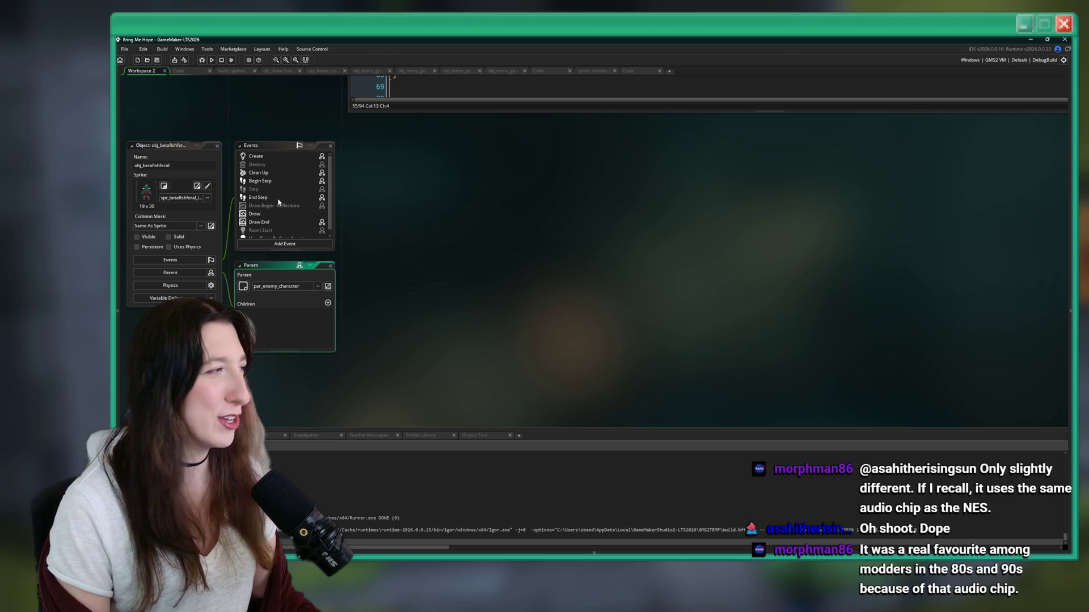
scroll(268, 233, "down", 1)
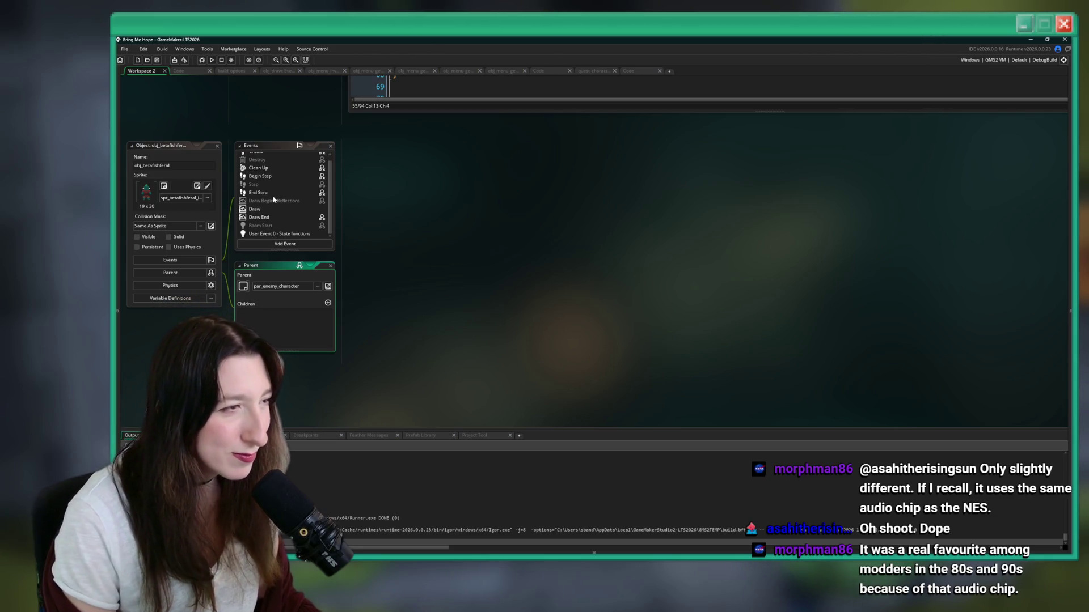
double_click(280, 234)
Step: Enlarge the User Event 0 editor and fold blocks to show character_state_leap_start and character_sprite_update
left_click(671, 147)
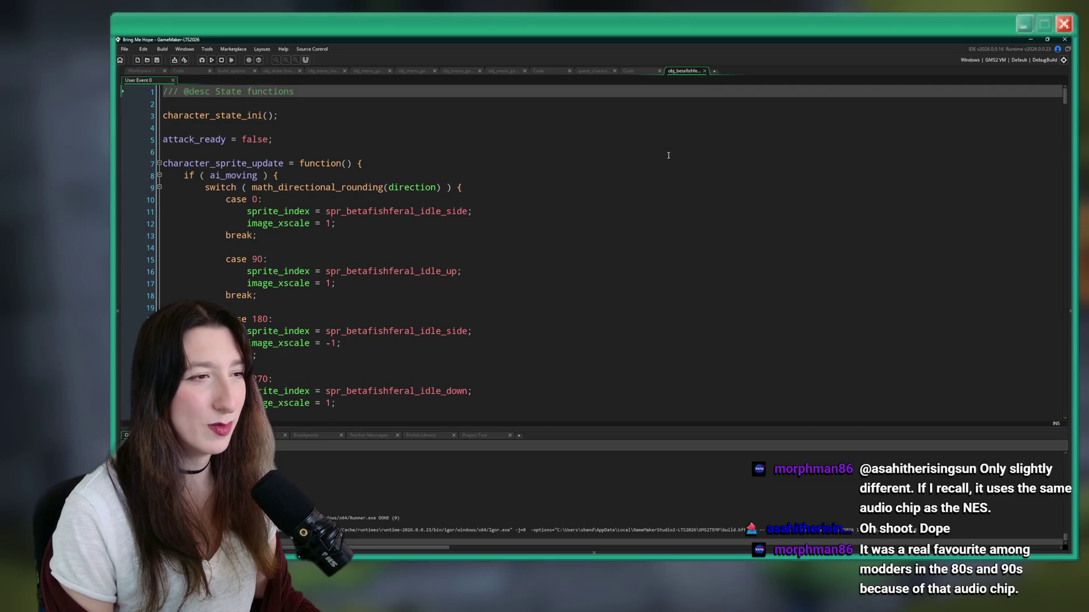
left_click(673, 154)
key("ctrl+m")
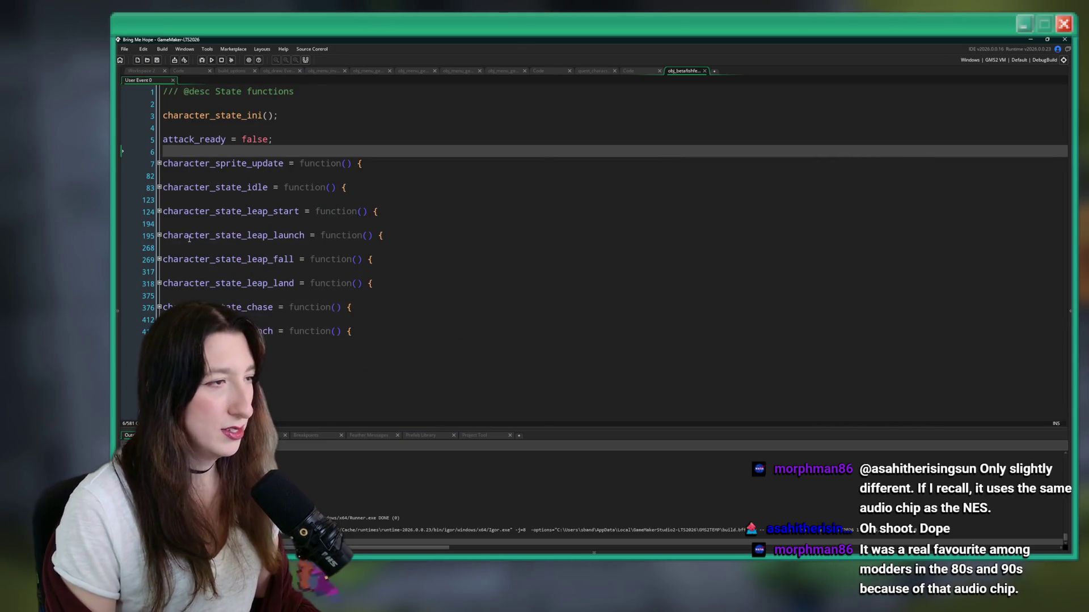
left_click(159, 211)
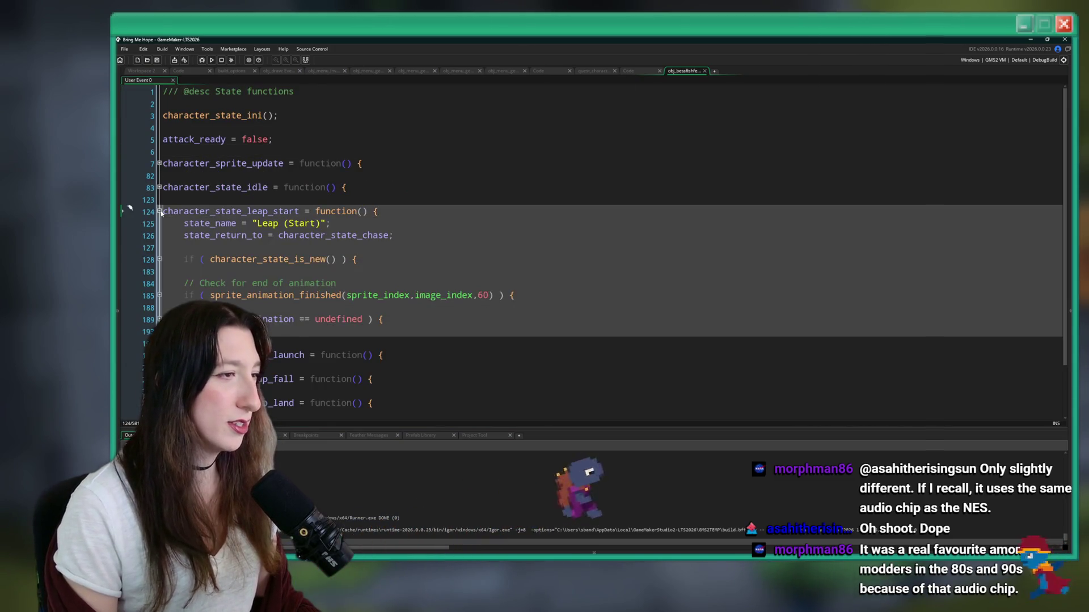
left_click(160, 259)
left_click(159, 163)
scroll(396, 227, "down", 10)
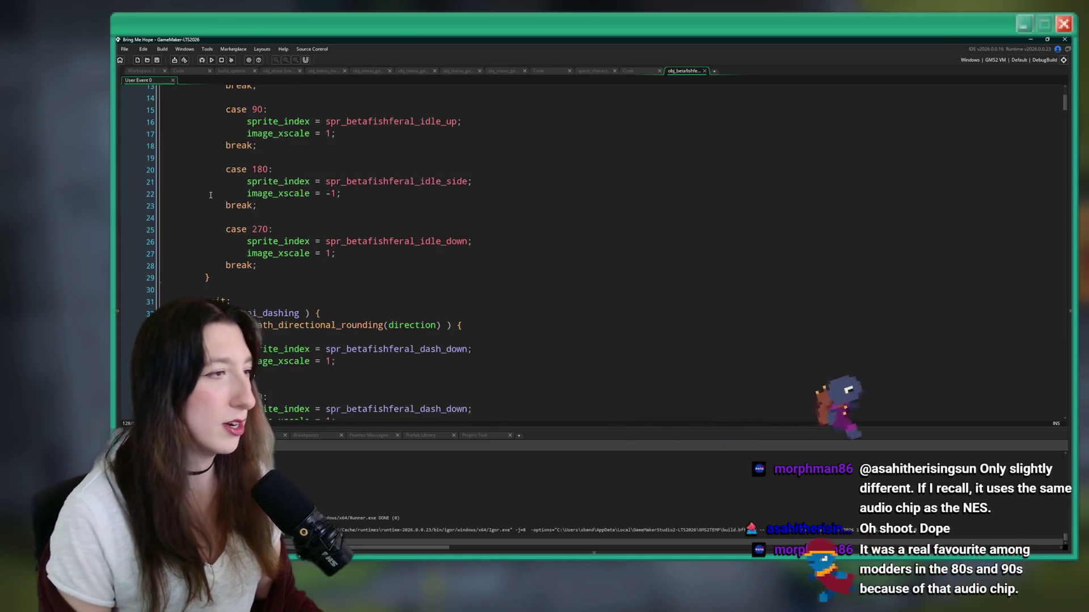
left_click(231, 219)
Step: Search the code for leap_start and jump between uses of leap_destination
key("ctrl+f")
type("leap_start")
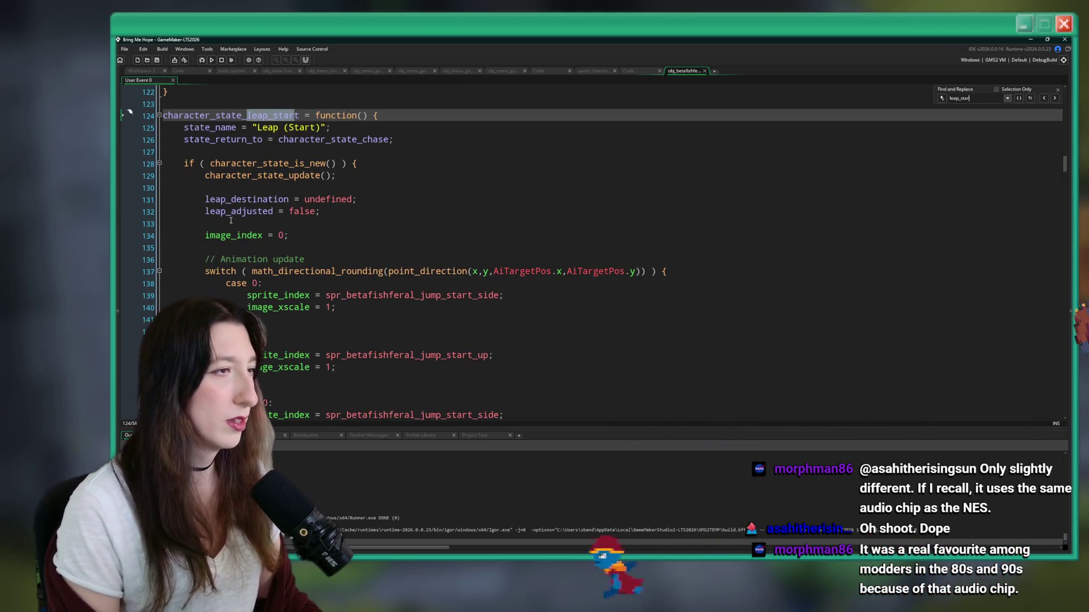
scroll(539, 252, "down", 2)
double_click(247, 138)
key("ctrl+f")
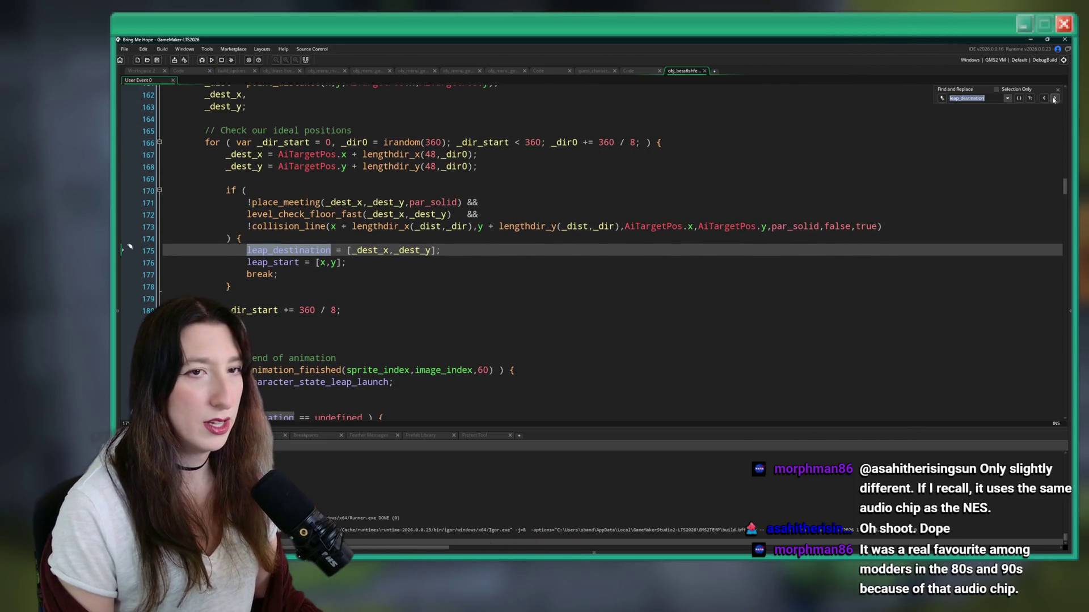
Step: Duplicate the place_meeting check line and insert obj_level_combat_area from autocomplete
left_click(347, 203)
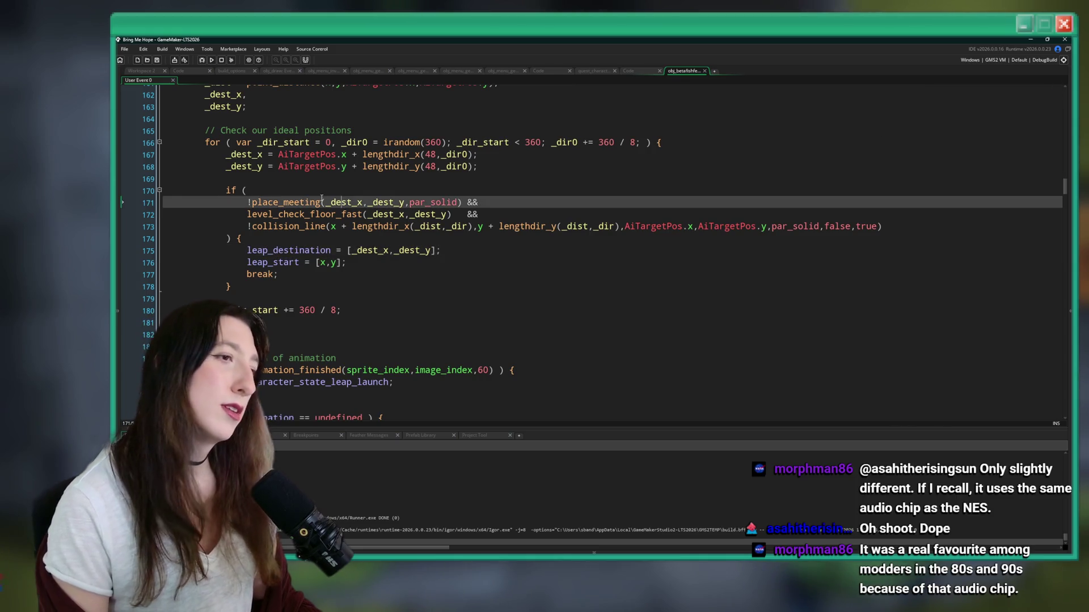
left_click(495, 200)
key("ctrl+d")
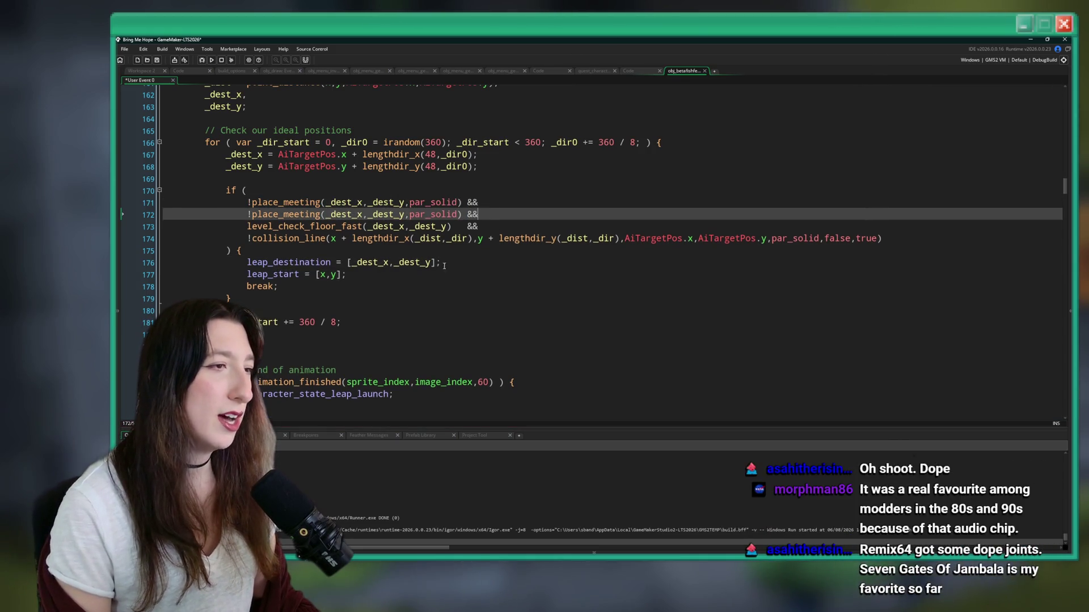
type("combat")
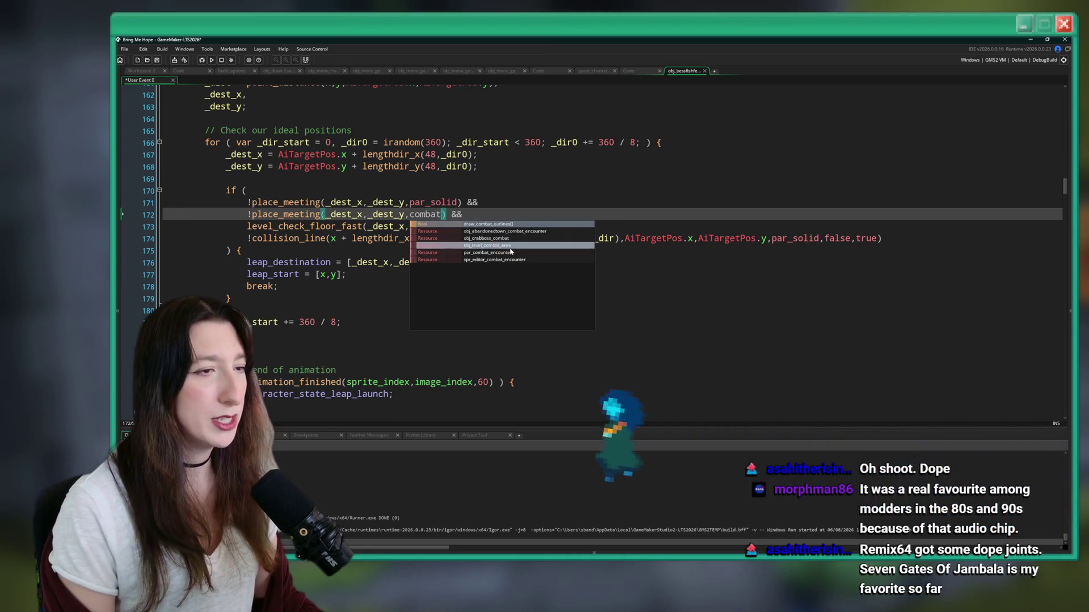
left_click(483, 245)
key("ctrl+s")
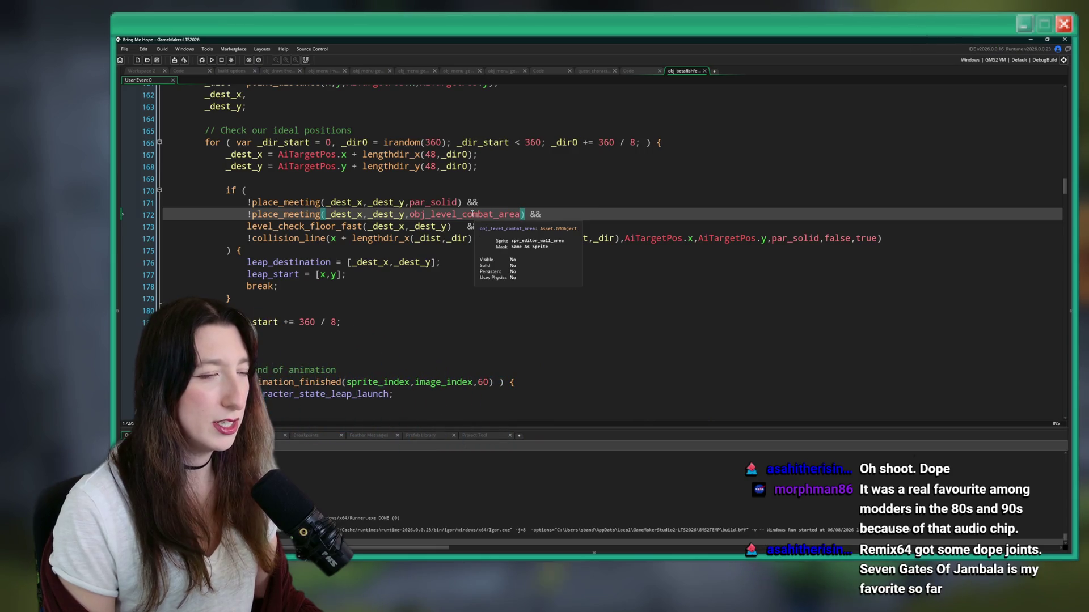
key("ctrl+z")
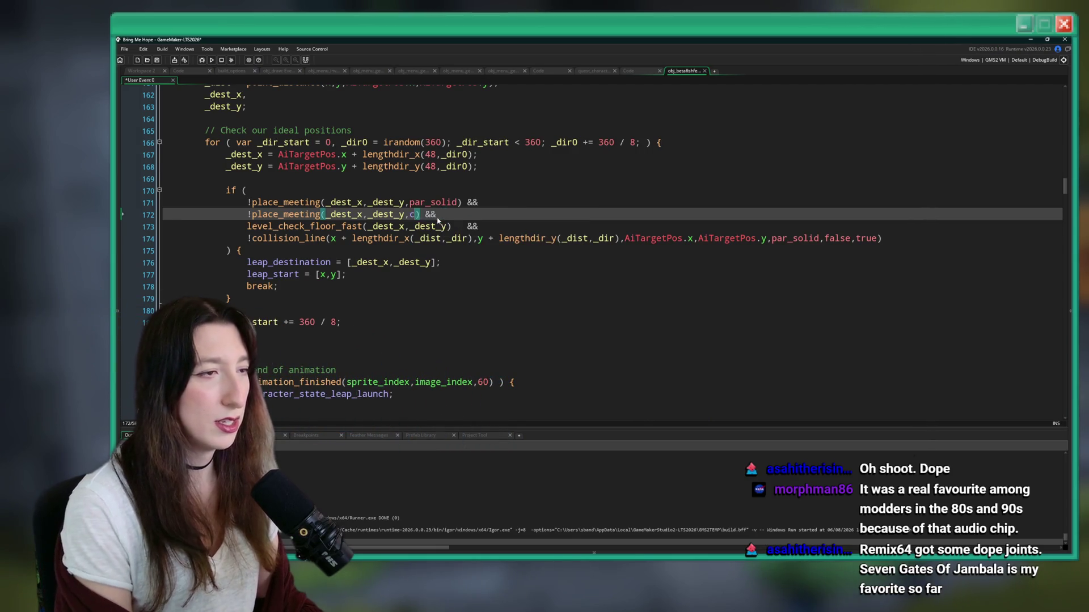
type("ombat")
key("ctrl+space")
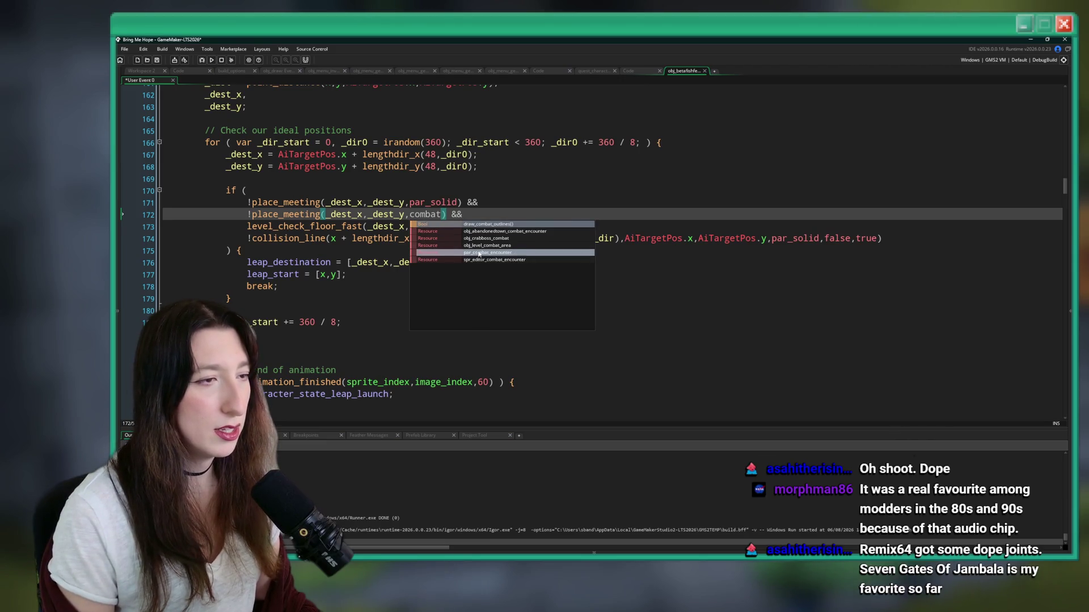
left_click(484, 248)
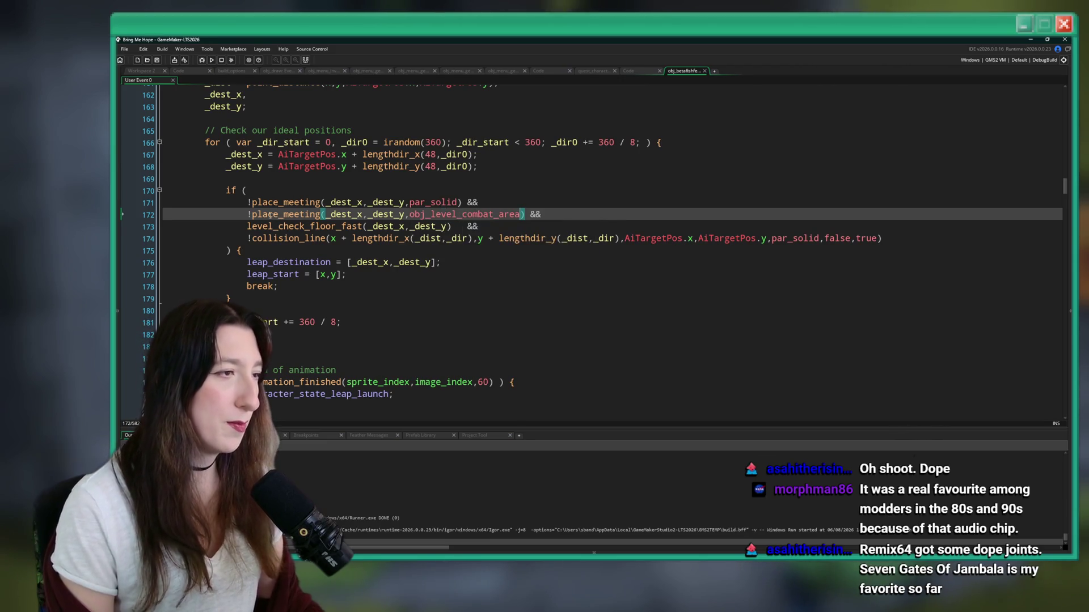
Step: Change line 172 to a collision_point call with its arguments, then build and run with F5
left_click(550, 213)
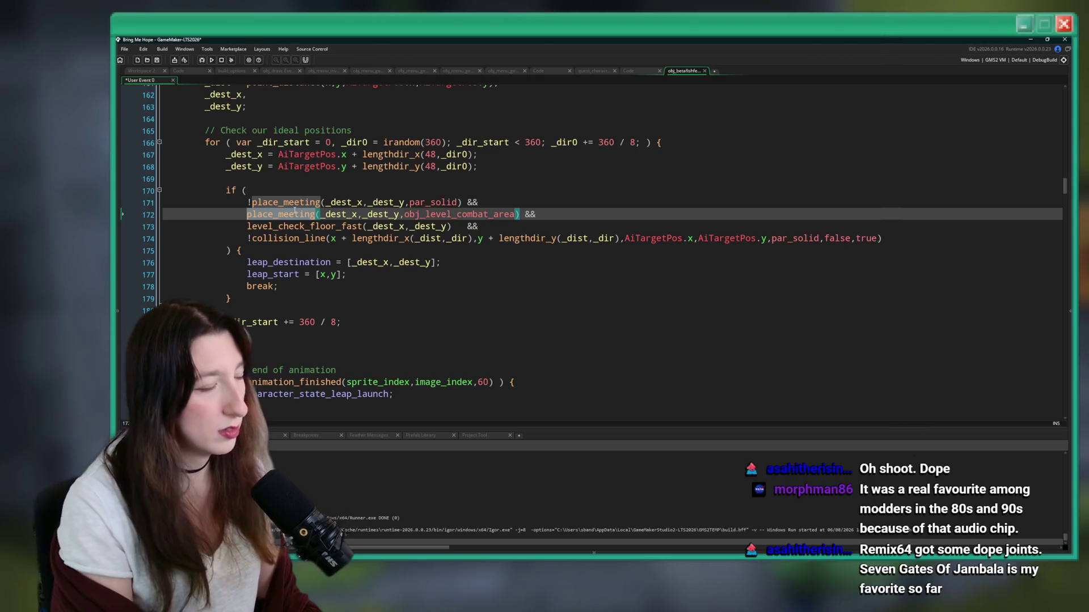
type("collision")
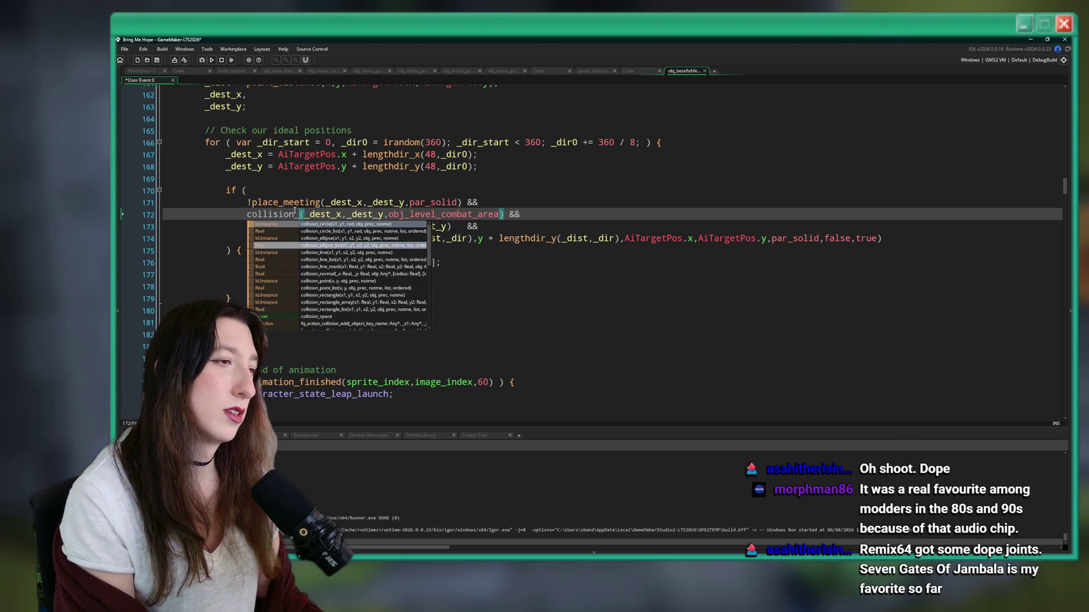
type("_poin")
left_click(357, 214)
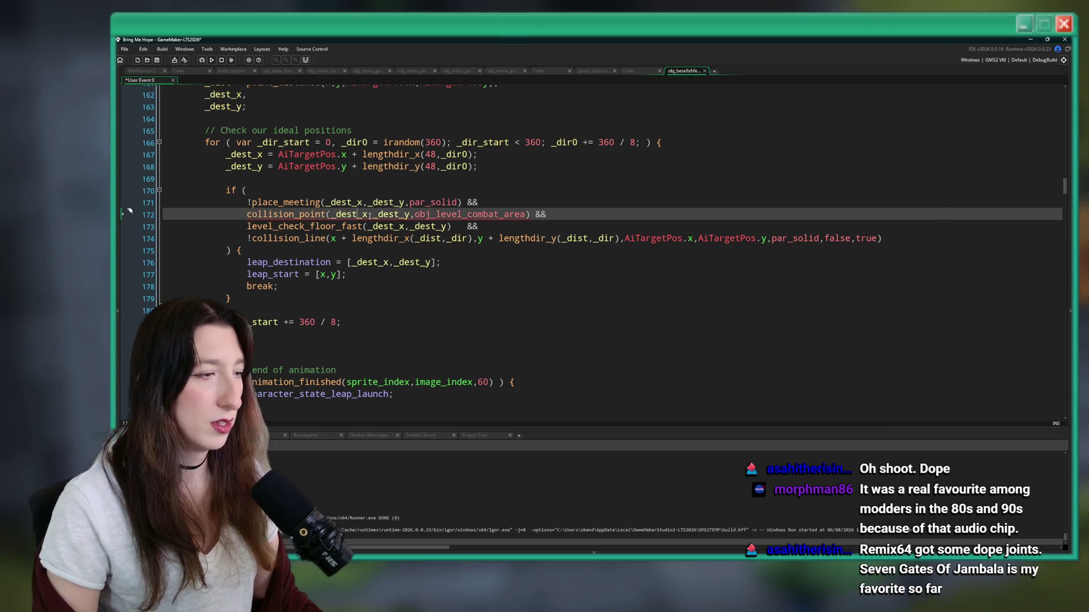
left_click(528, 215)
type(",false")
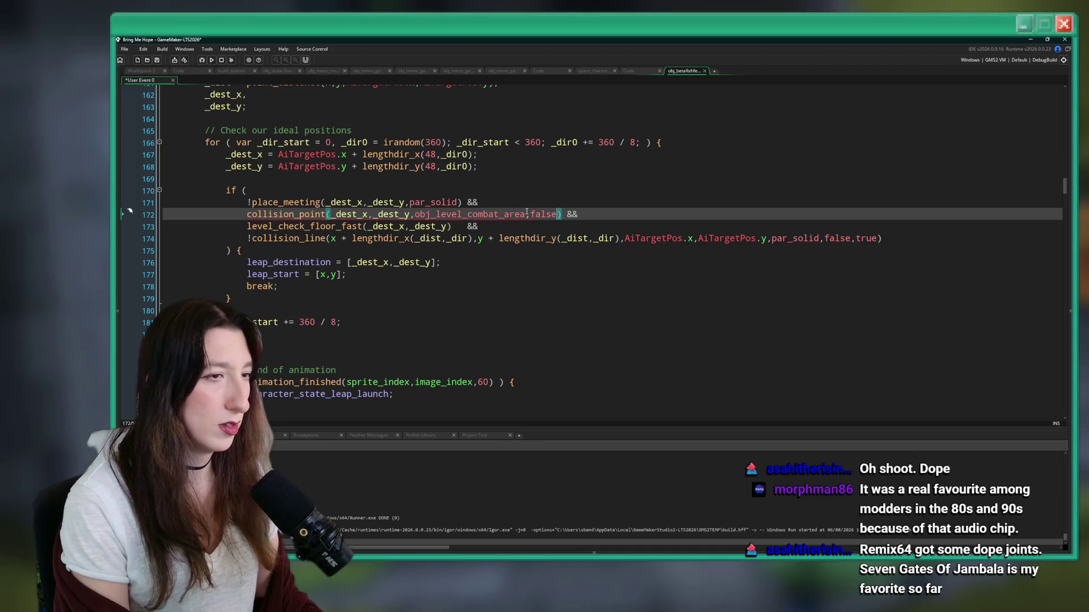
key("F5")
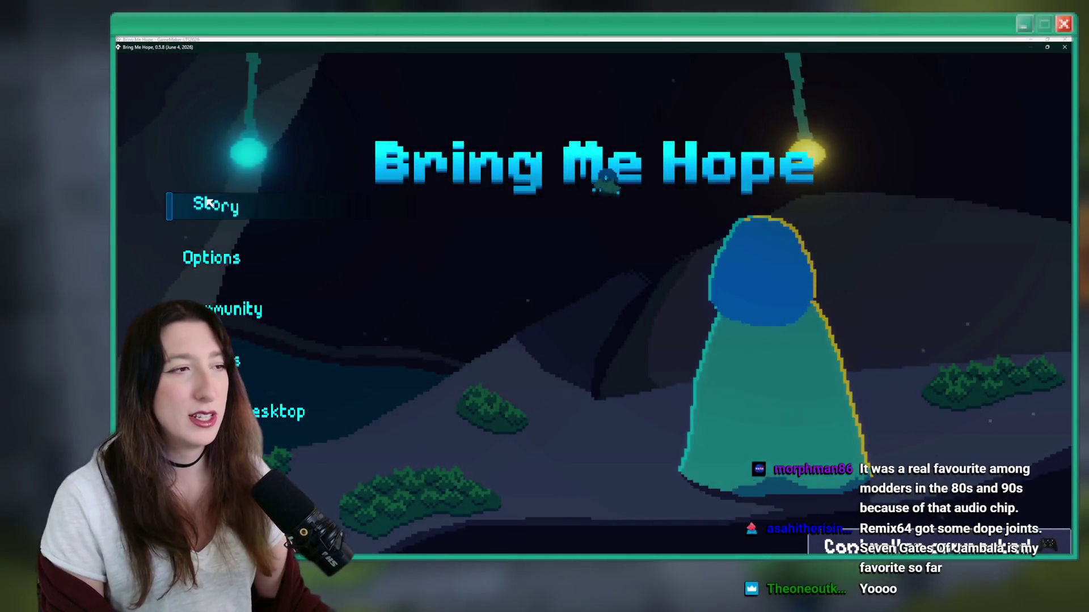
key("Return")
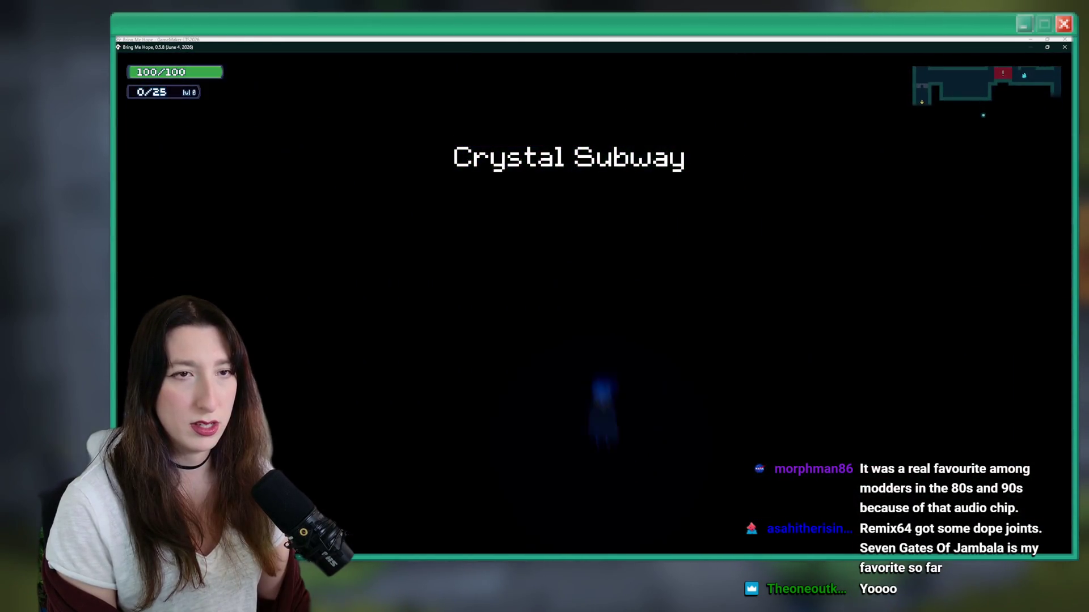
key("d")
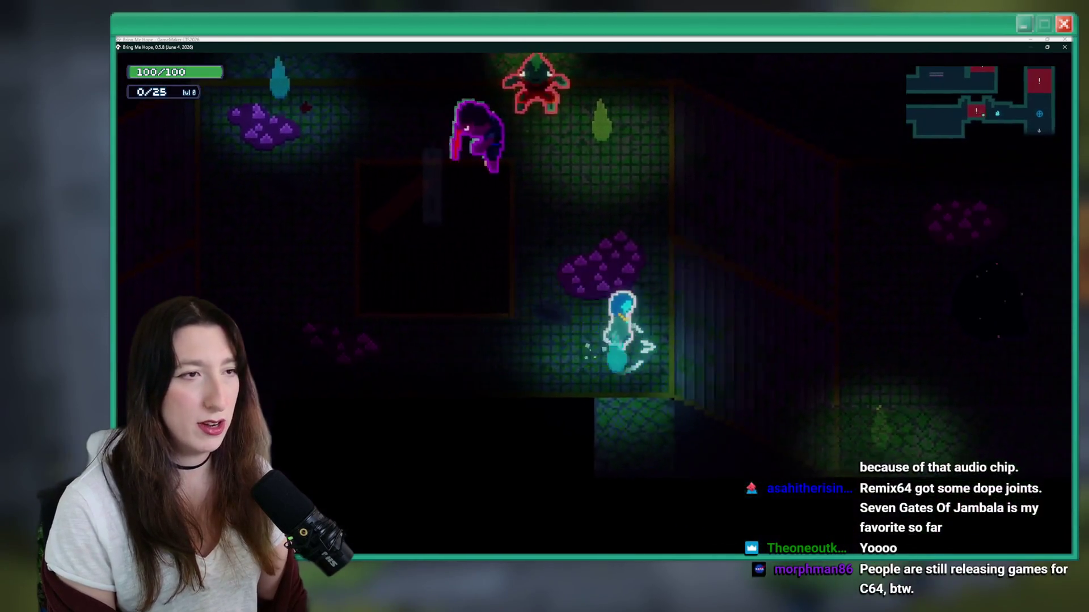
key("grave")
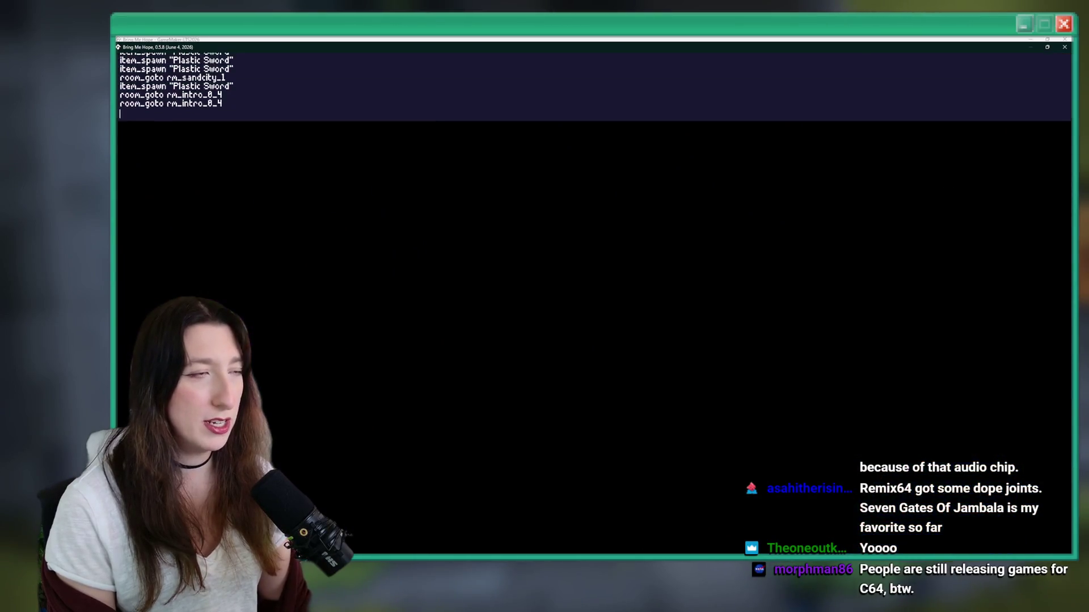
key("Up")
key("Return")
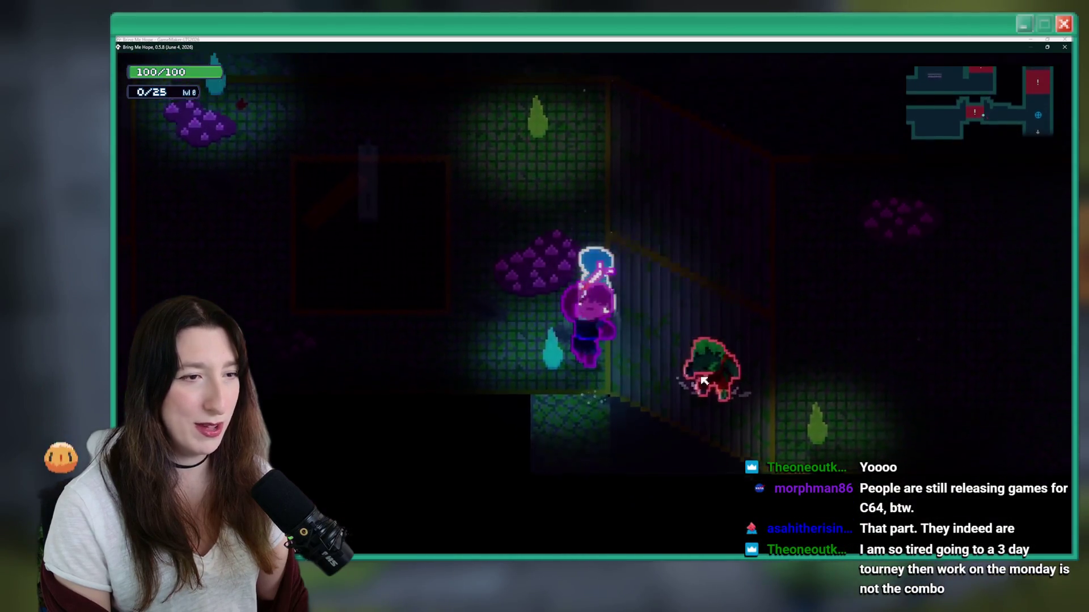
key("alt+F4")
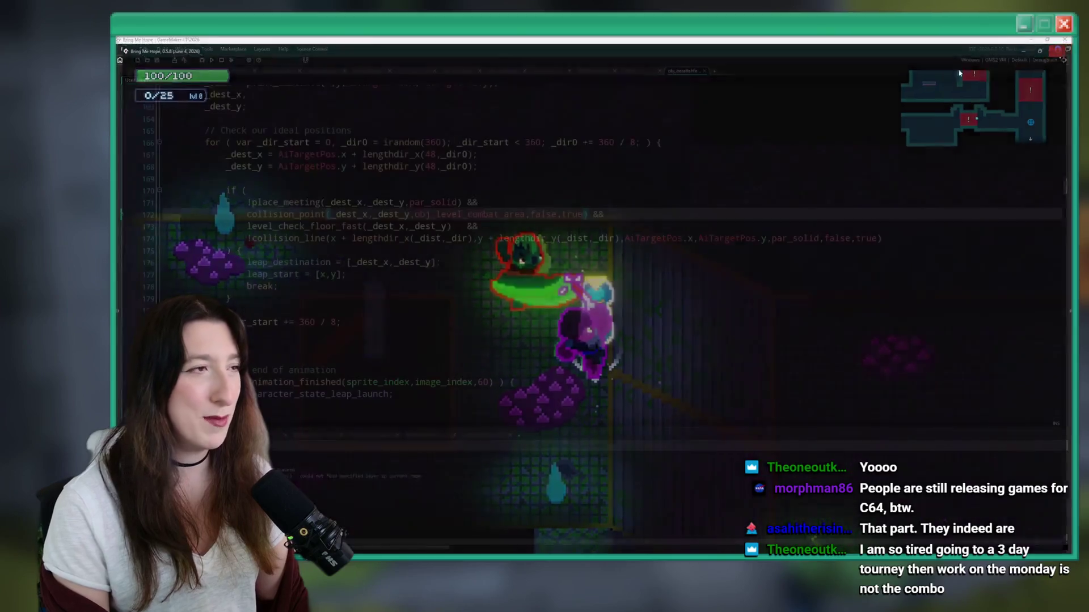
left_click(341, 106)
left_click(396, 131)
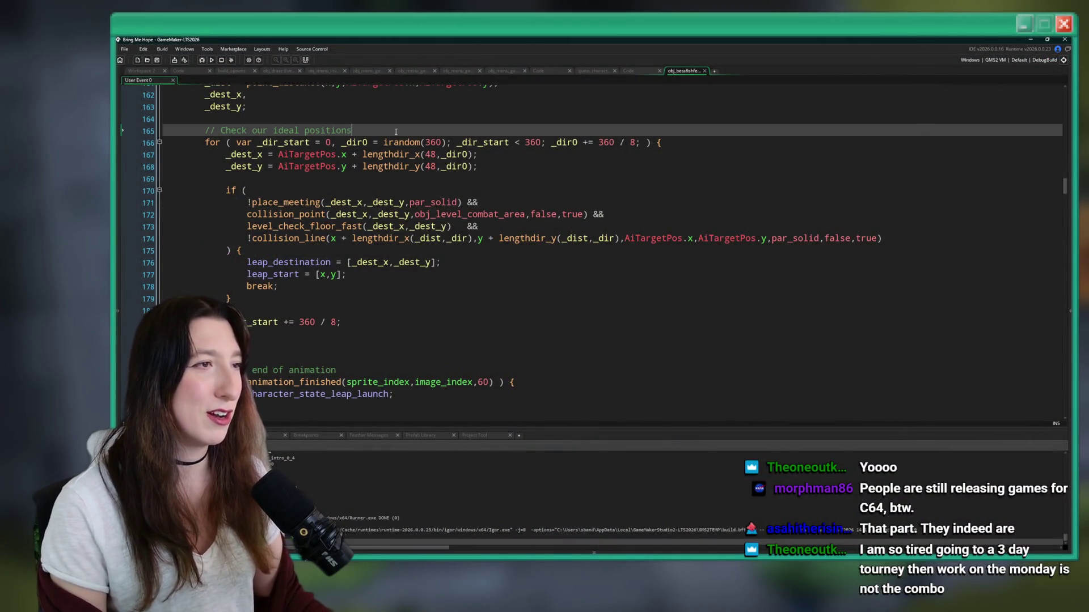
key("ctrl+t")
type("way0")
key("Return")
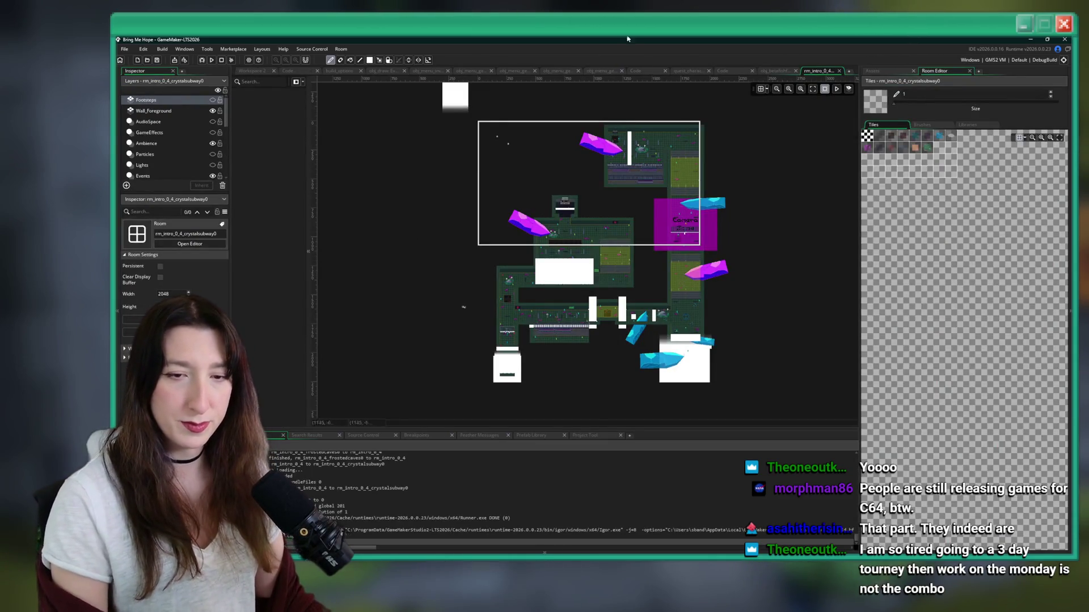
left_click_drag(543, 175, 526, 217)
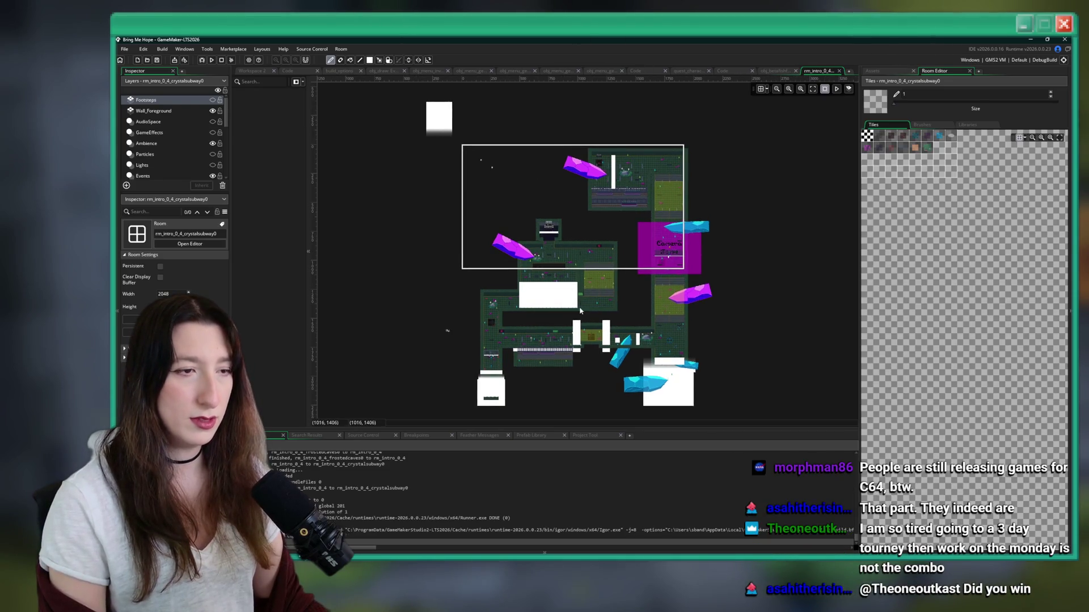
scroll(580, 310, "up", 5)
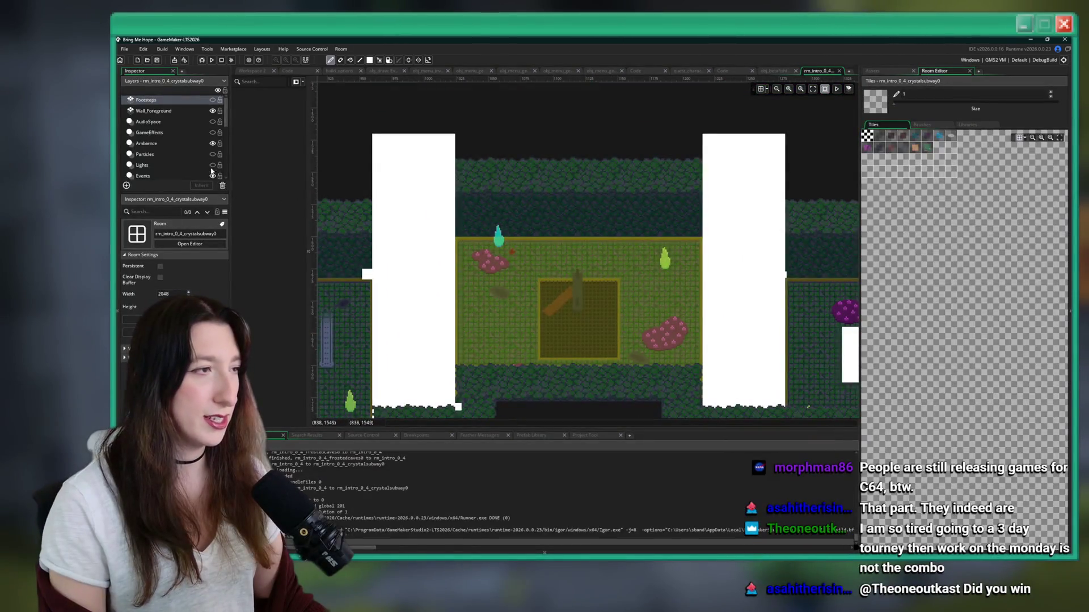
scroll(204, 167, "down", 3)
left_click(149, 112)
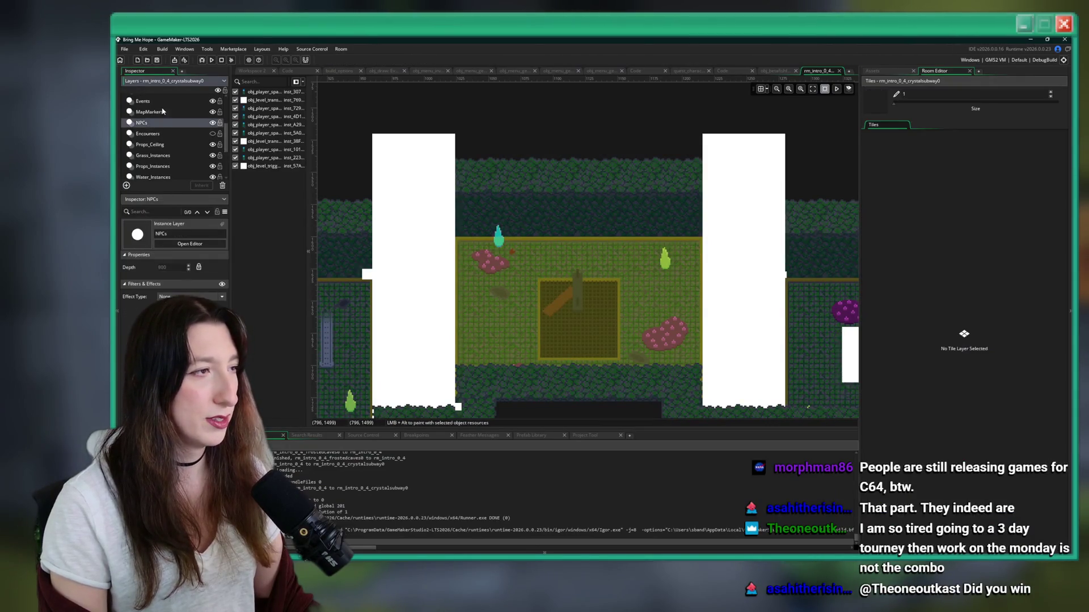
left_click(454, 256)
left_click(458, 256)
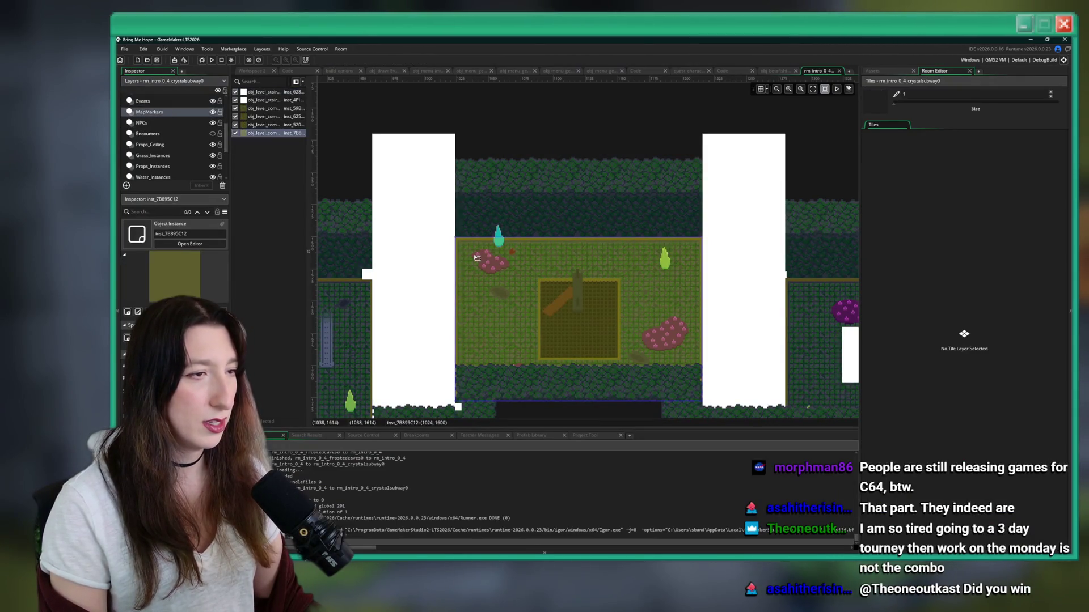
scroll(535, 267, "down", 3)
scroll(616, 286, "up", 3)
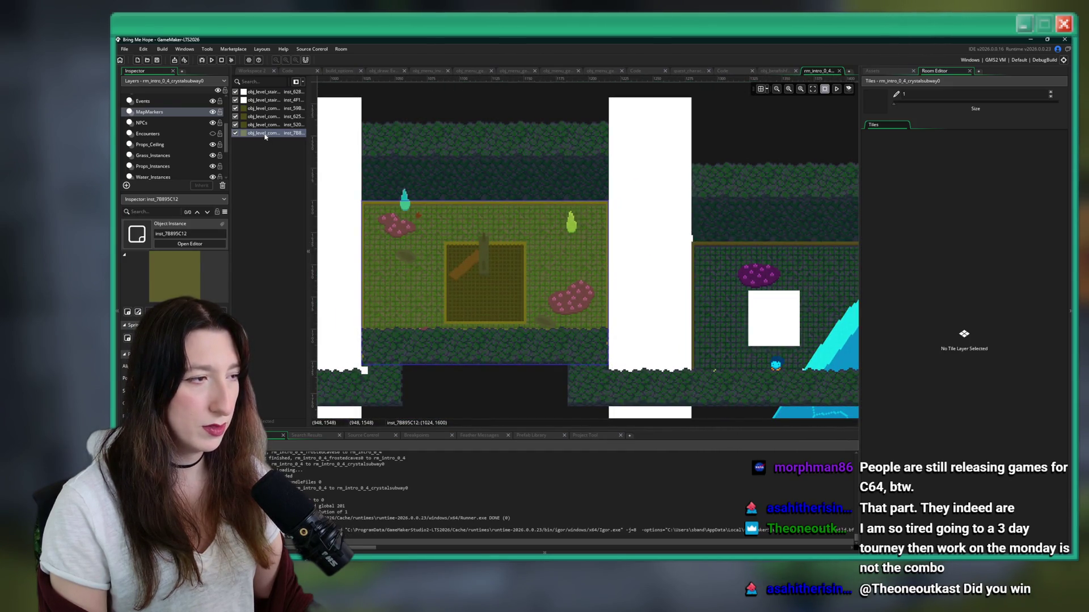
scroll(528, 290, "down", 4)
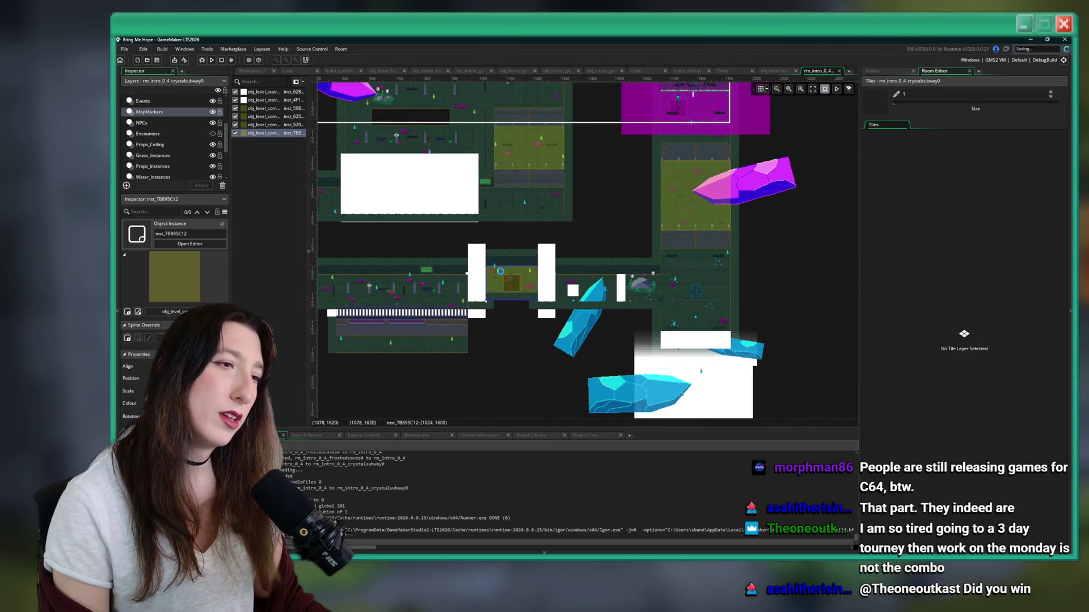
scroll(500, 271, "up", 3)
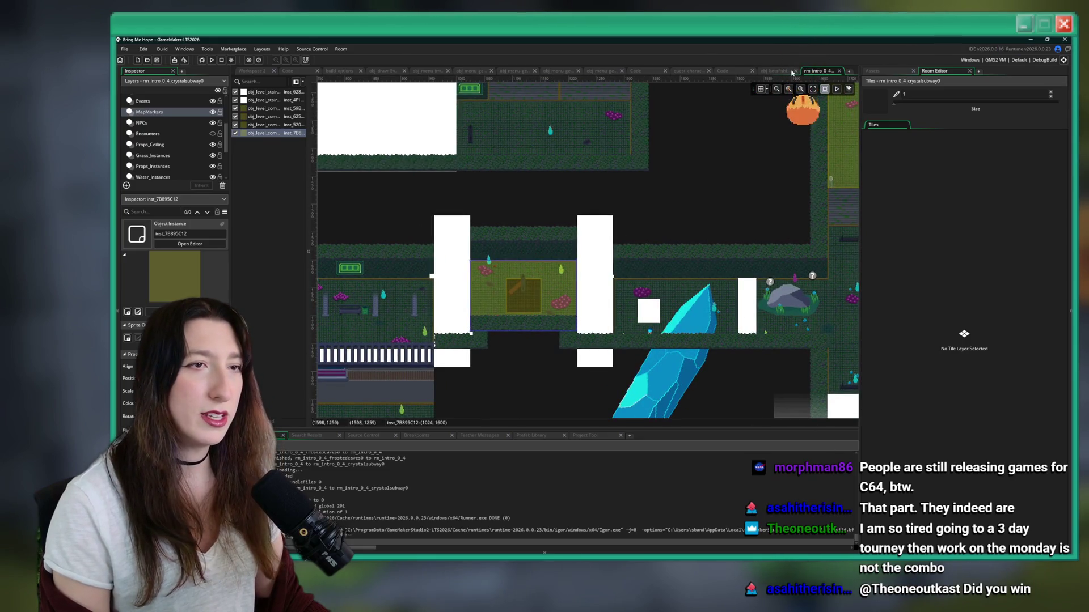
middle_click(809, 71)
key("Down")
key("Down")
key("Down")
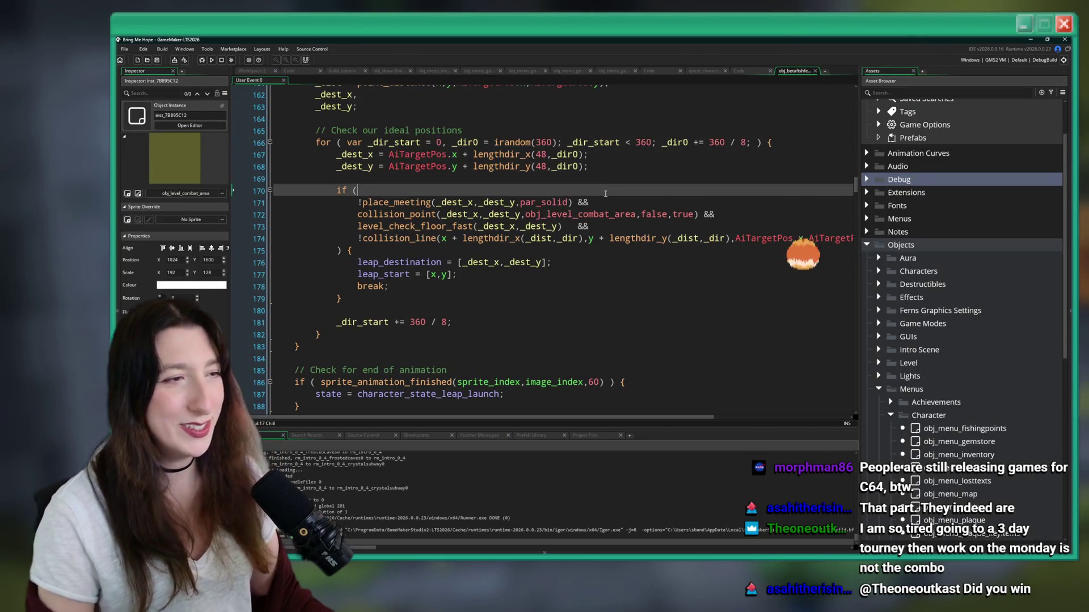
Step: Hide the side panels and inspect lines 171–172 and the leap_destination line
key("F12")
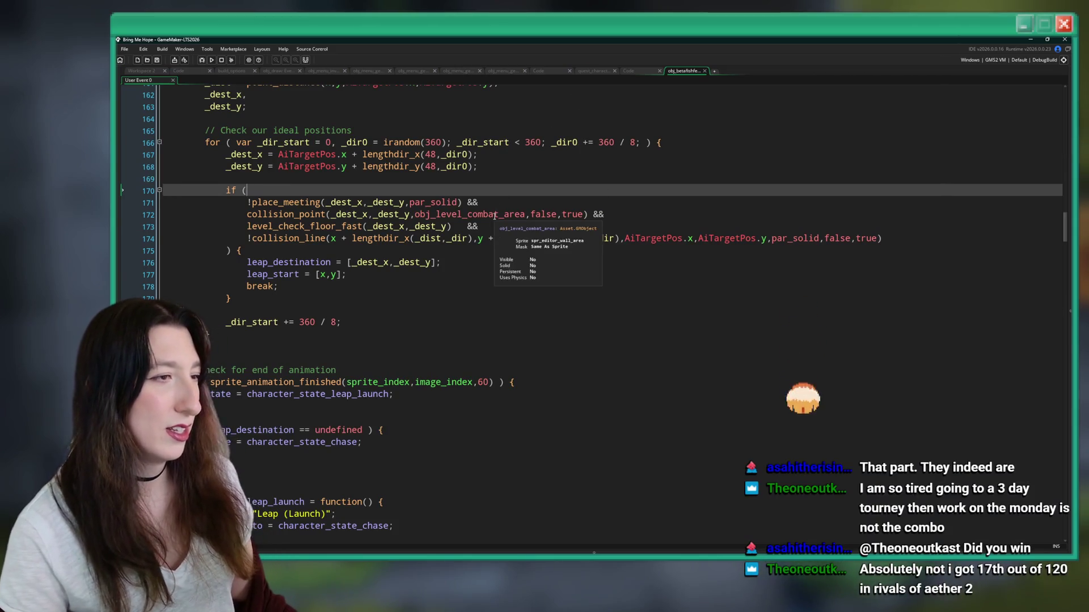
mouse_move(427, 215)
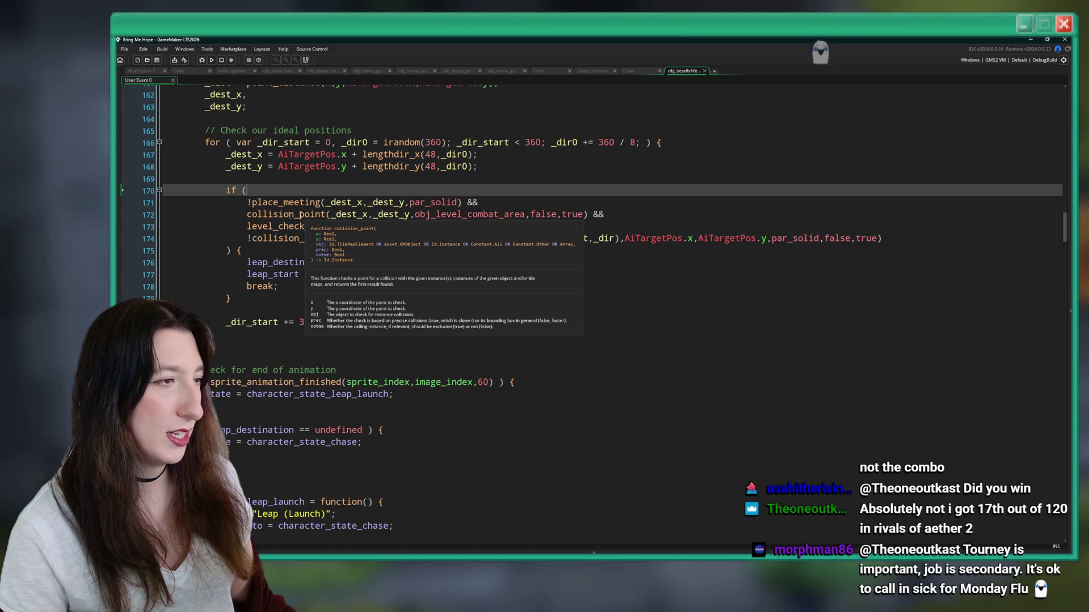
left_click(250, 203)
left_click(248, 214)
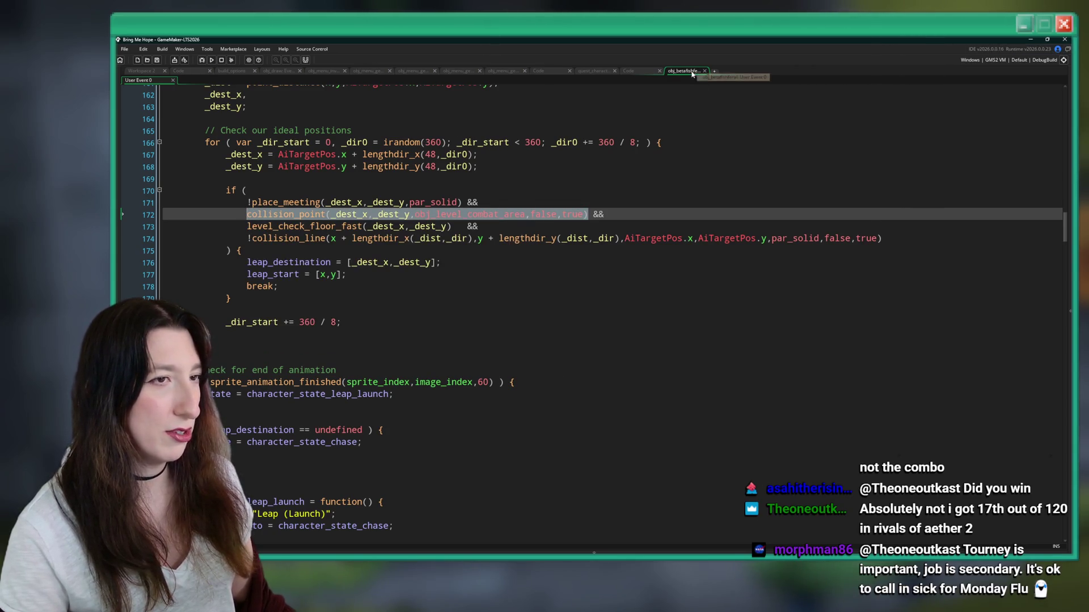
scroll(366, 259, "up", 2)
left_click(310, 307)
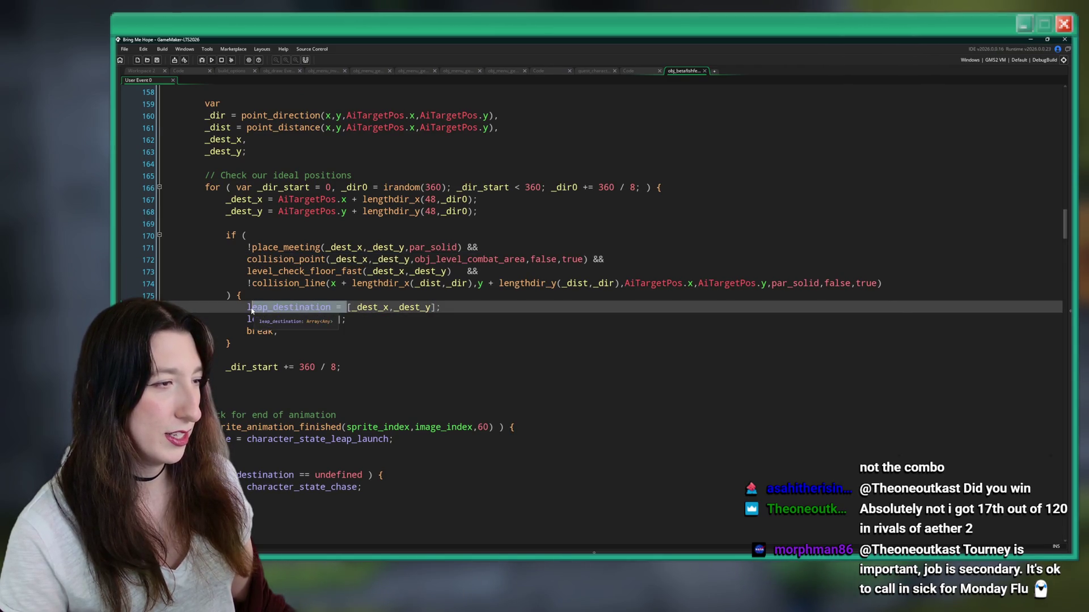
Step: Step through the leap_destination matches with Find Previous and Find Next
left_click(1043, 98)
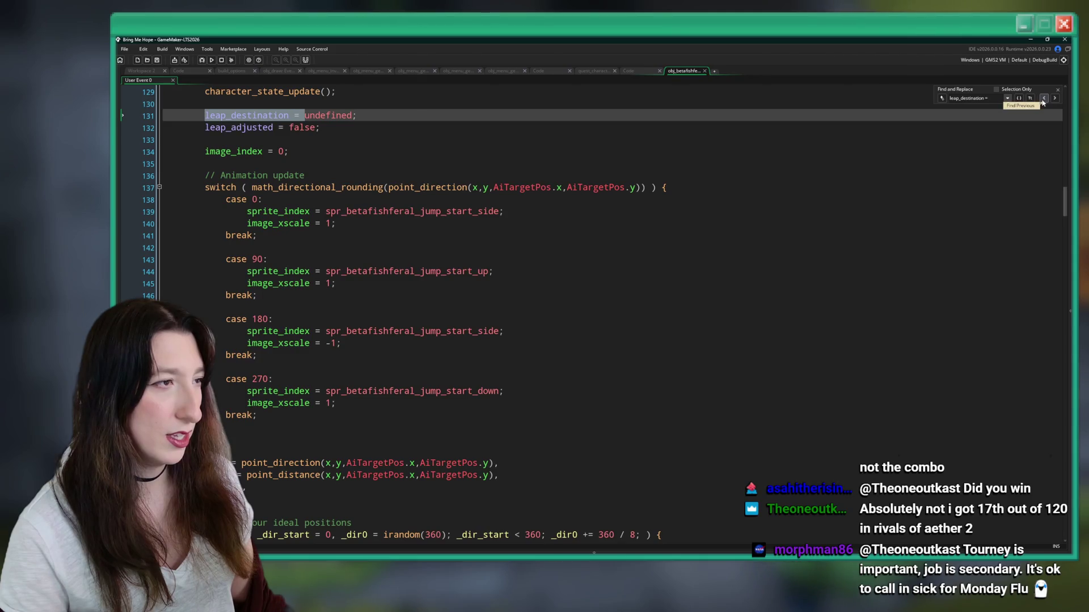
left_click(1043, 98)
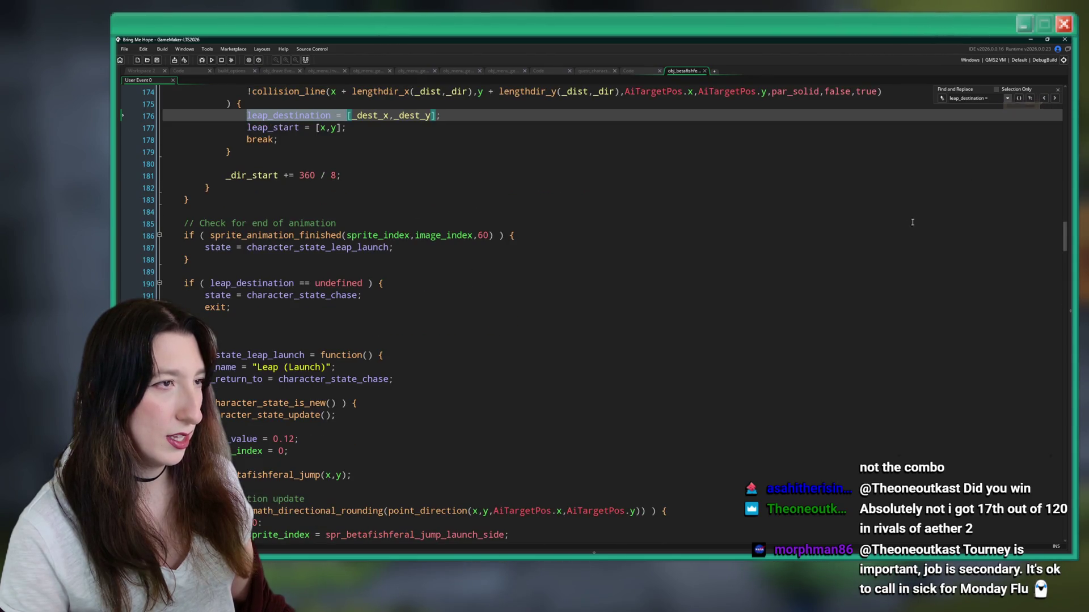
scroll(548, 196, "up", 2)
left_click(1055, 98)
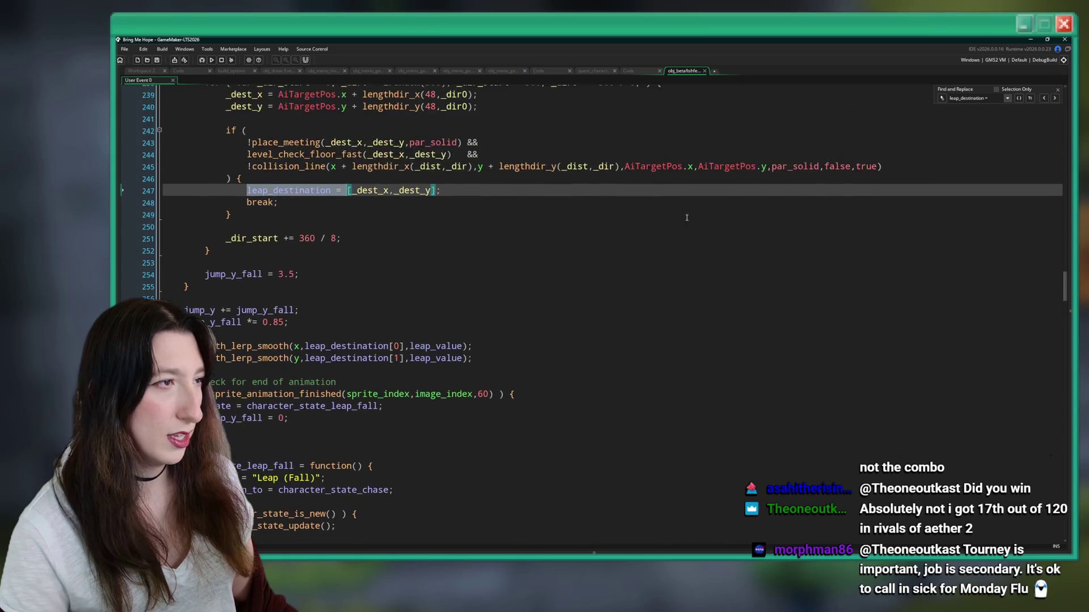
scroll(539, 216, "up", 2)
Step: Paste the obj_level_combat_area collision_point check into the leap if-condition, save, and run with F5
left_click(539, 215)
key("Return")
type("collision_point(_dest_x,_dest_y,obj_level_combat_area,false,true)")
scroll(539, 215, "up", 2)
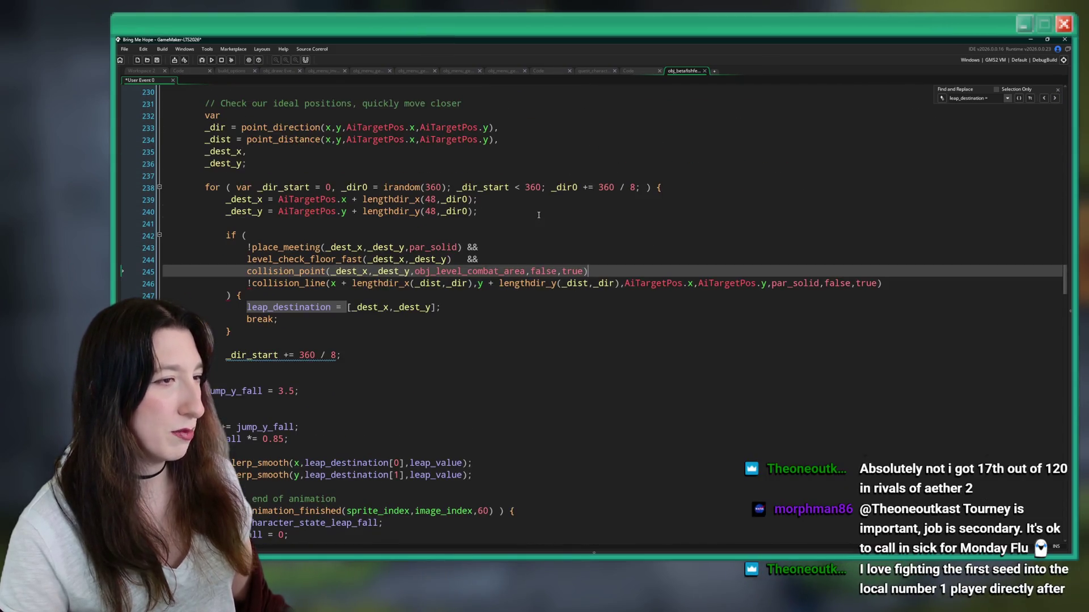
key("ctrl+s")
scroll(540, 220, "up", 10)
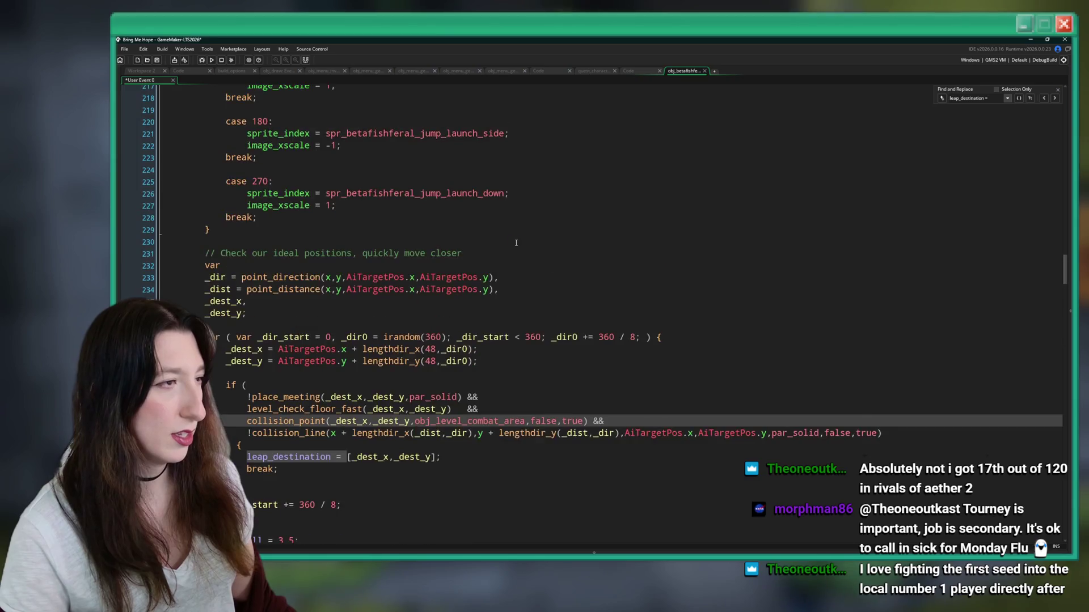
scroll(508, 225, "down", 15)
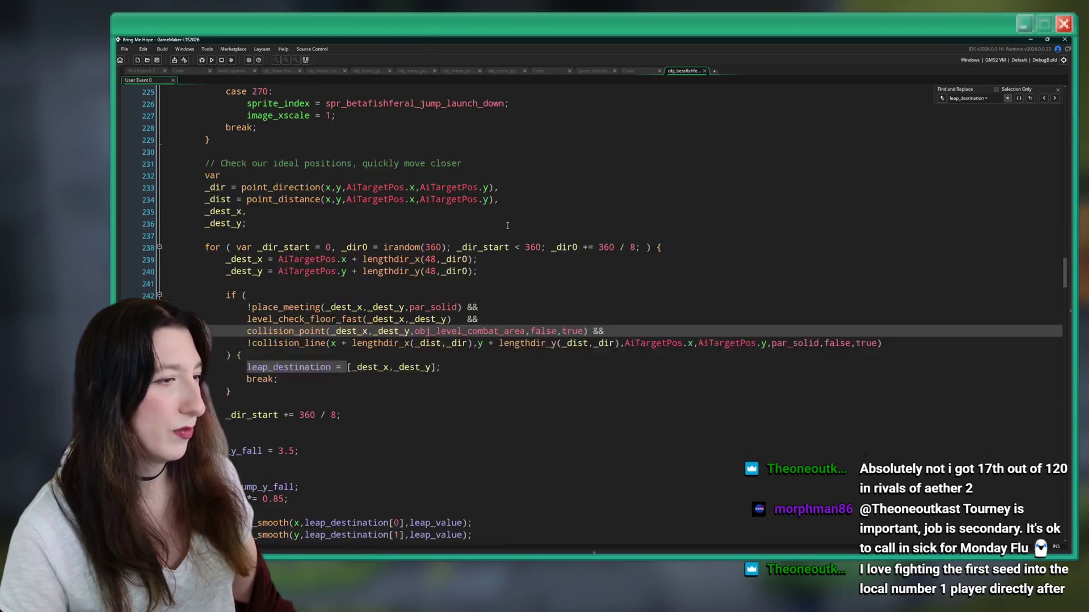
key("F5")
scroll(501, 210, "down", 17)
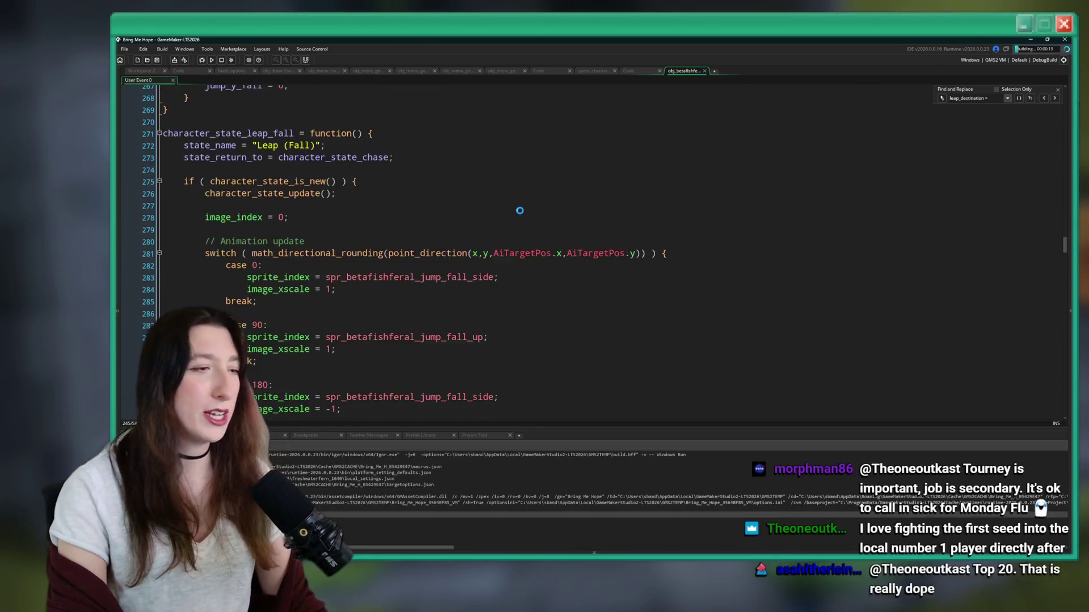
Step: Let the build launch Bring Me Hope, then start Story from the title menu
scroll(494, 270, "up", 2)
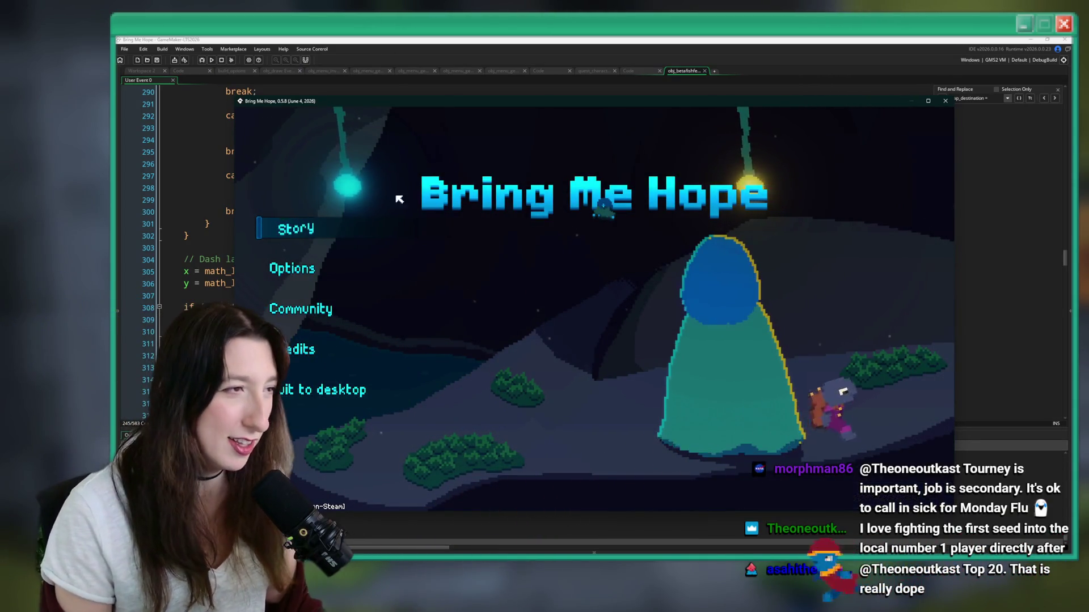
key("Return")
Step: Maximise the game window and walk through Sea Cave City's corridor and garden into the grass field combat room
left_click_drag(368, 104, 379, 37)
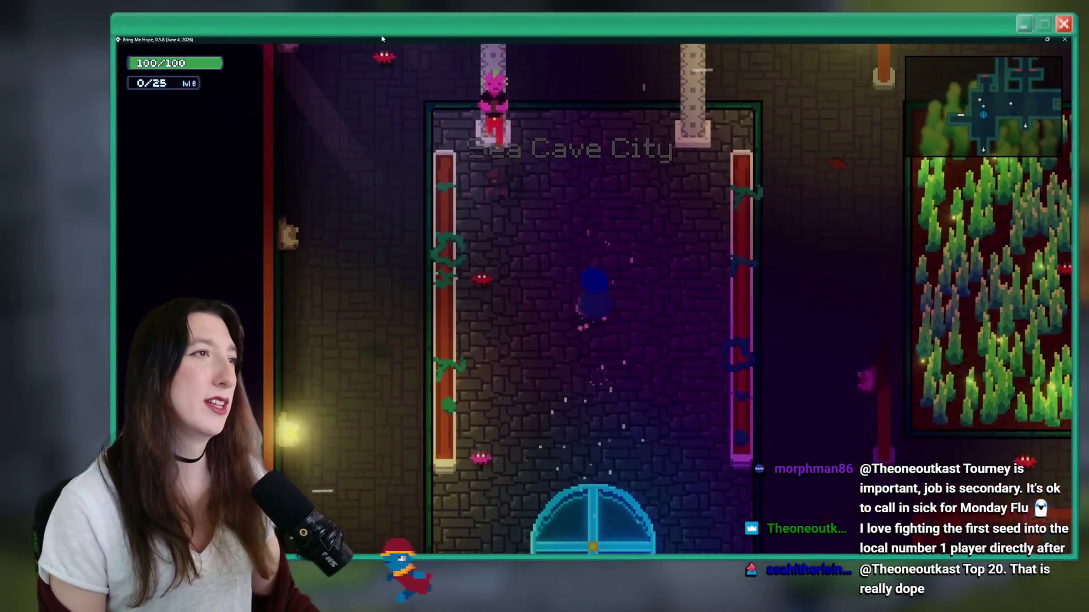
key("s")
key("d")
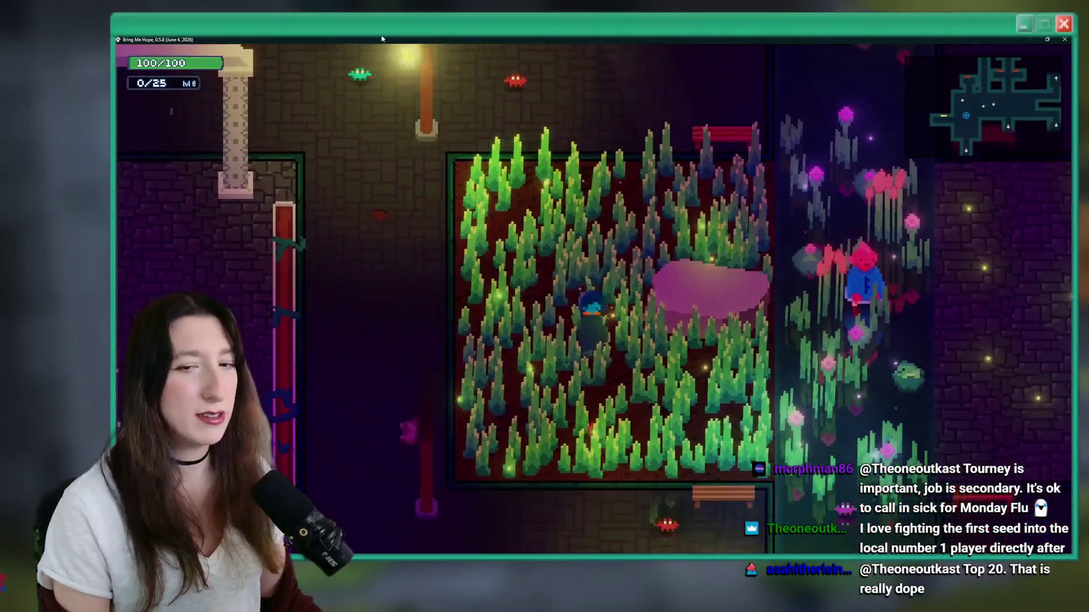
key("s")
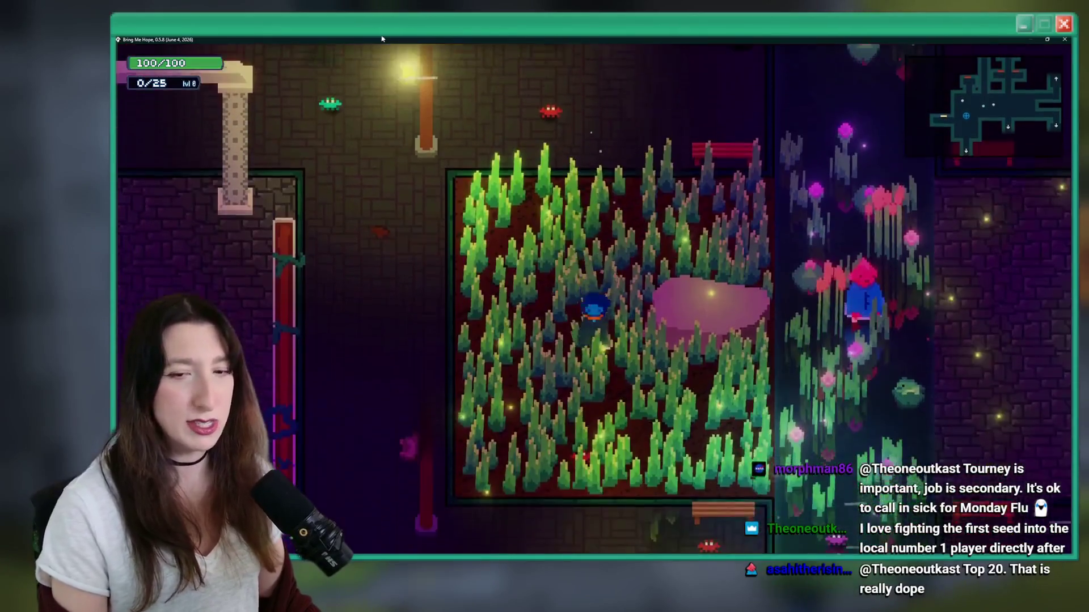
key("a")
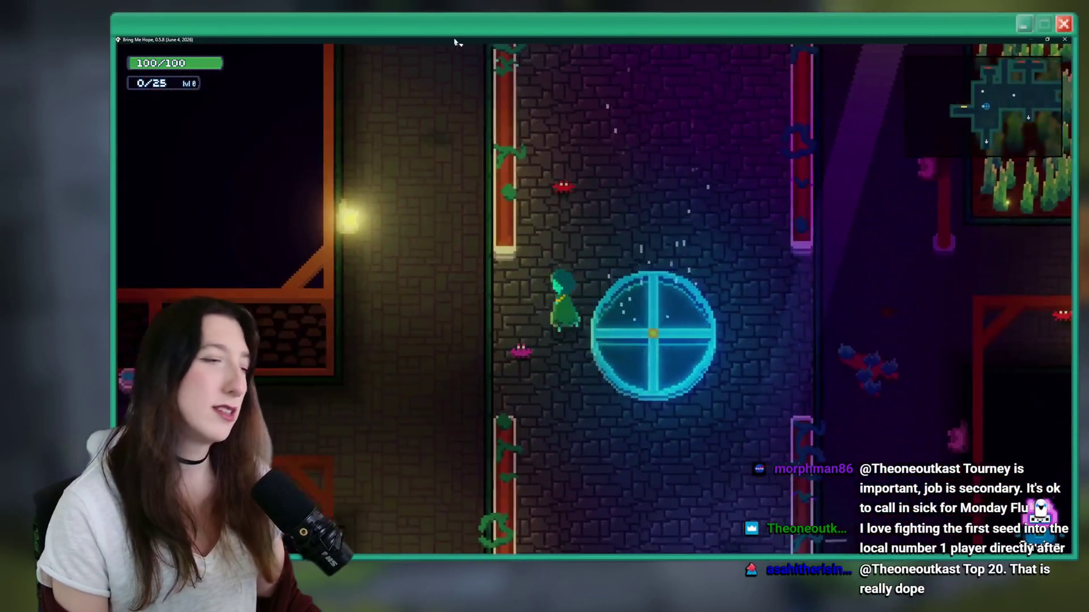
key("d")
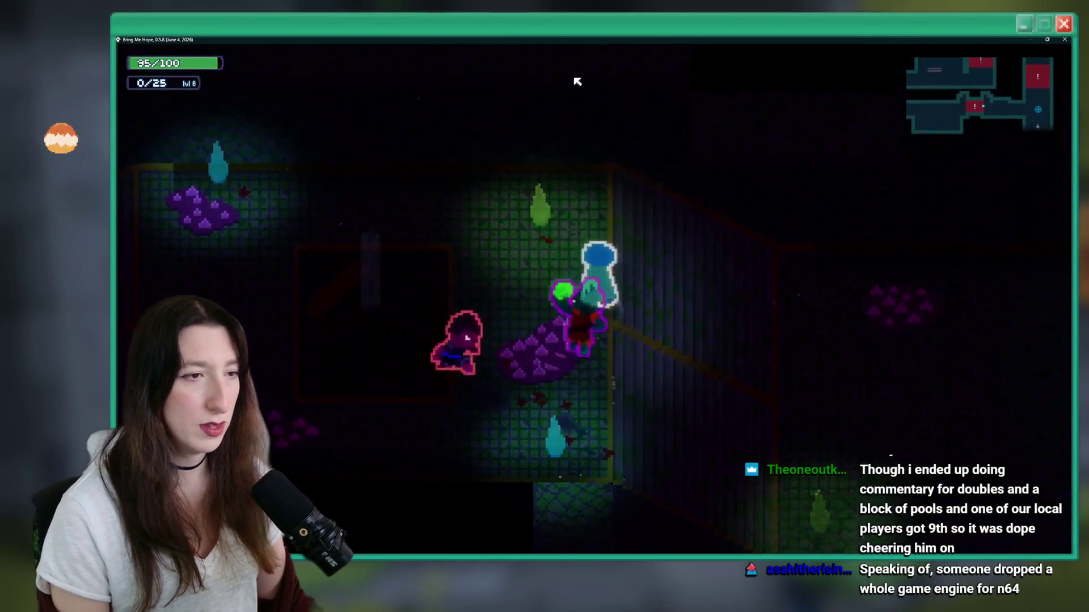
Step: Close the game, open ToDo.txt, and delete the beta fish combat-area item
key("Escape")
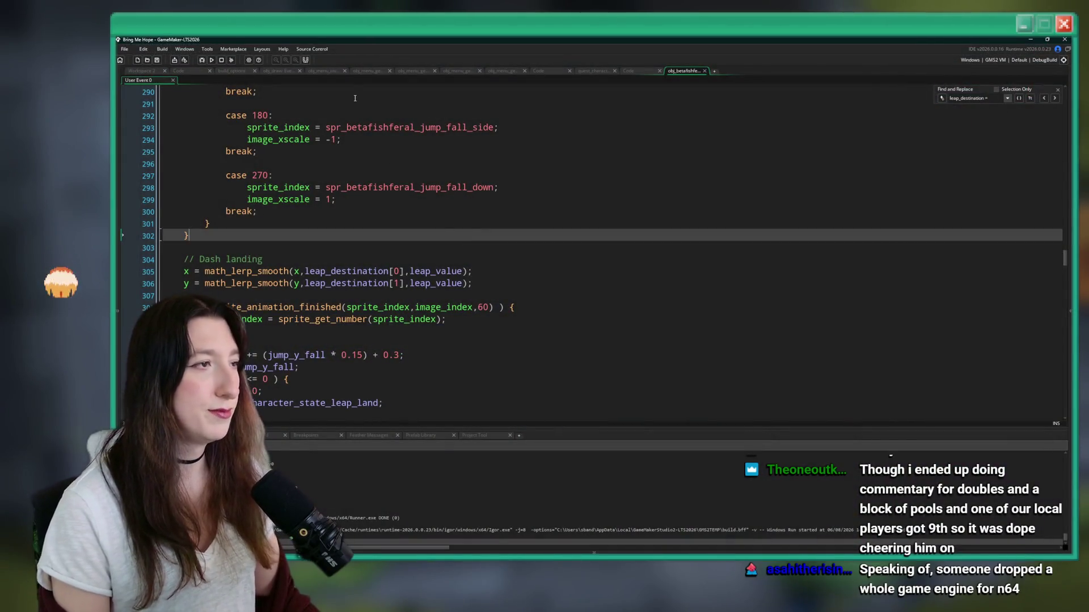
key("ctrl+t")
type("todo")
key("Return")
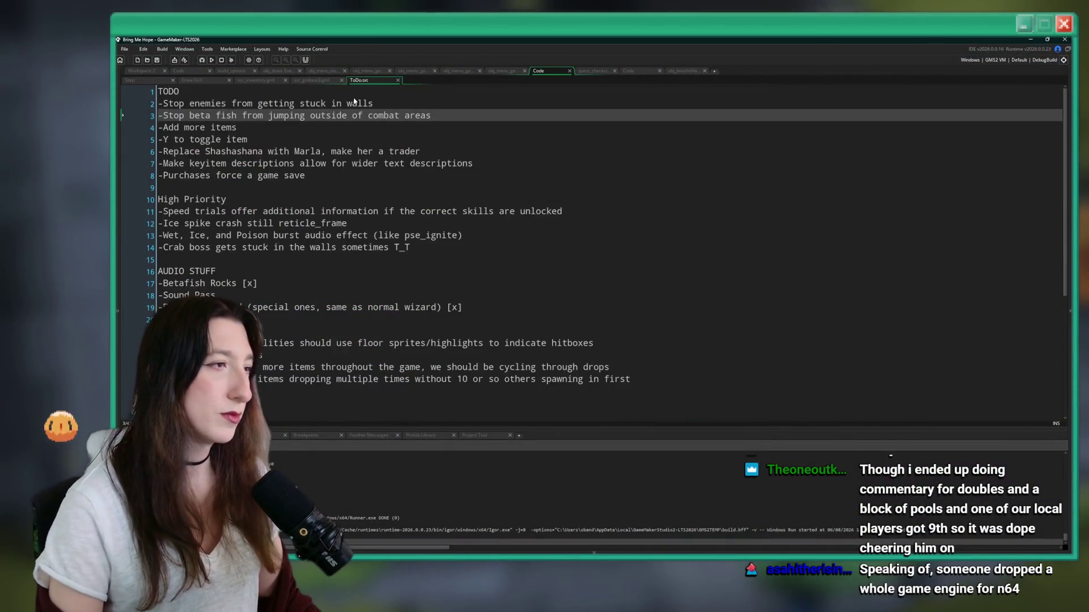
left_click_drag(424, 117, 186, 115)
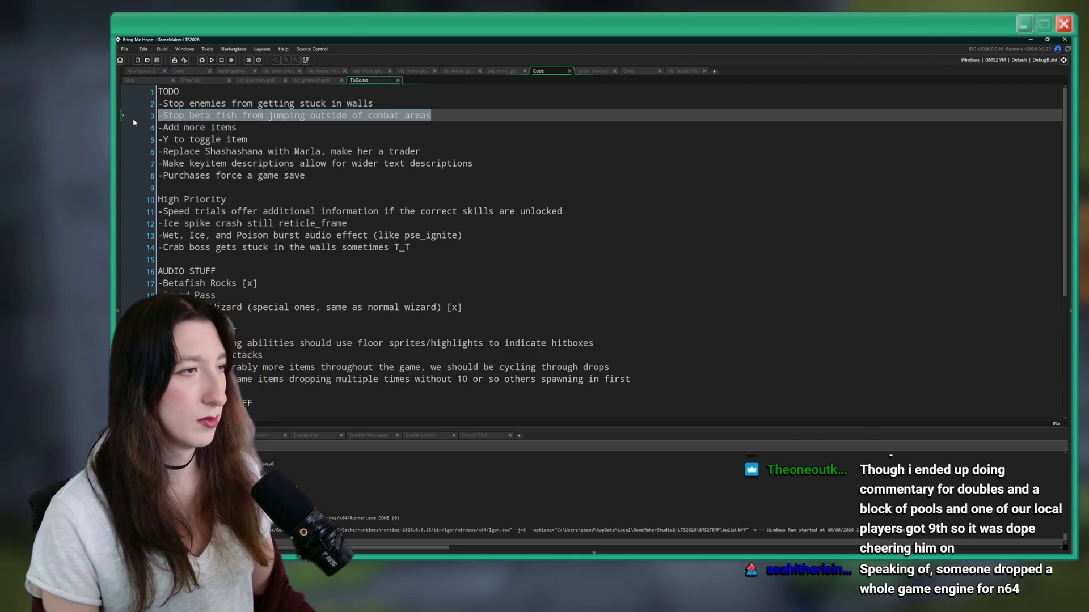
key("BackSpace")
key("BackSpace")
Step: Open the Changelog file through the asset search
key("ctrl+t")
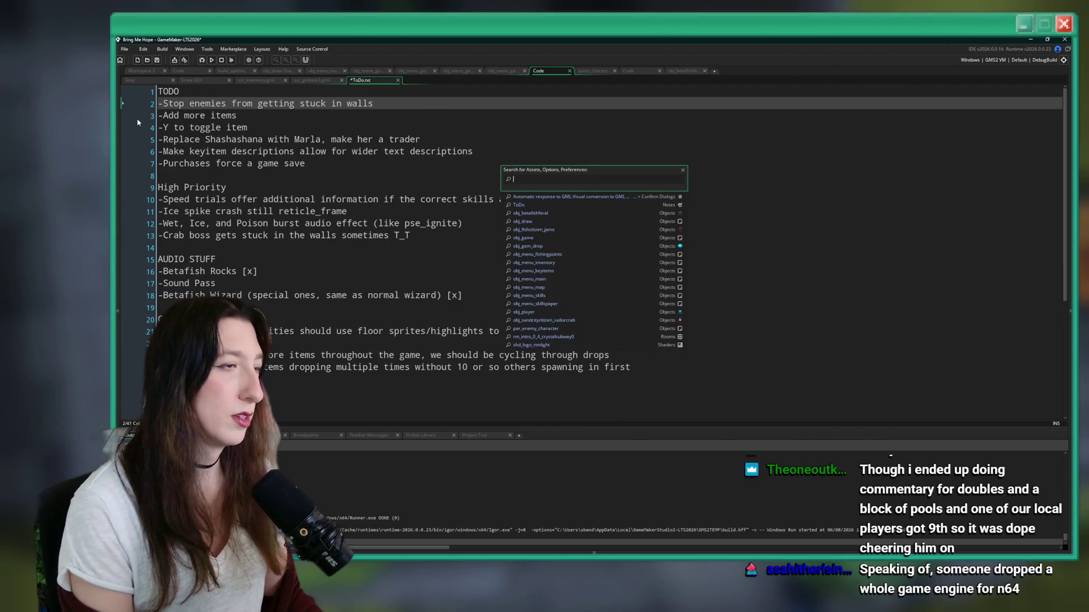
type("changelog")
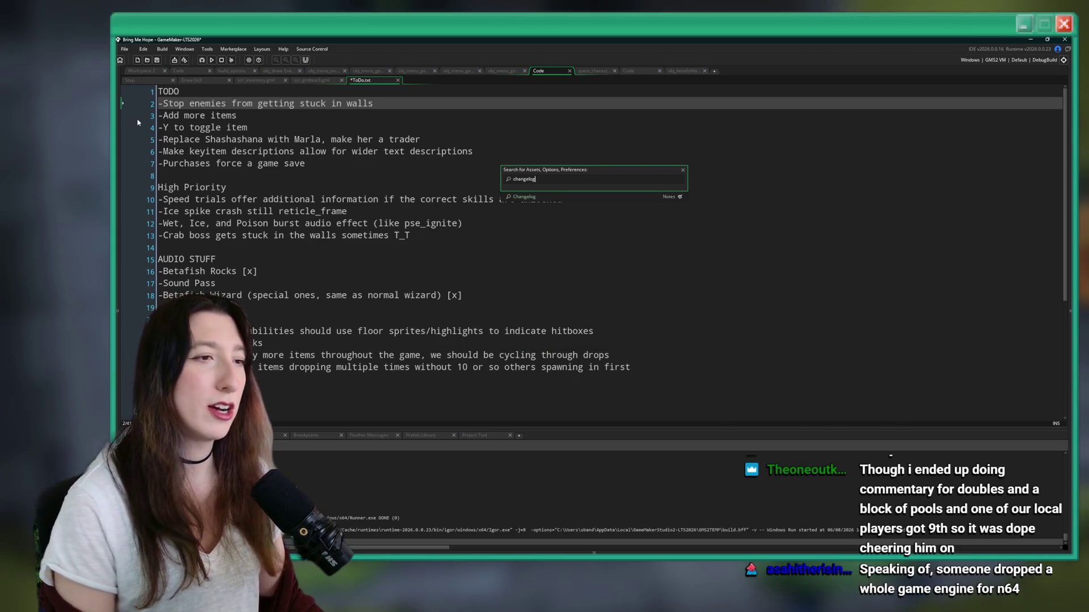
key("Return")
Step: Pluralise 'trader' and add a new line about stopping feral betta fish leaping outside combat areas, then save
left_click(389, 131)
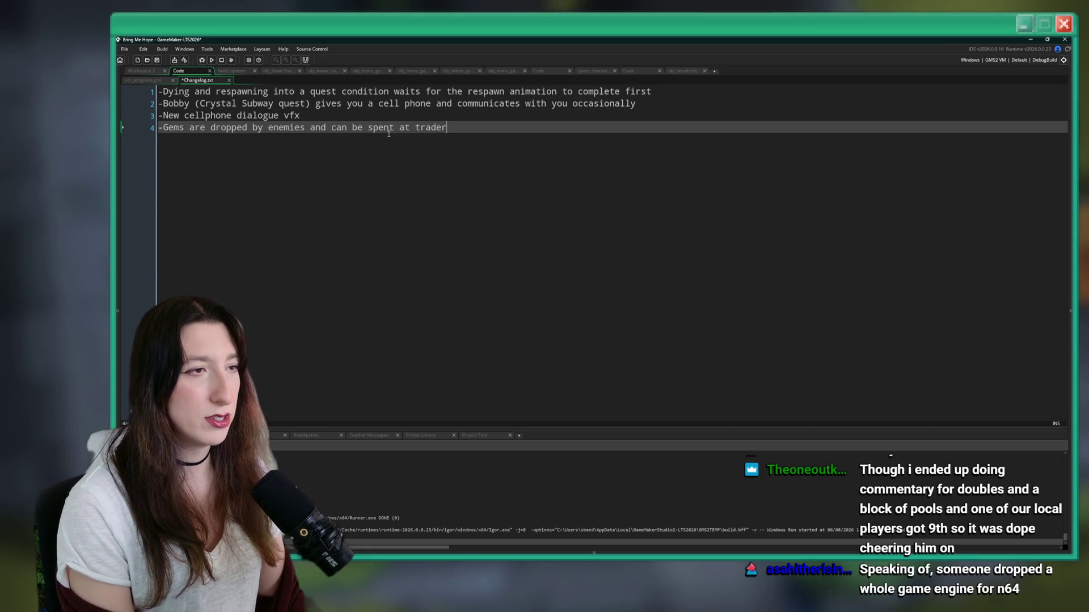
type("s")
key("Return")
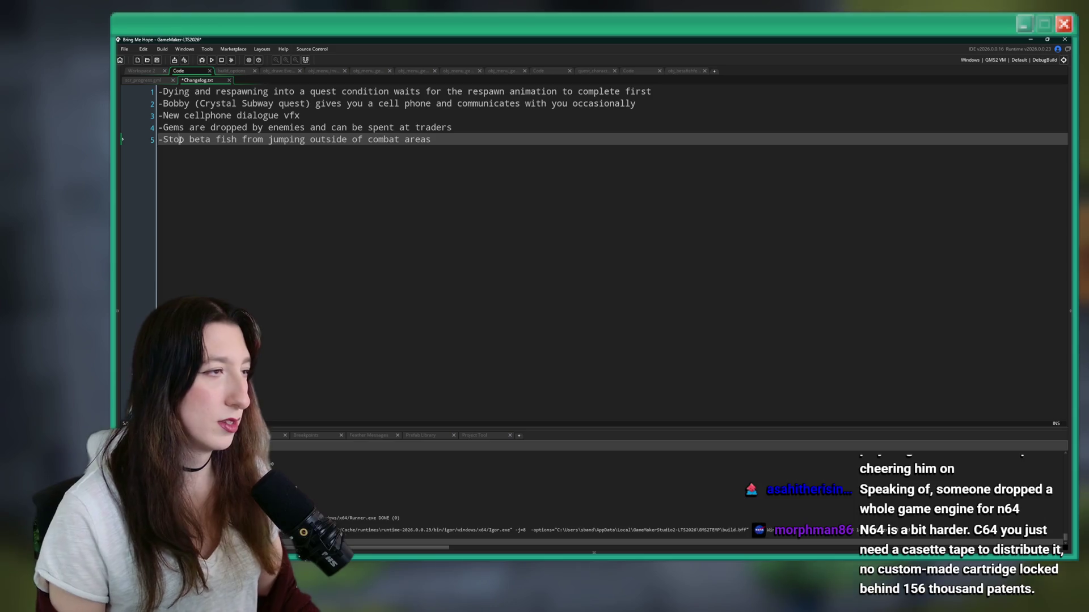
type("ped")
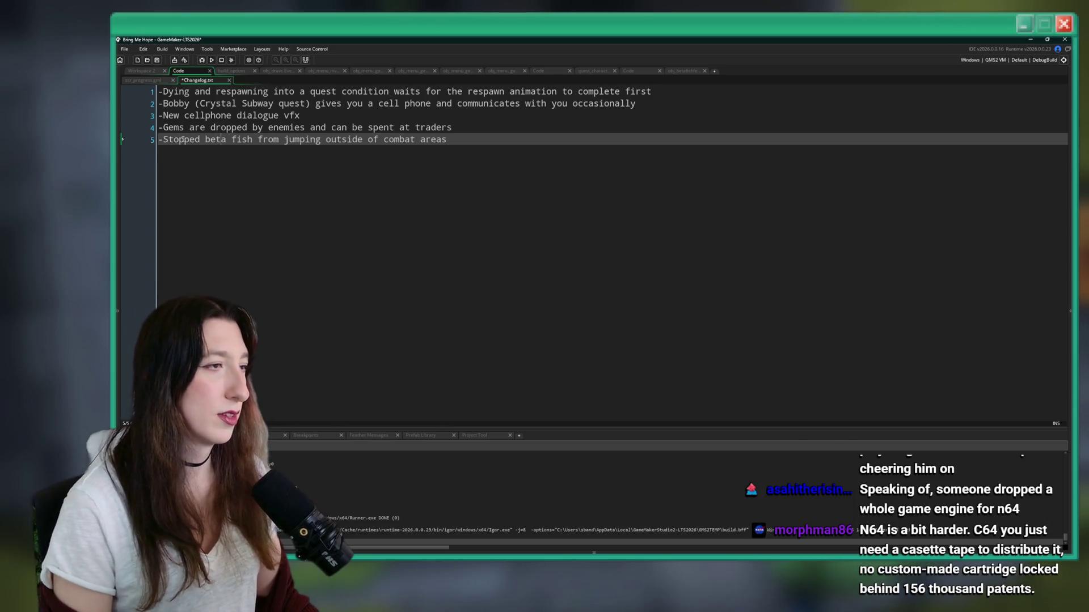
type("tt")
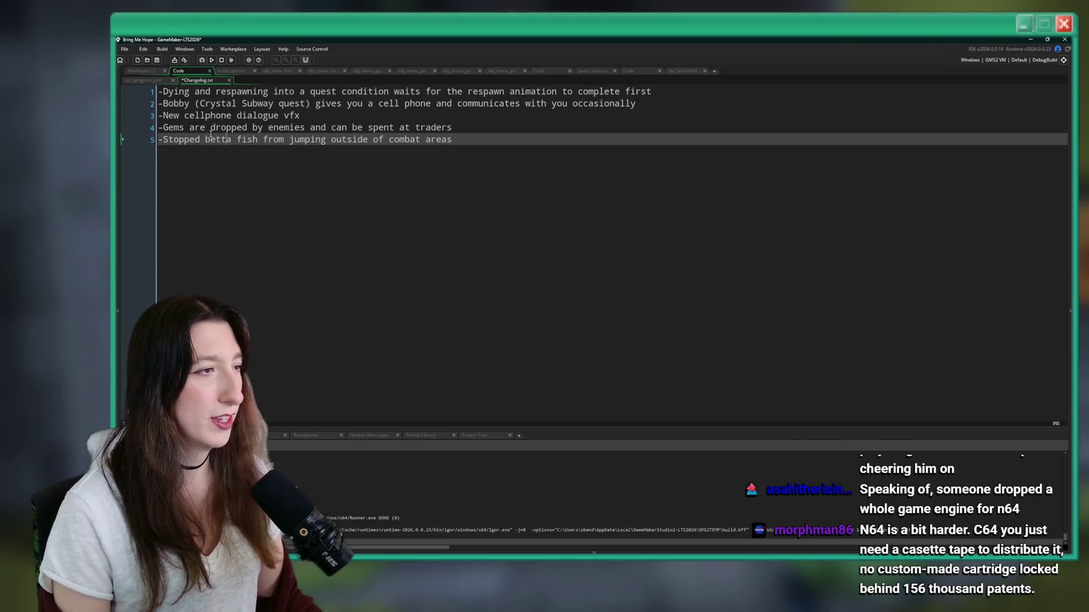
type("feral")
left_click(494, 142)
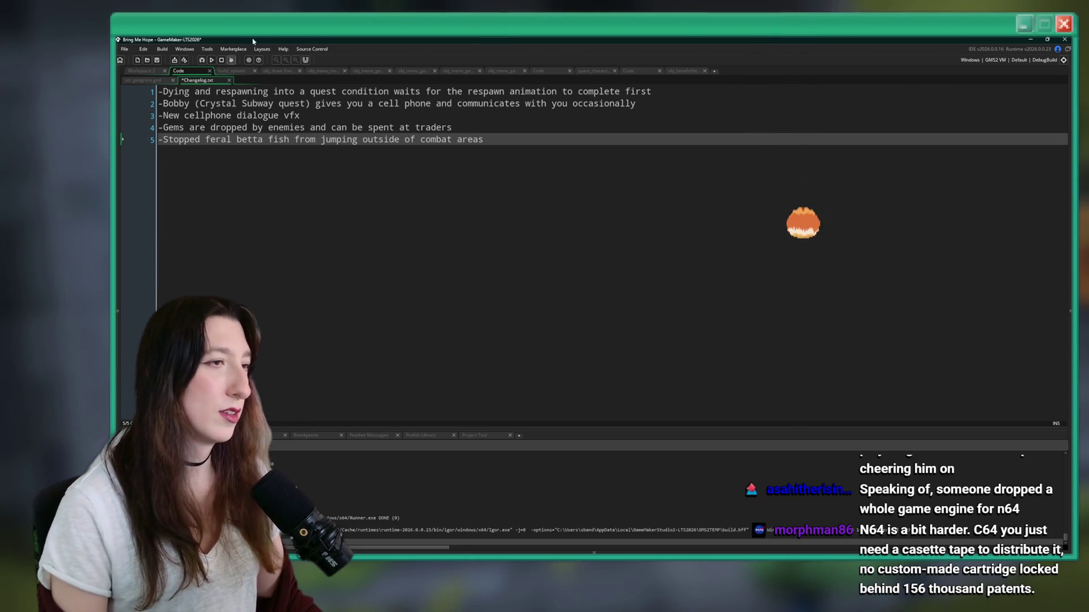
key("ctrl+s")
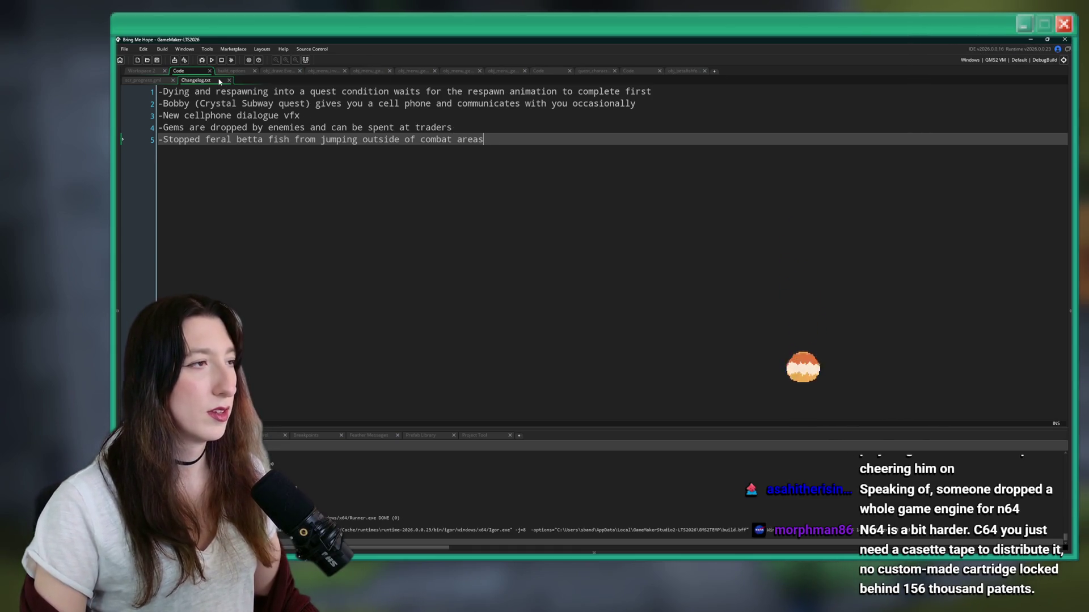
Step: Return to the obj_betafishferal code tab, then switch over to the web browser
left_click(683, 71)
scroll(416, 316, "down", 4)
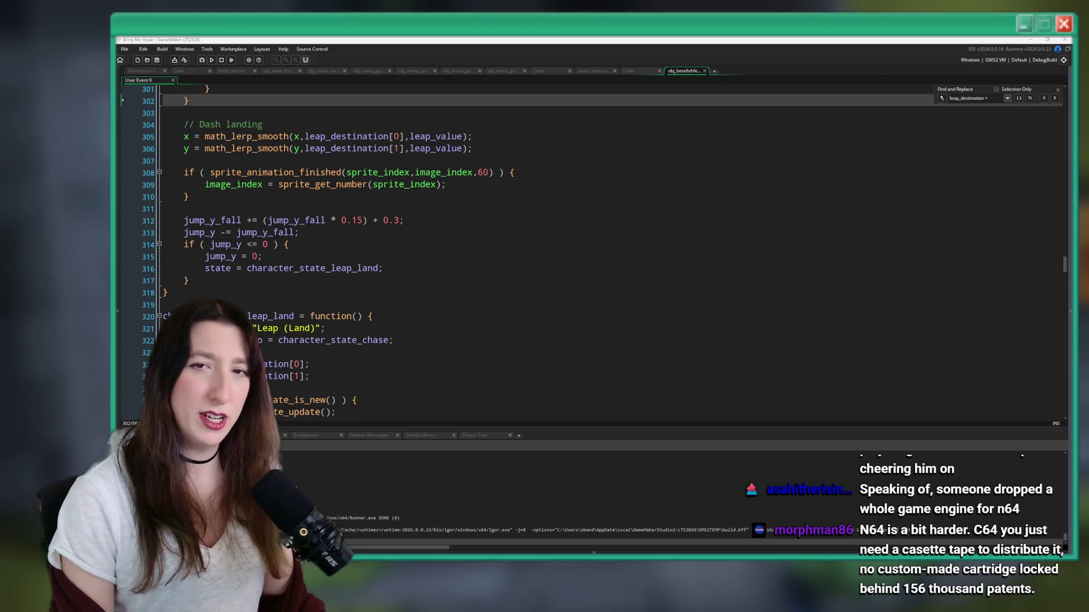
key("alt+Tab")
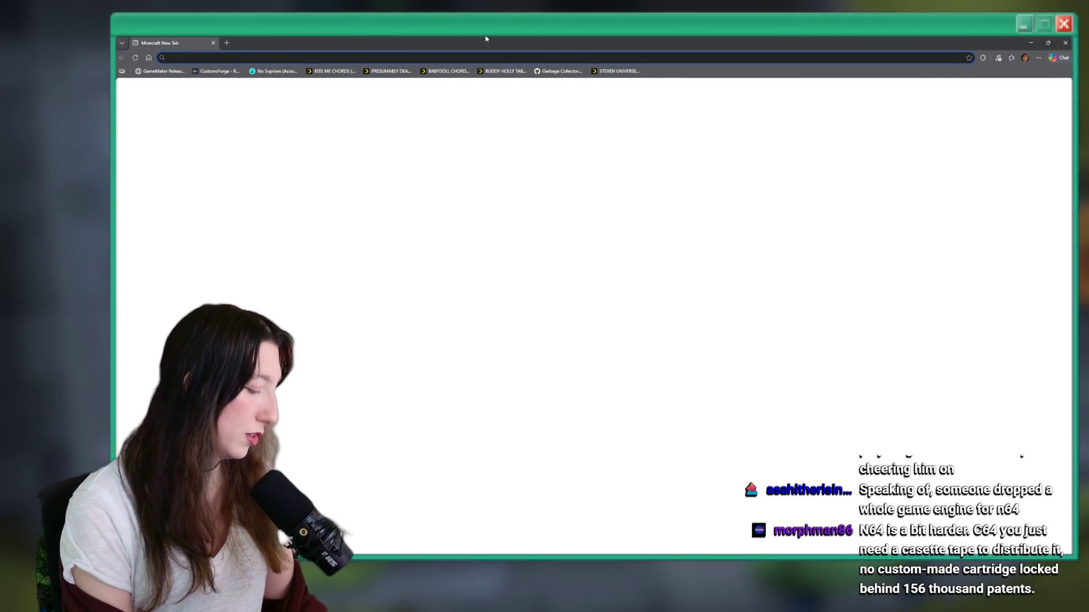
Step: Search Bing for 'n64 dark souls', then open and pause the Dark Souls 64 longplay video
type("n64 dark souls")
key("Return")
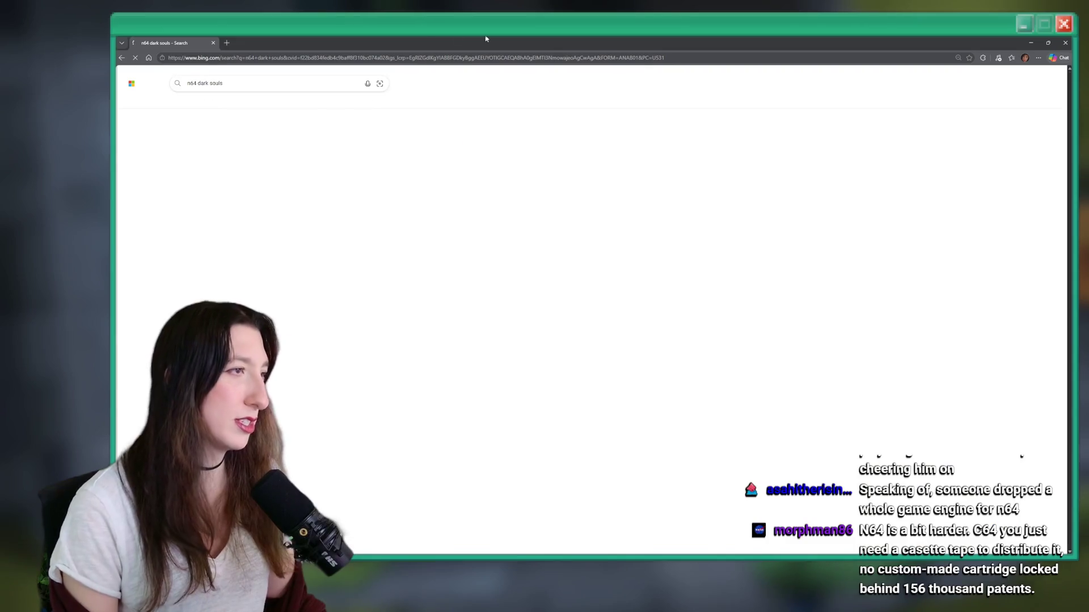
left_click(219, 244)
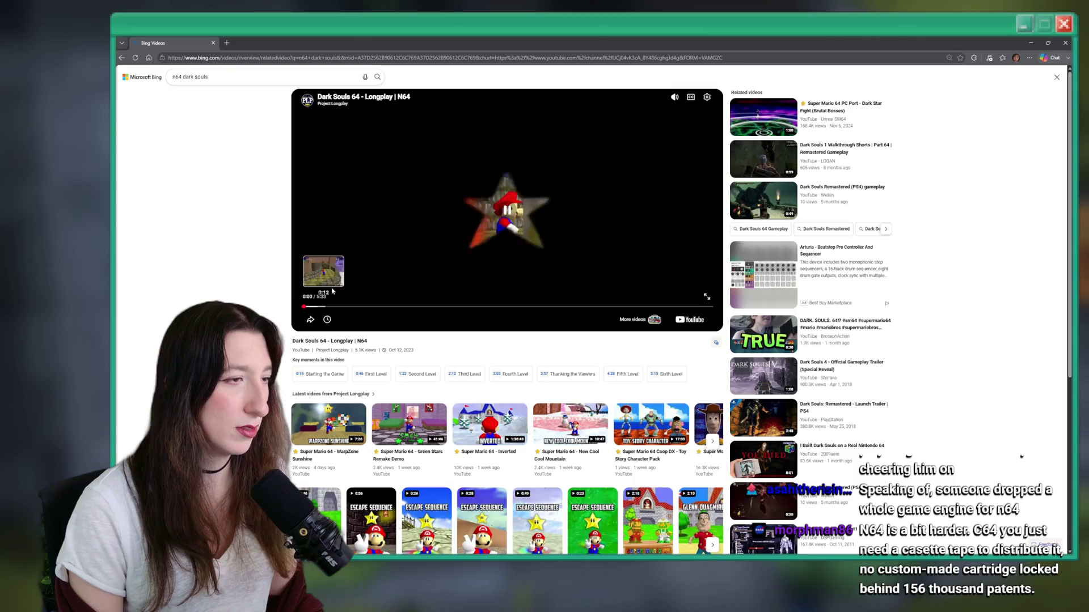
left_click(396, 152)
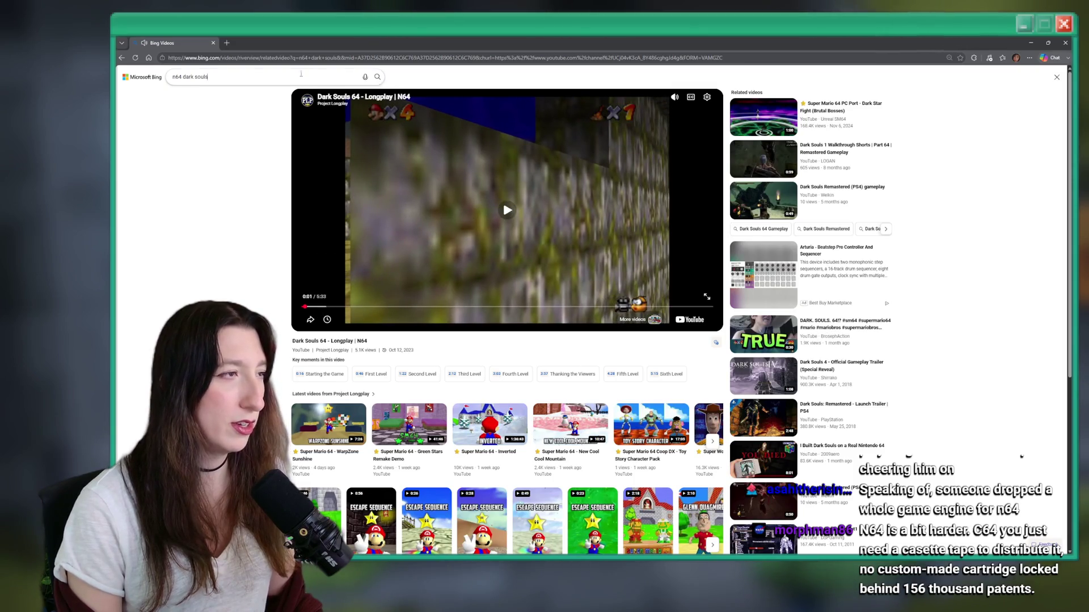
Step: Play the 'I Built Dark Souls on a Real Nintendo 64' video and open it on YouTube
left_click(210, 80)
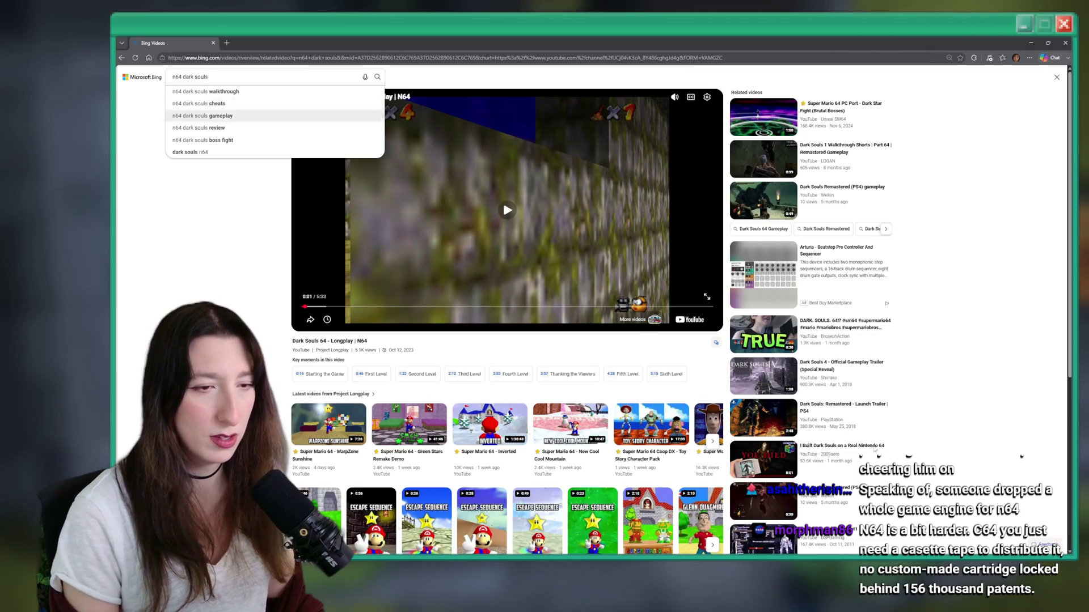
key("Escape")
left_click(778, 466)
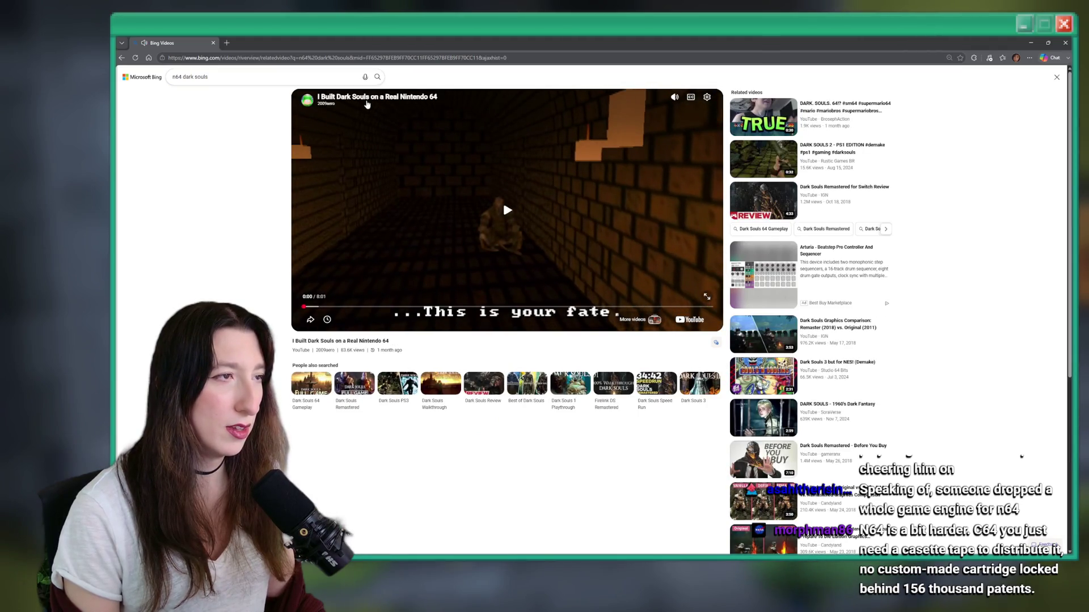
left_click(367, 98)
Step: Close the Bing tab and skim the YouTube video through its stamina, dungeon, tunnel and YOU DIED scenes
middle_click(177, 44)
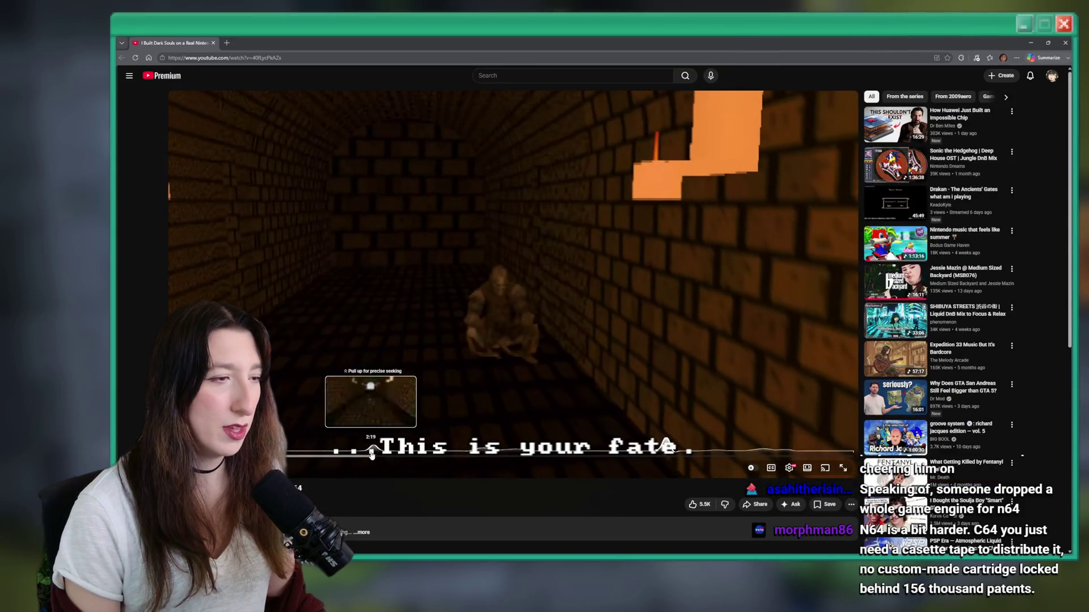
left_click(372, 455)
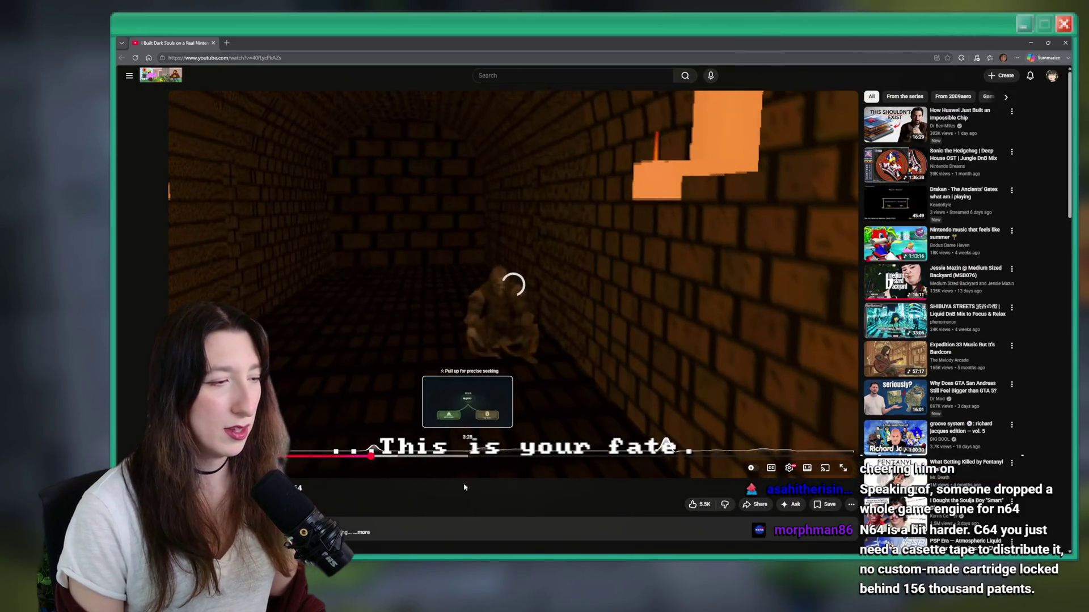
right_click(428, 137)
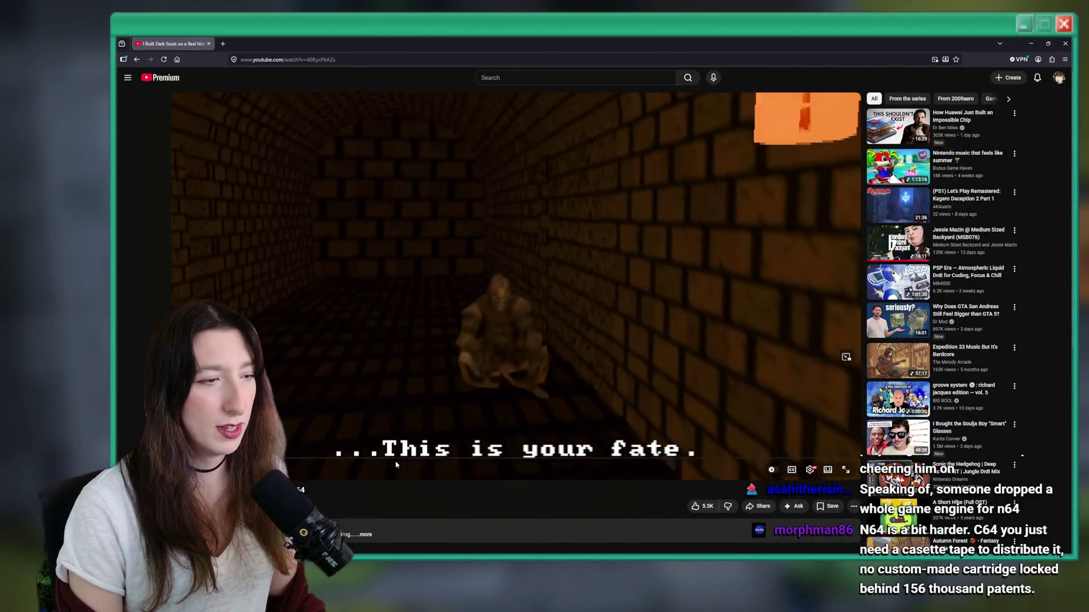
left_click(399, 458)
left_click_drag(490, 458, 569, 460)
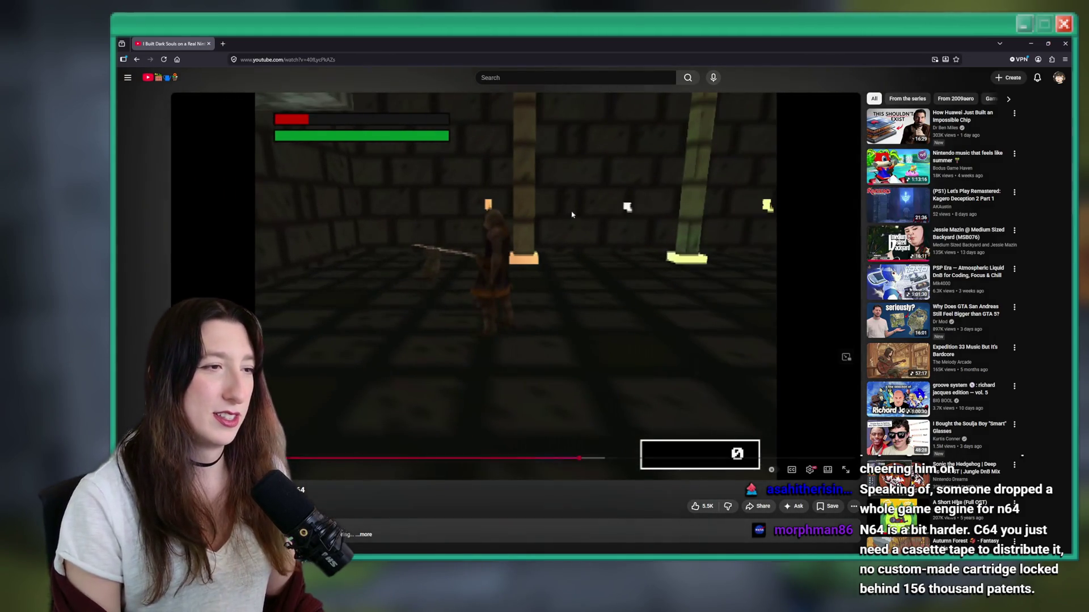
left_click(624, 457)
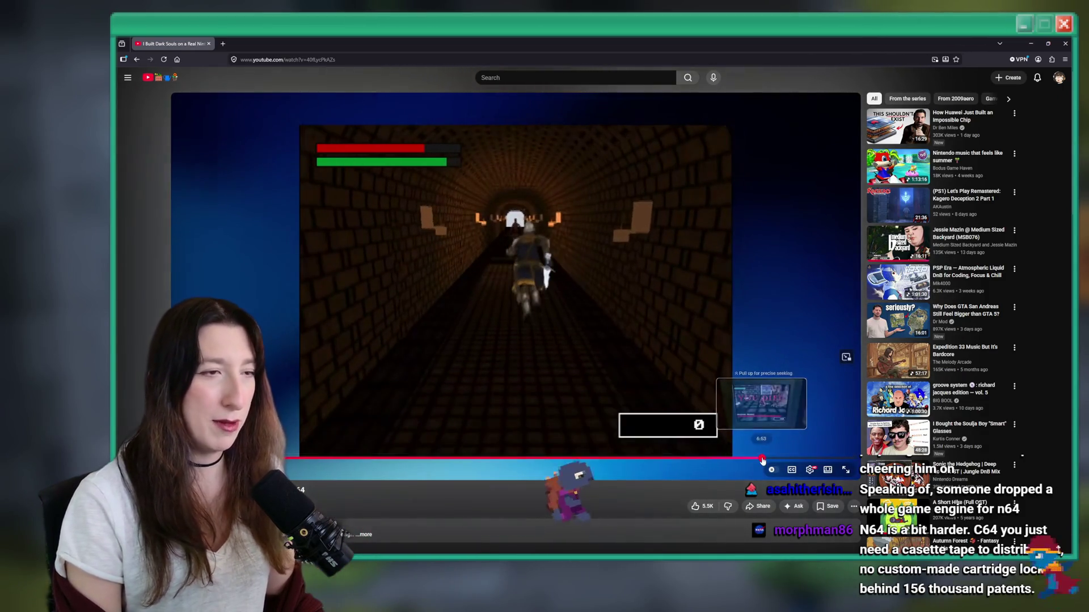
left_click(762, 458)
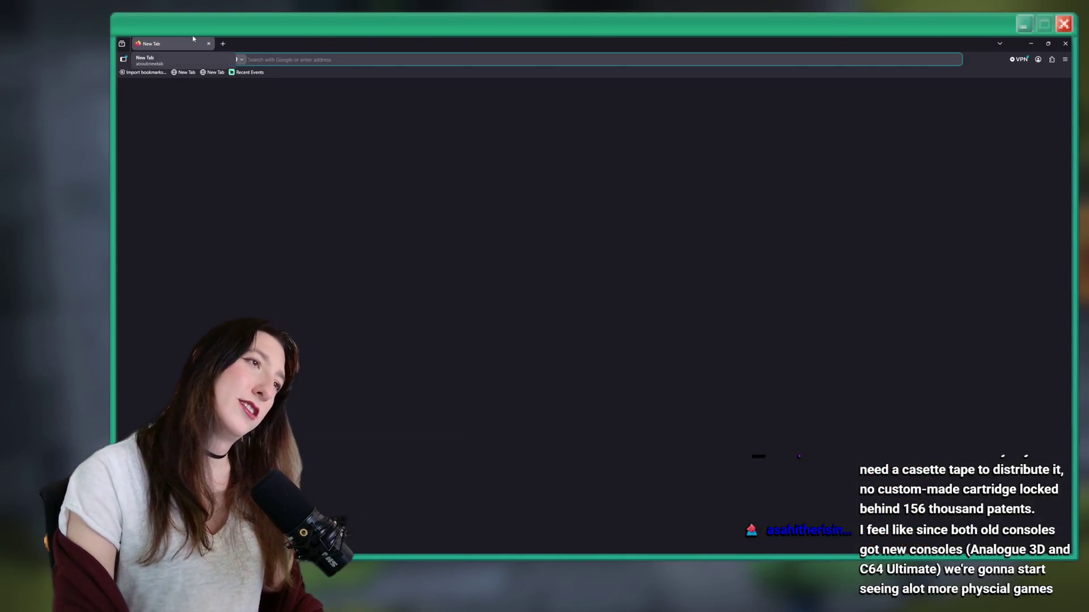
key("alt+Tab")
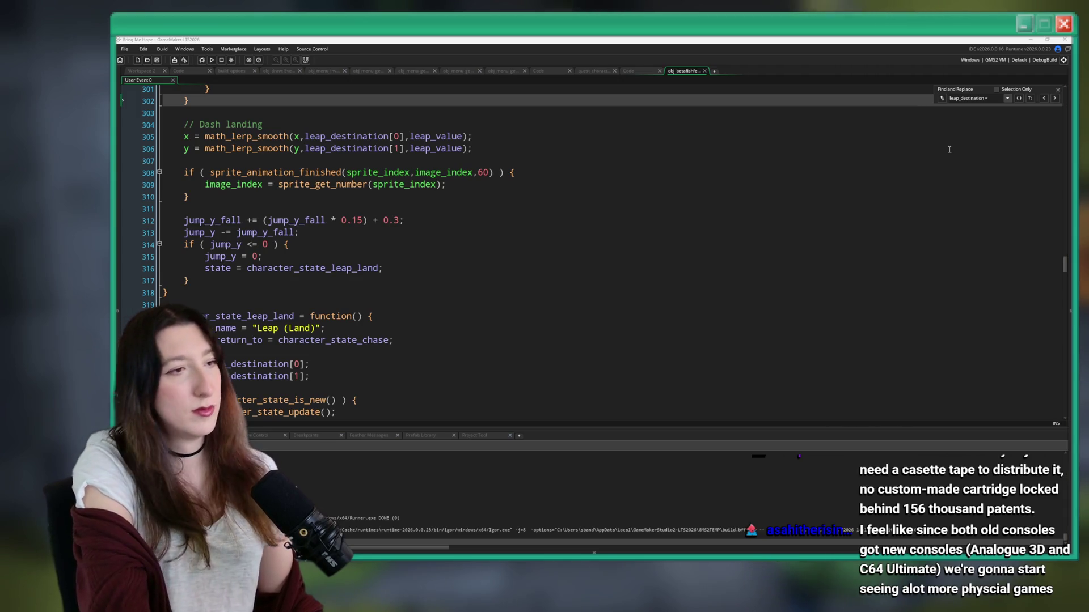
Step: Close the find bar and the obj_betafishferal code tab
left_click(666, 150)
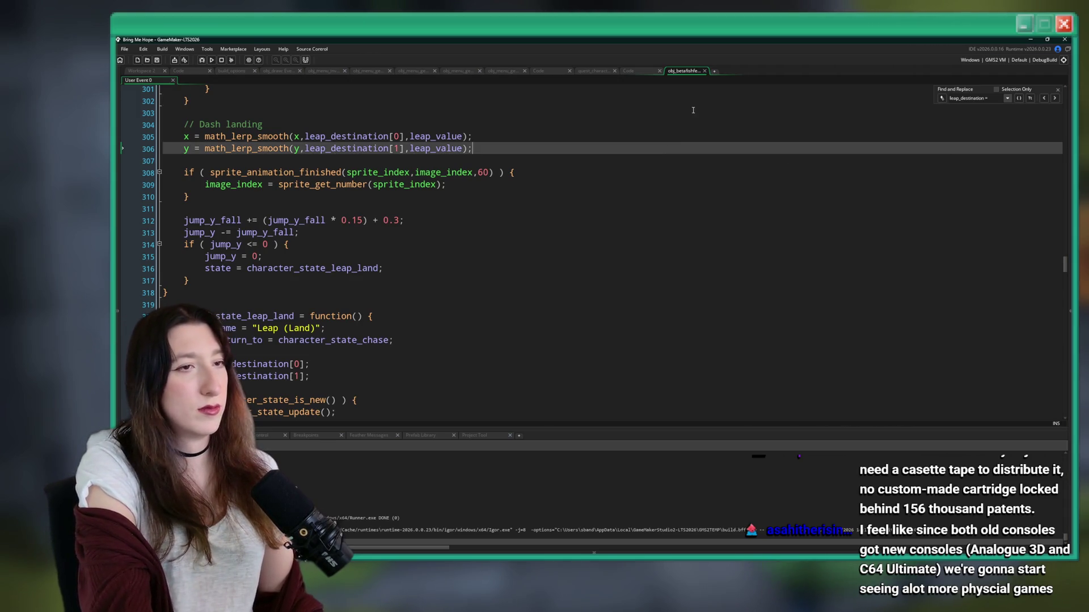
left_click(1057, 90)
key("Up")
scroll(643, 104, "up", 3)
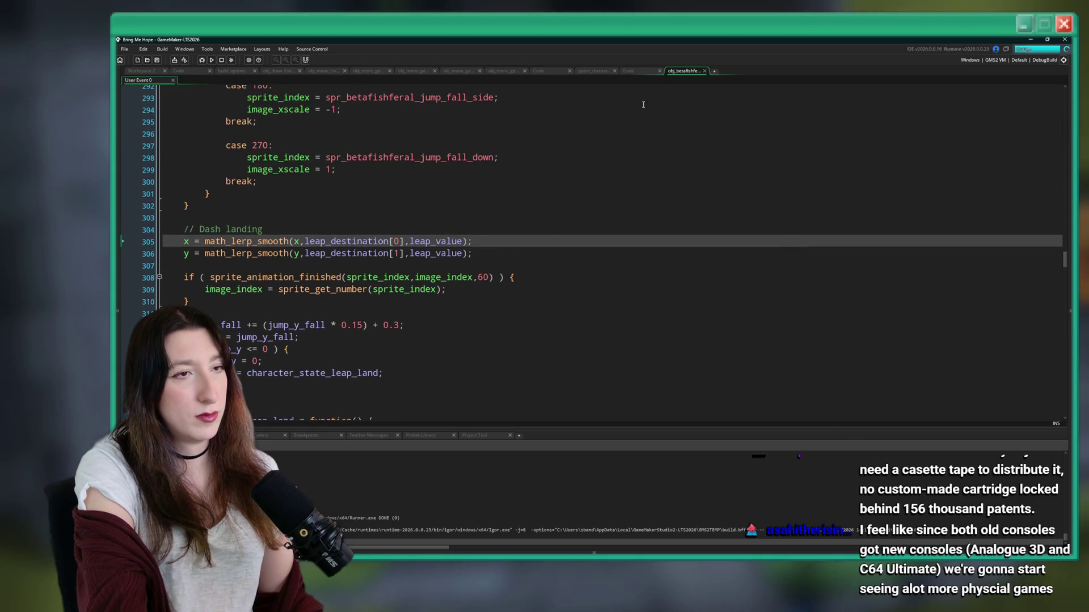
middle_click(677, 70)
left_click(617, 126)
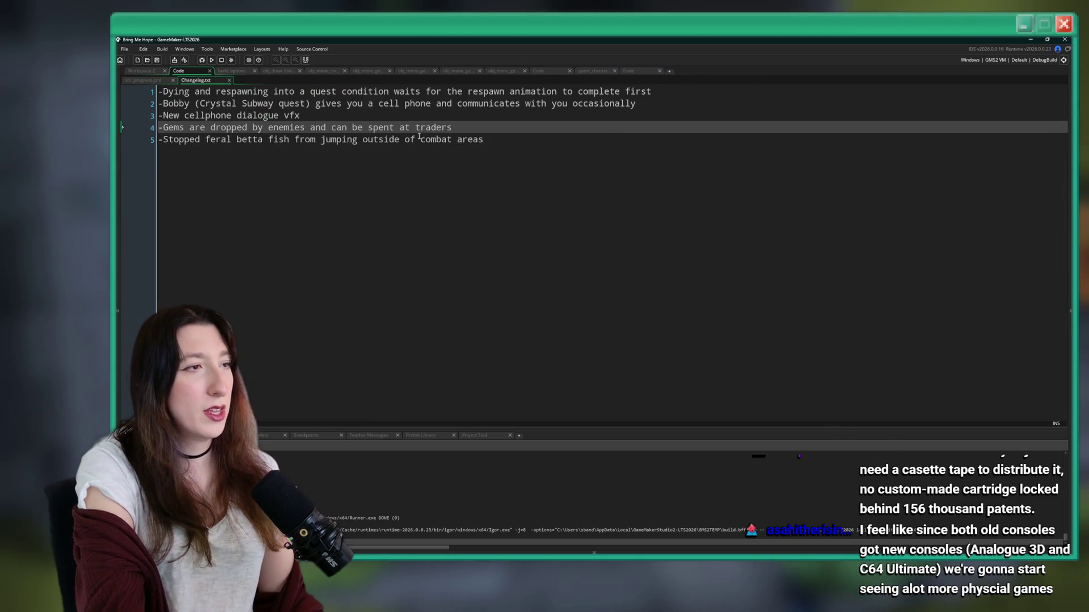
Step: Check the Changelog's lines 3–4, then open ToDo.txt through the asset search
left_click(404, 115)
left_click(265, 124)
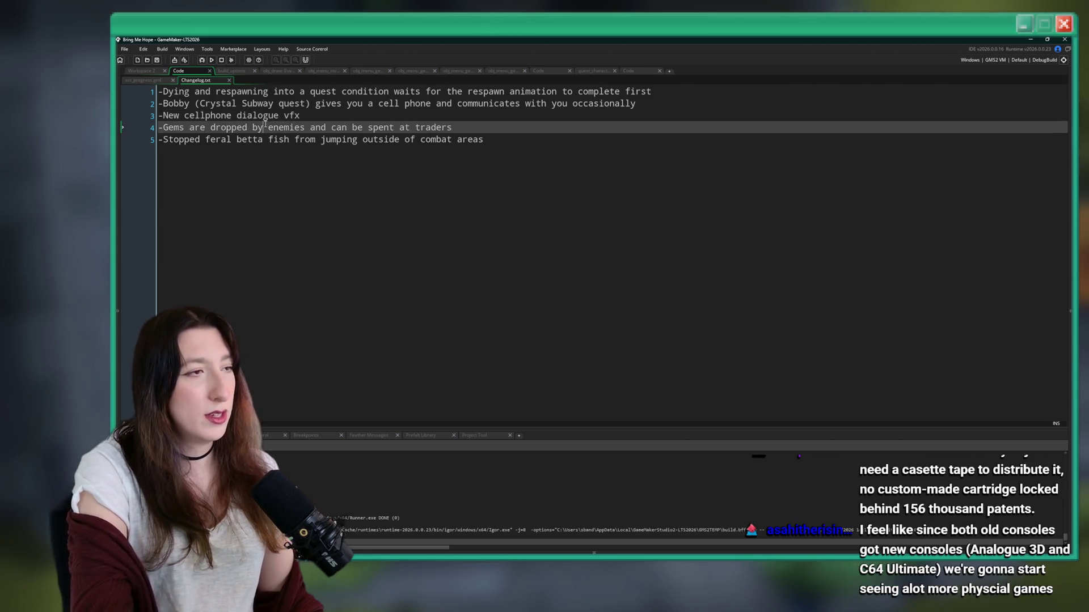
key("ctrl+t")
type("o")
key("Return")
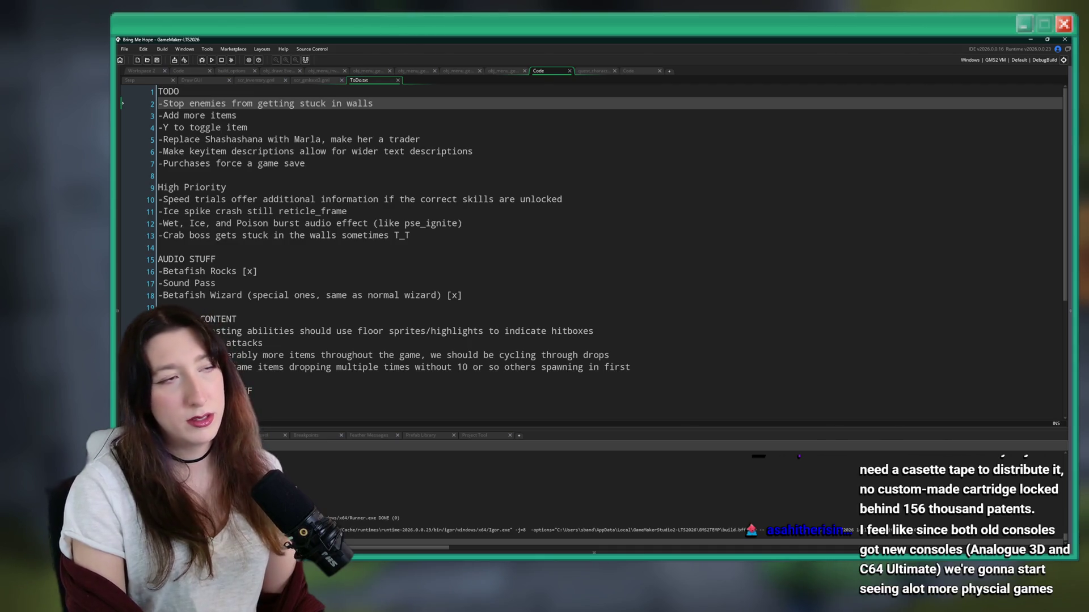
Step: Review the ToDo tasks, from keyitem descriptions to purchase saves and the Marla trader item, then switch to Aseprite
left_click(523, 114)
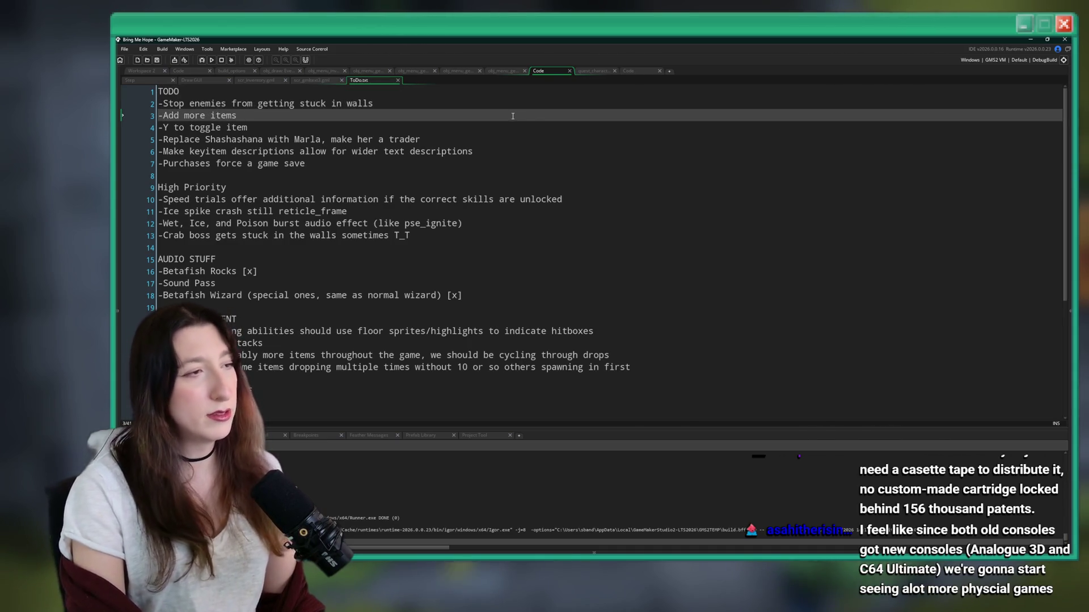
left_click(495, 149)
left_click(438, 164)
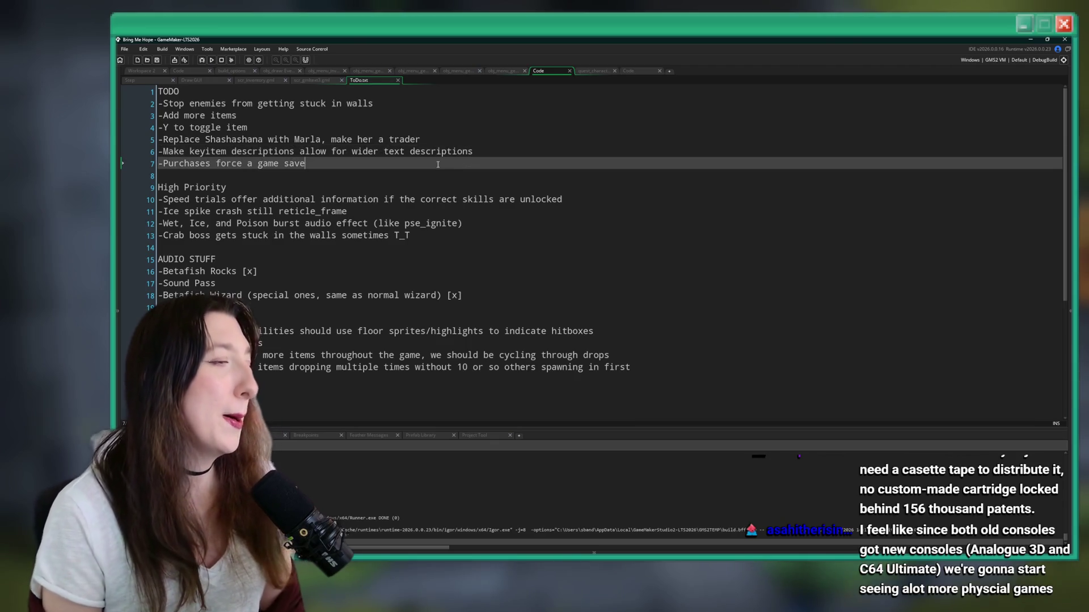
left_click(502, 151)
left_click_drag(474, 151, 151, 151)
left_click(502, 140)
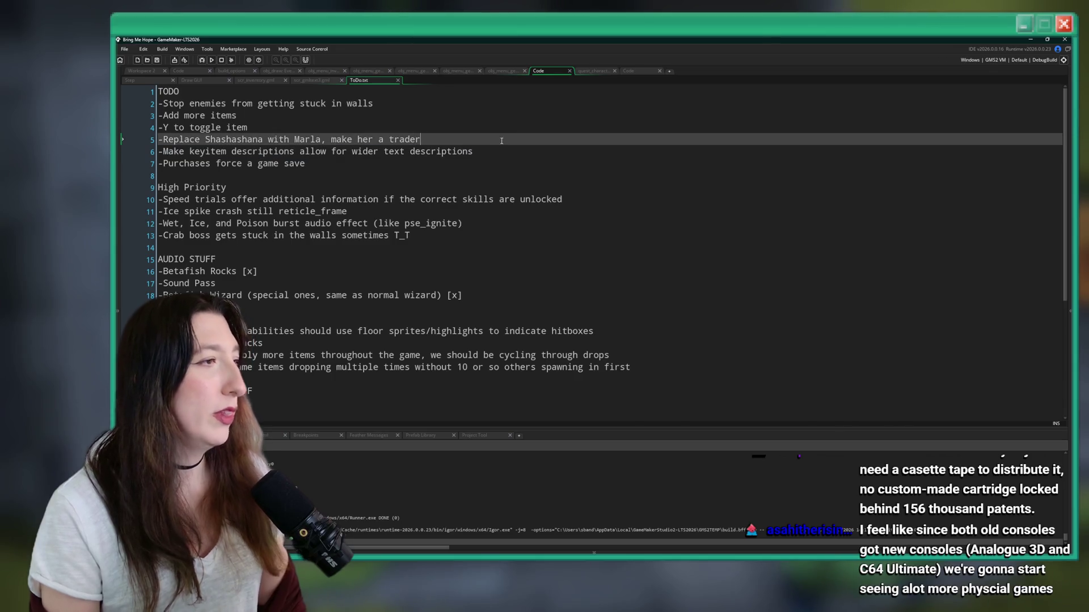
key("super")
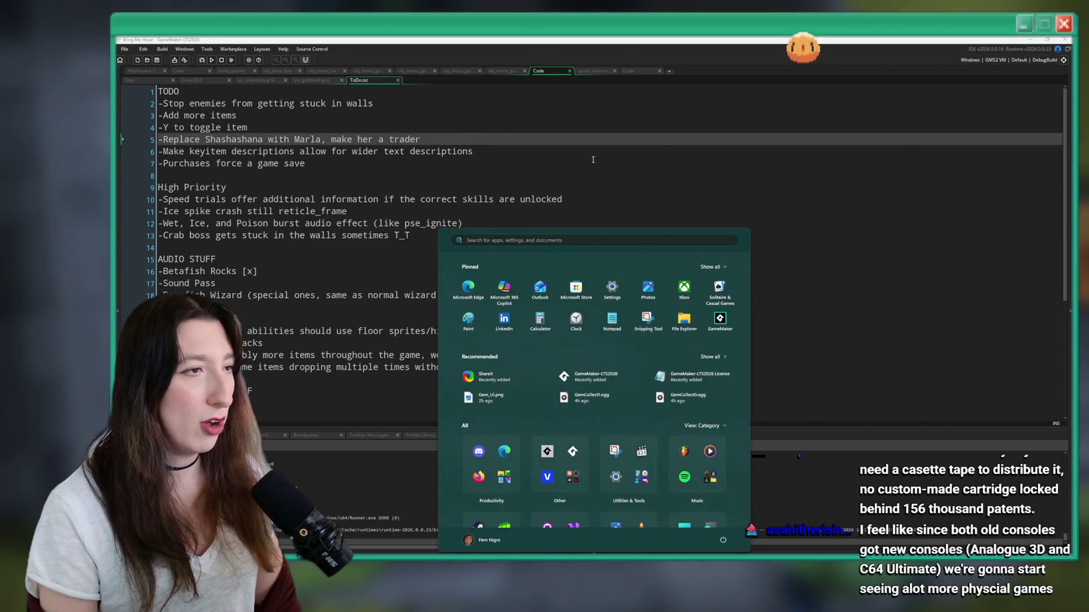
key("Escape")
key("Down")
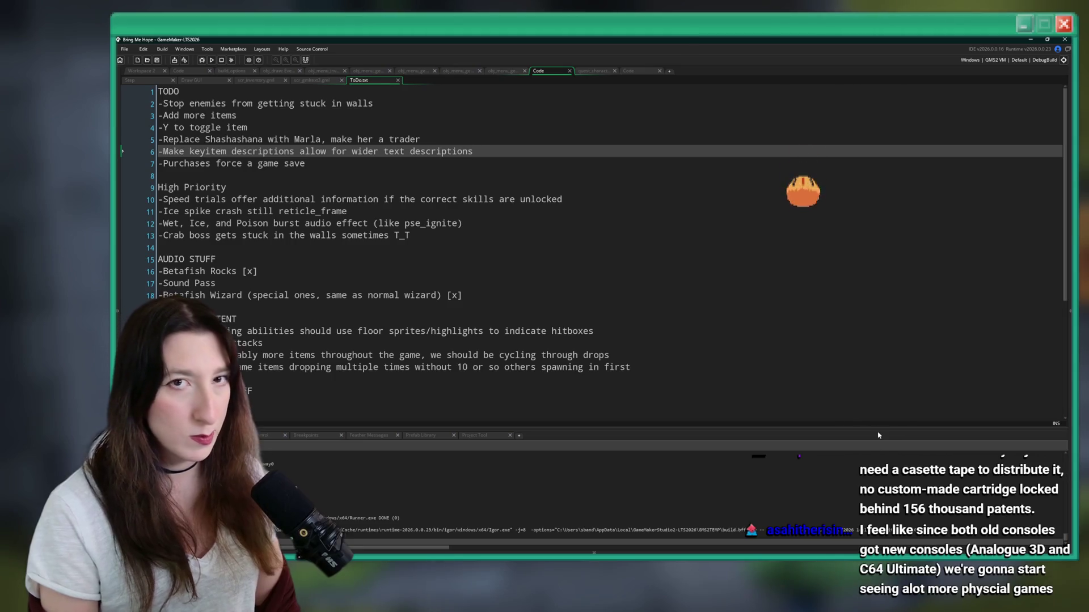
key("alt+Tab")
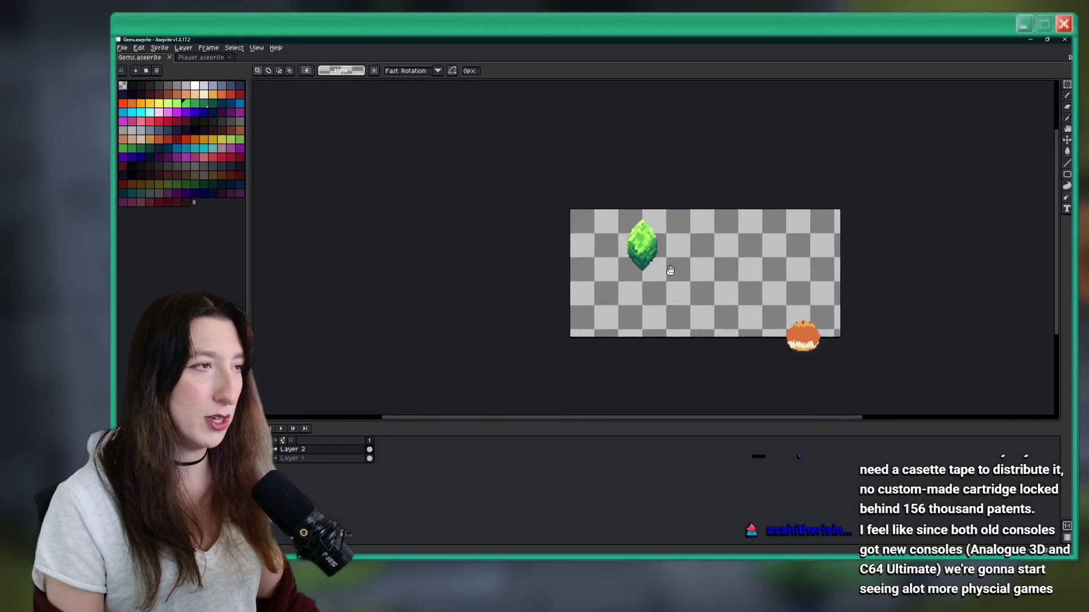
Step: Check Aseprite's File menu, then return to GameMaker's notes and open its asset search
left_click(122, 47)
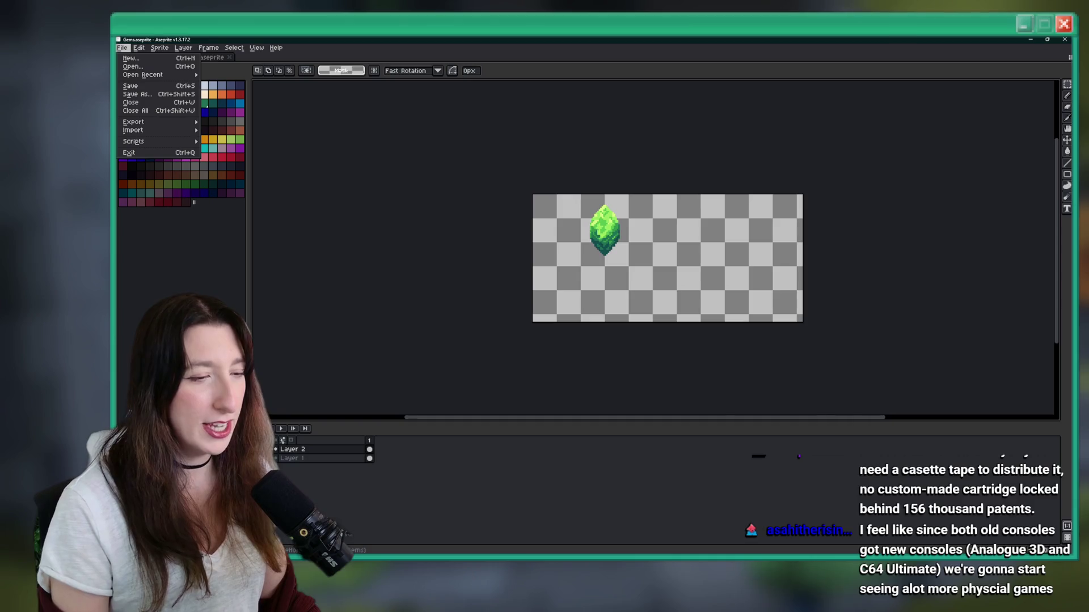
mouse_move(593, 553)
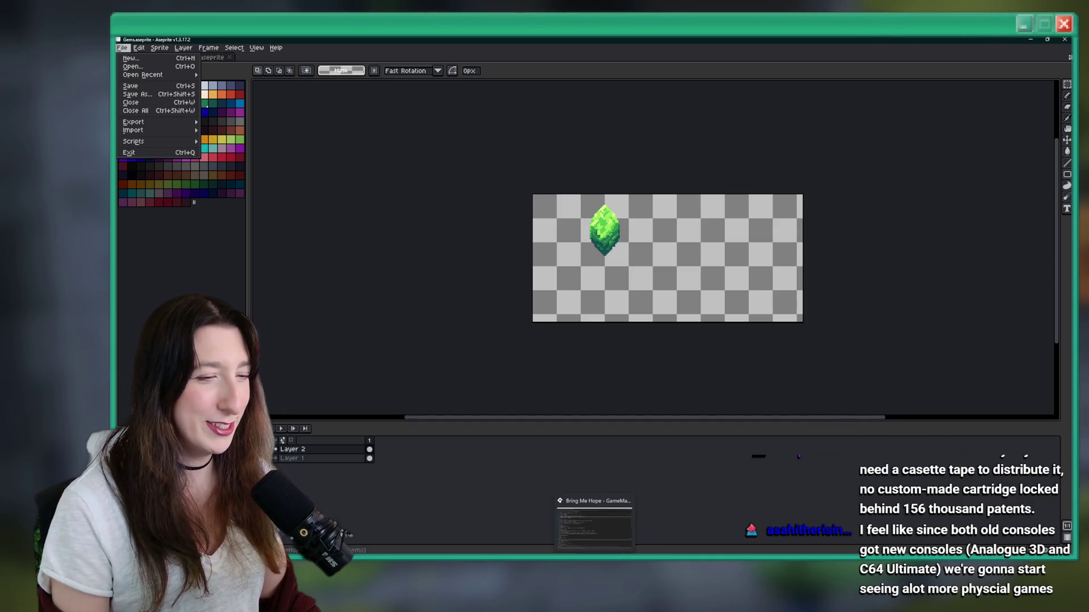
left_click(593, 525)
left_click(412, 119)
key("ctrl+t")
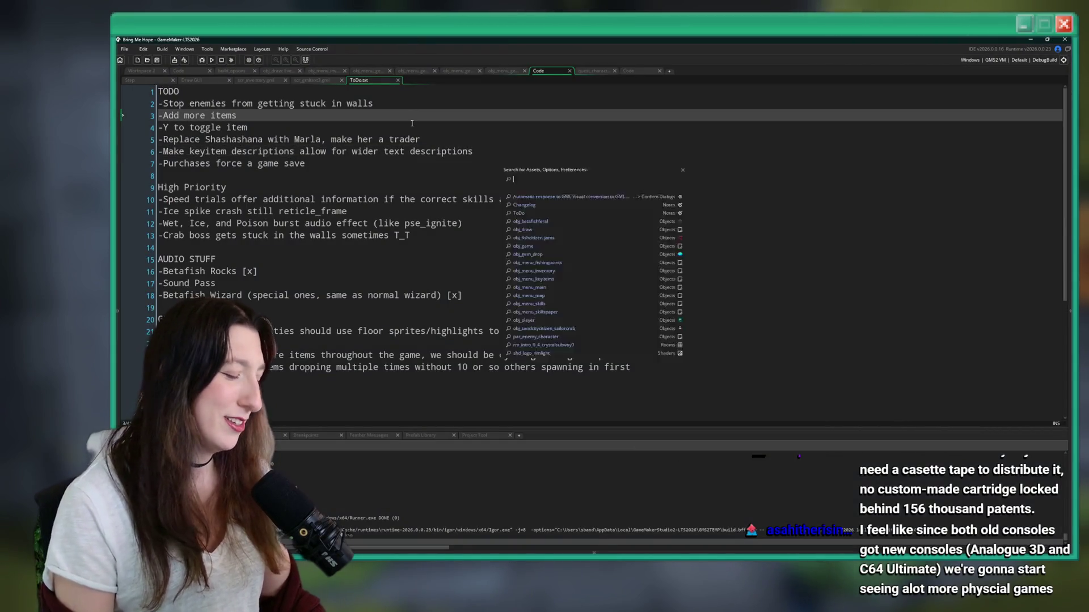
Step: Search for 'me2' and open the rm_intro_0_4_home2 room
type("me2")
key("Down")
key("Down")
key("Return")
scroll(590, 262, "up", 5)
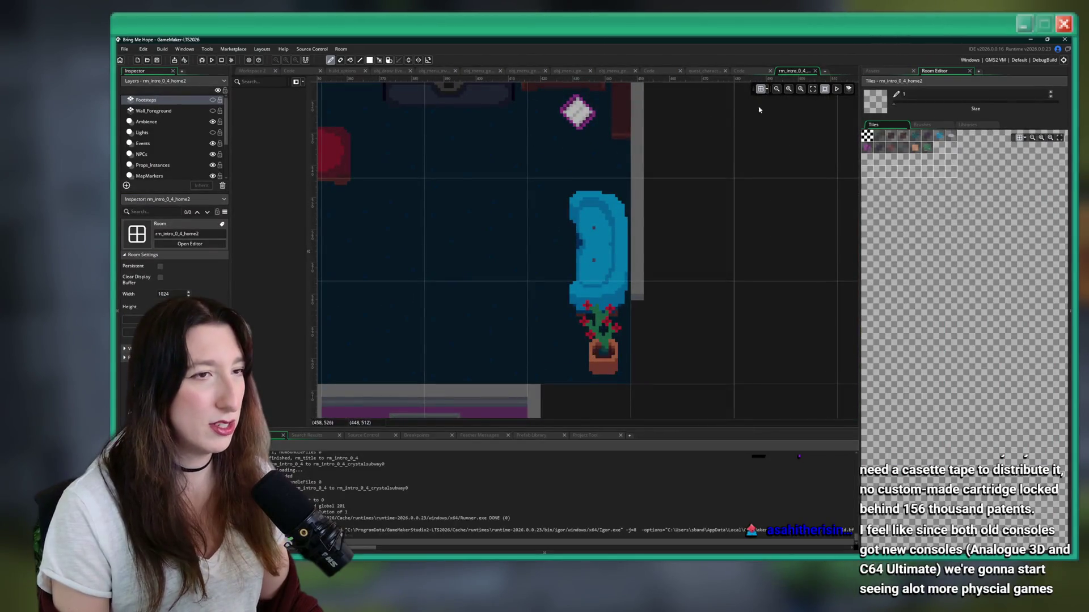
Step: Open spr_fishcitizen_fishelle_sitting from the Shashashana folder in the asset browser and play its animation
left_click(872, 70)
left_click(881, 93)
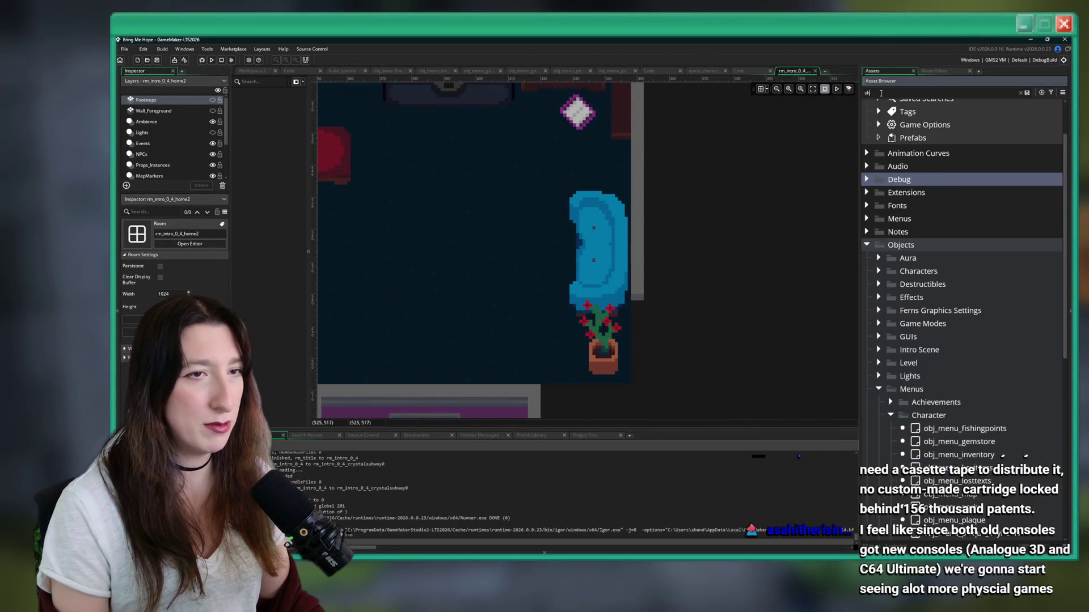
type("shahah")
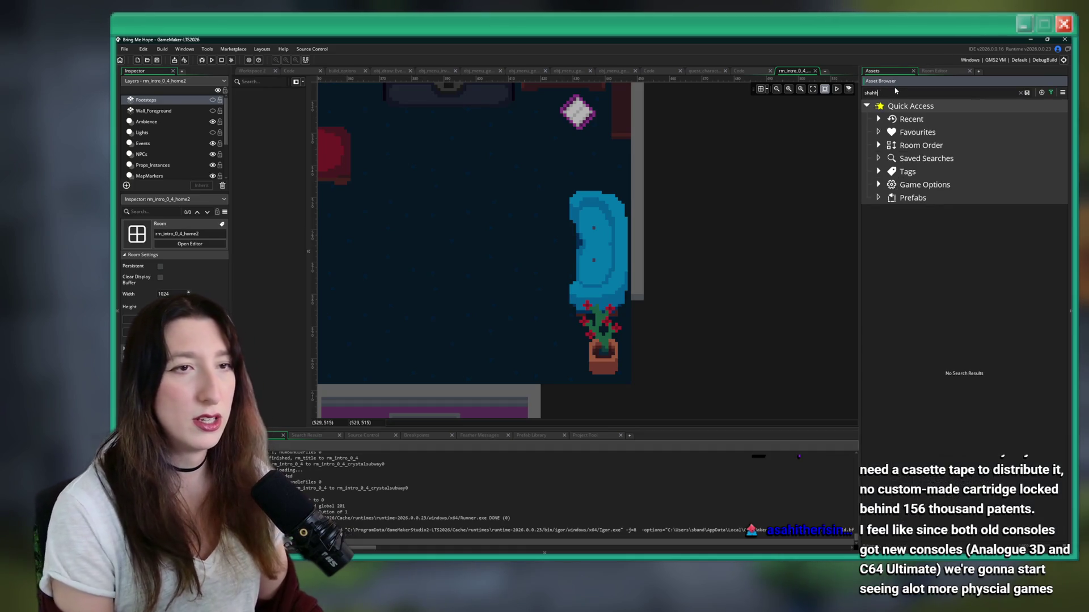
type("a")
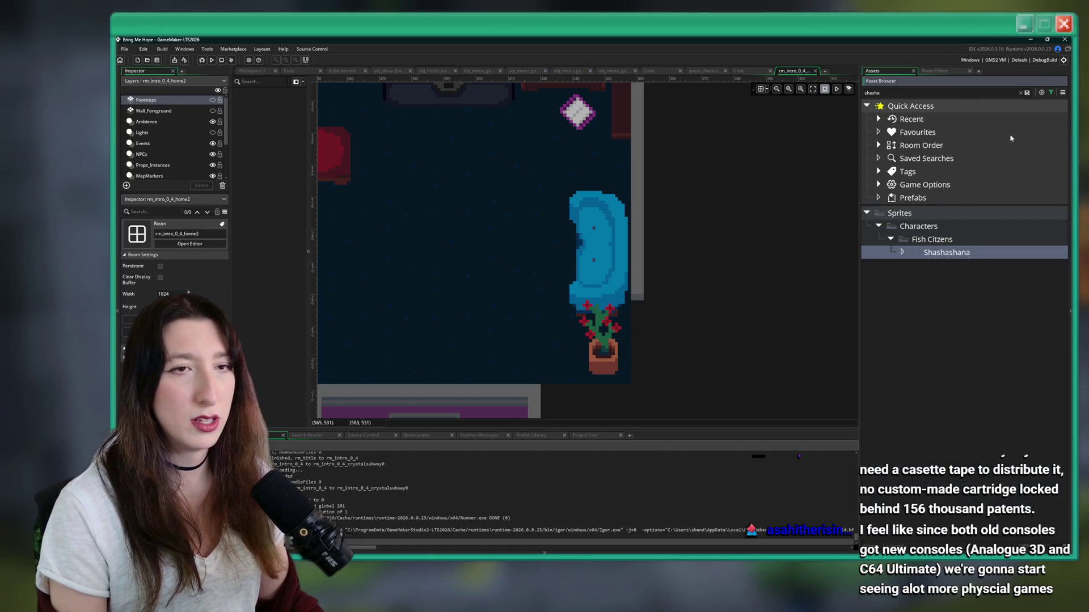
left_click(1025, 92)
left_click(903, 325)
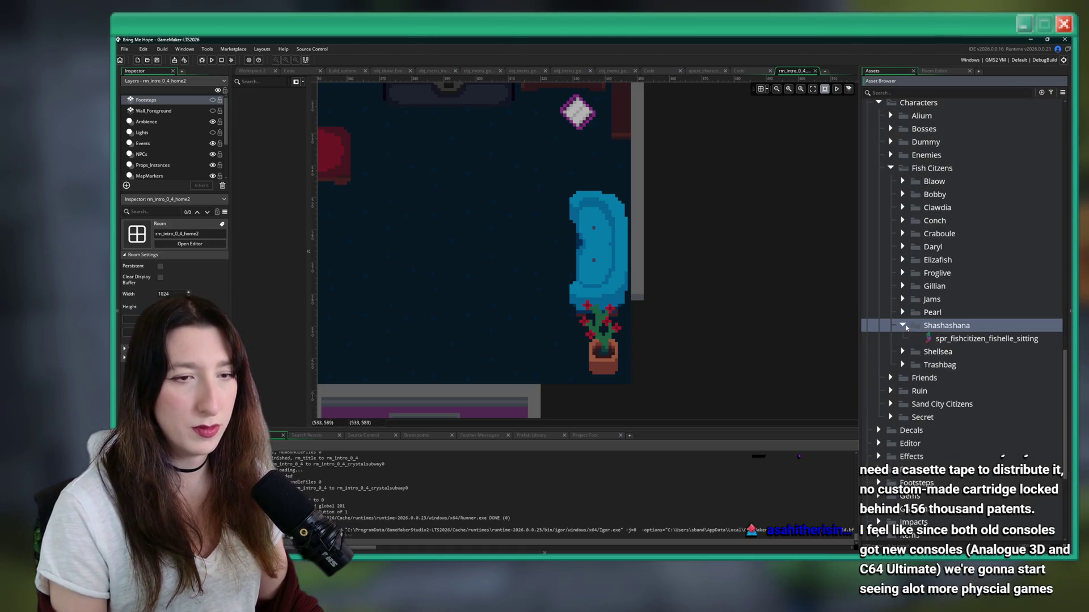
left_click(933, 338)
double_click(932, 340)
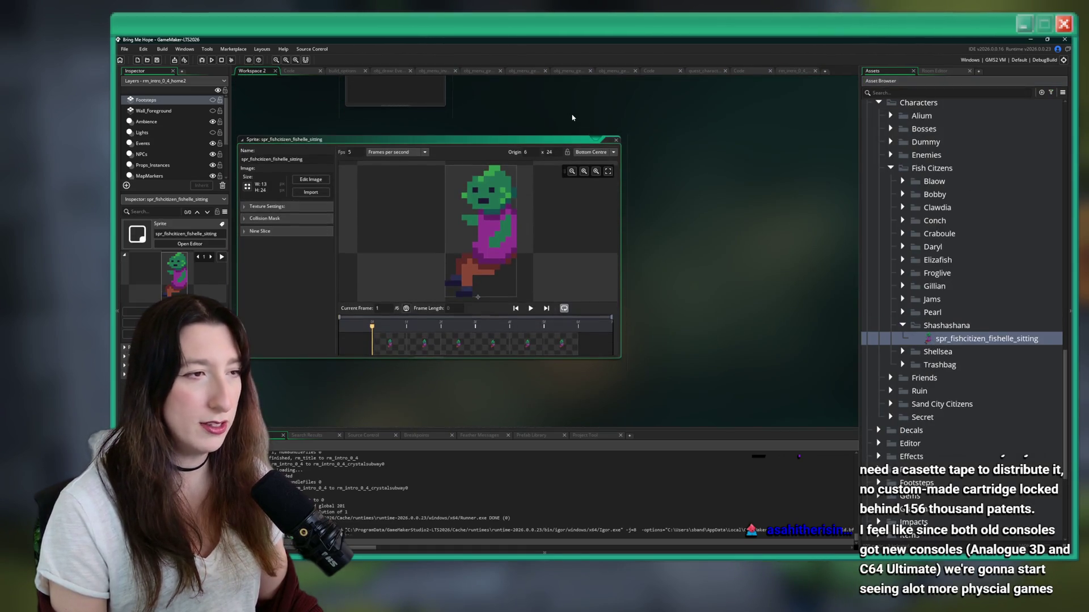
mouse_move(532, 131)
left_mouse_down()
mouse_move(579, 139)
mouse_move(579, 193)
left_mouse_up()
left_click(578, 370)
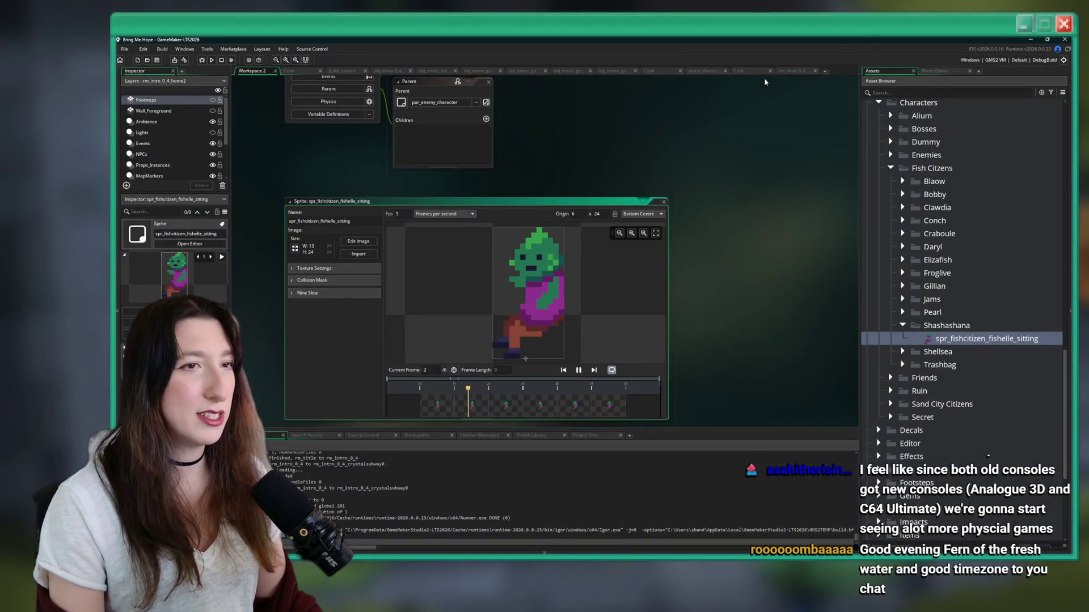
Step: Switch to the rm_intro_0_4 room, zoom out and pan to reveal the neighbouring room
left_click(794, 71)
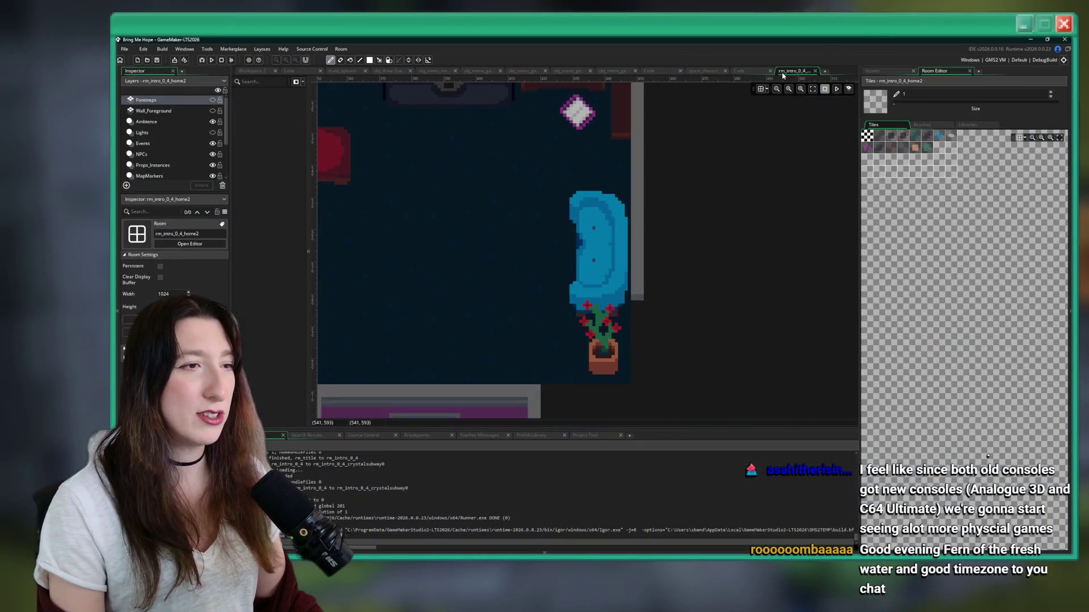
scroll(624, 187, "down", 4)
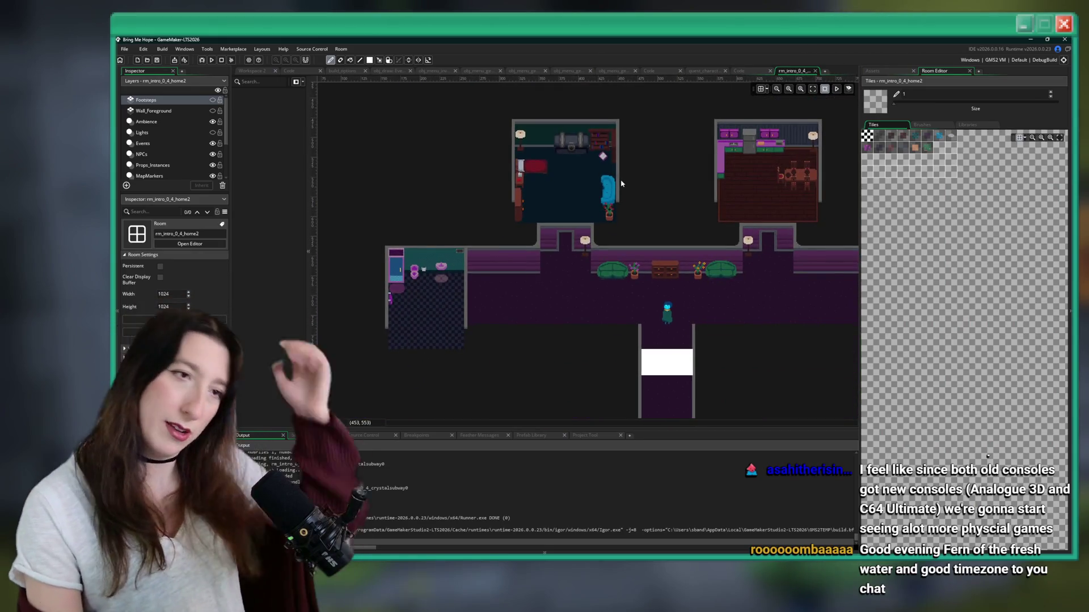
left_click_drag(644, 205, 518, 251)
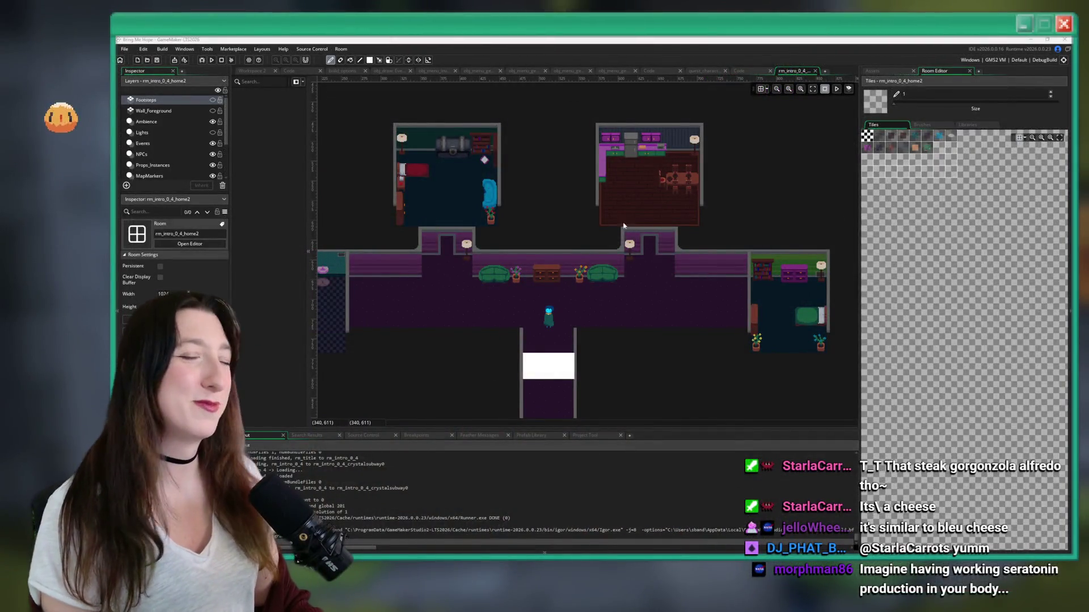
Step: Nudge the room view slightly left and up, then switch over to Aseprite
left_click_drag(496, 227, 470, 220)
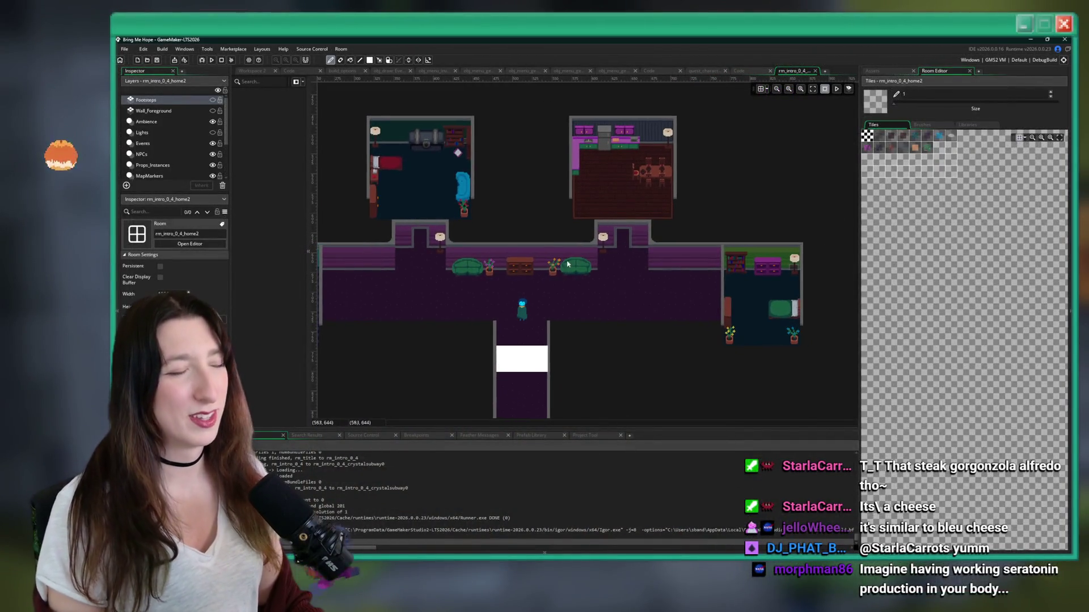
key("alt+Tab")
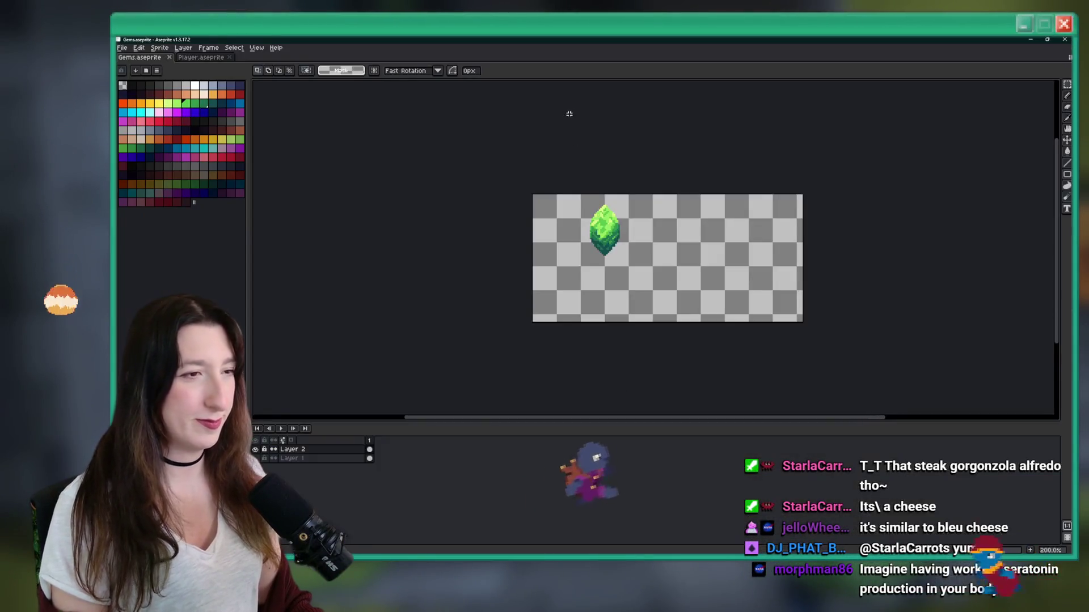
Step: Start File > Open and browse the Game Art Characters folders into Friendly Characters
left_click_drag(575, 241, 534, 233)
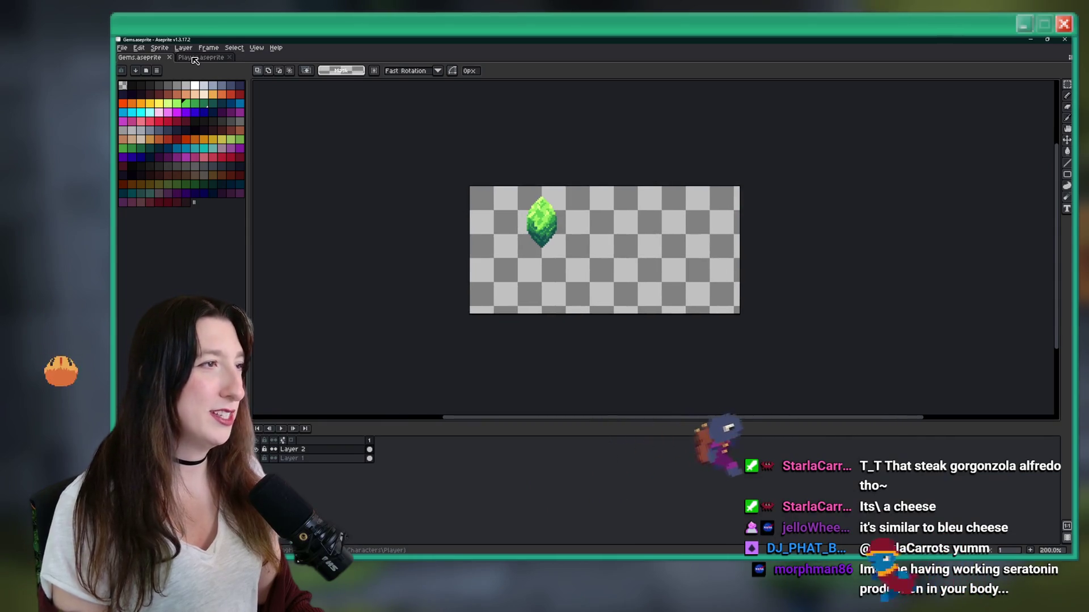
left_click(123, 48)
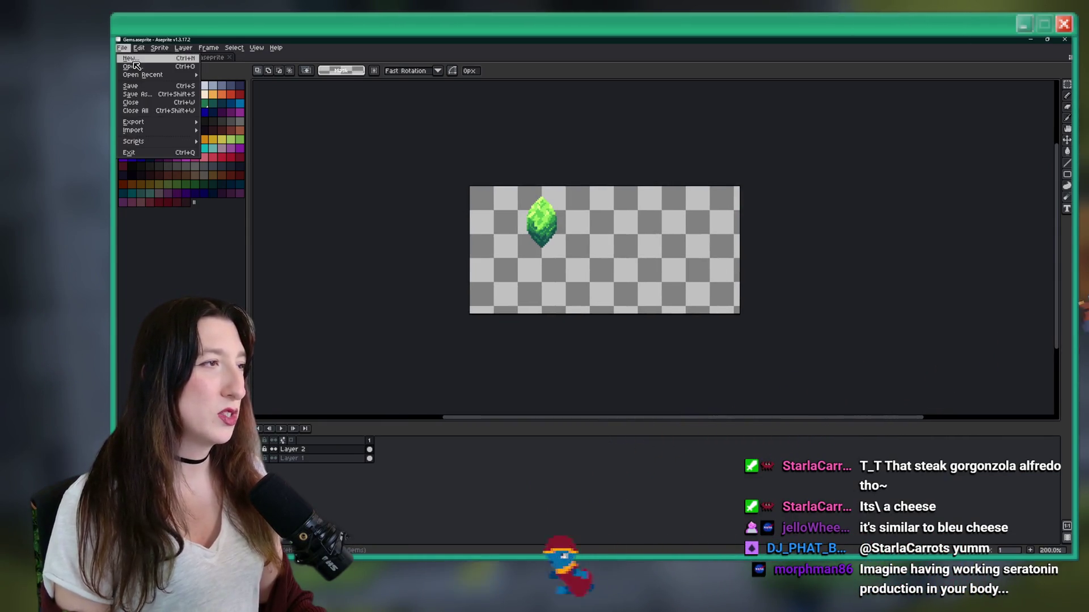
left_click(132, 67)
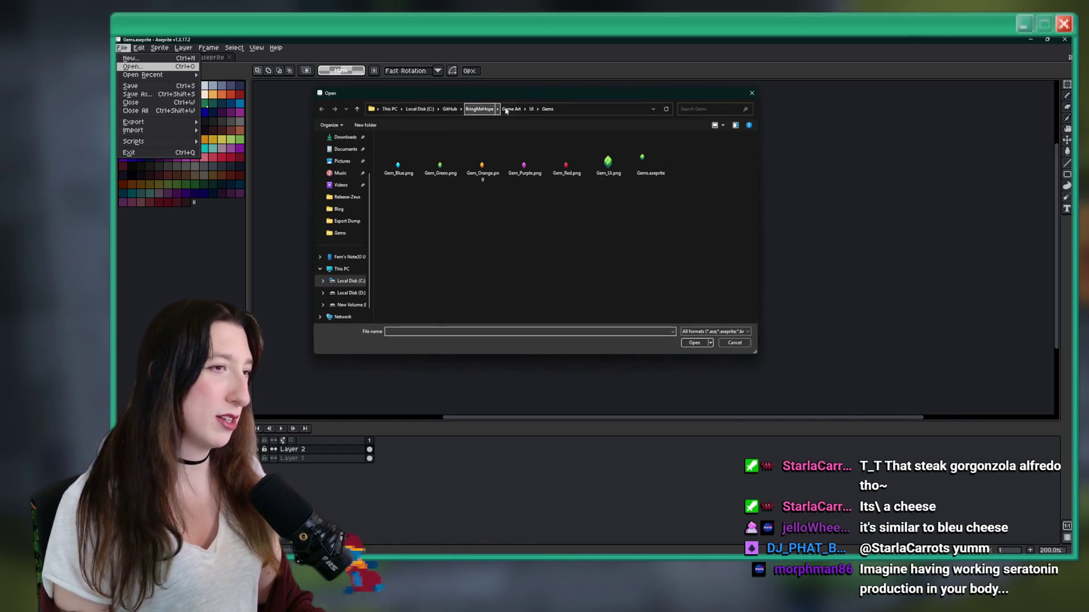
scroll(431, 170, "up", 3)
double_click(413, 168)
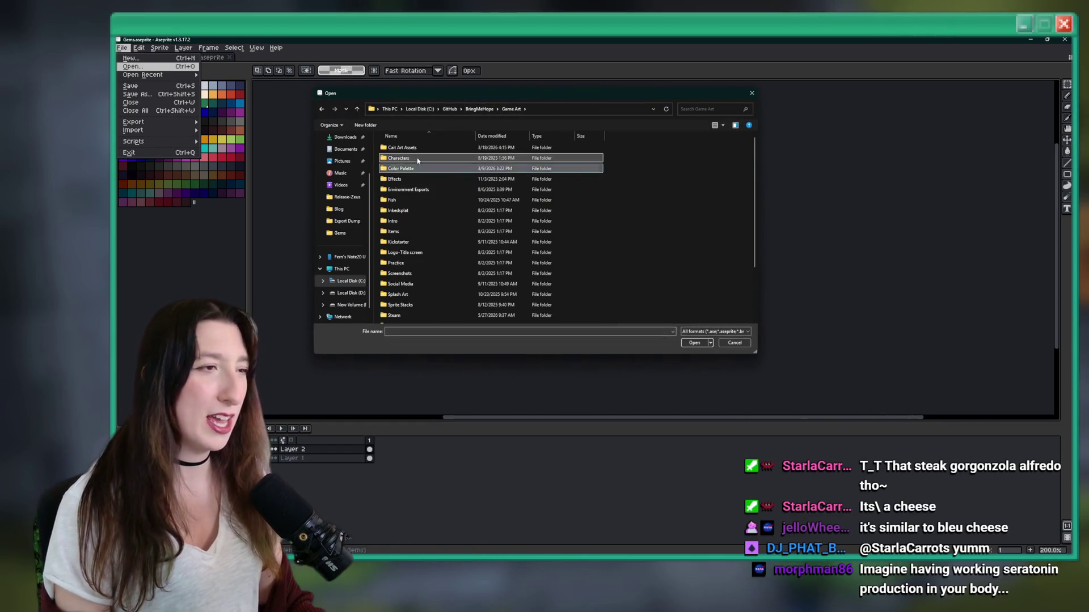
left_click(418, 161)
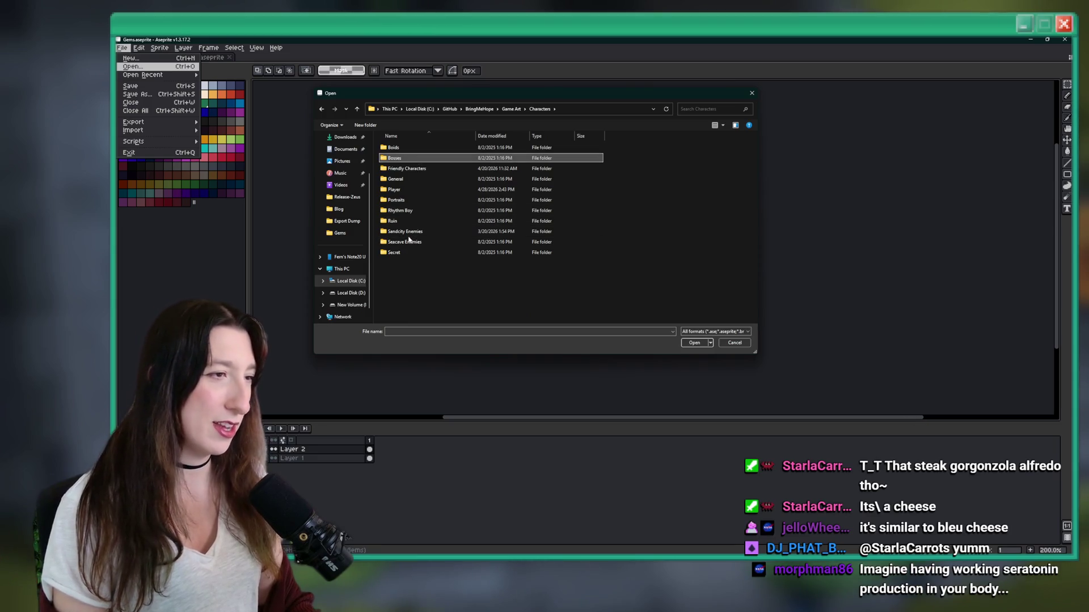
left_click(406, 241)
left_click(540, 109)
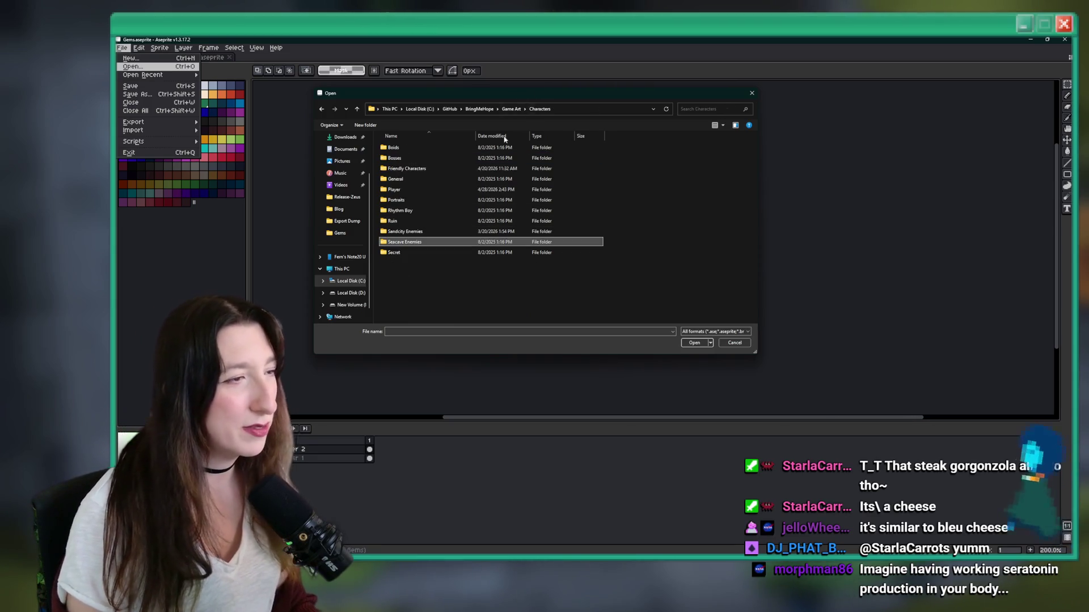
double_click(423, 168)
Step: Open Marla.aseprite from the Marla folder and briefly play its animation
double_click(414, 220)
double_click(440, 154)
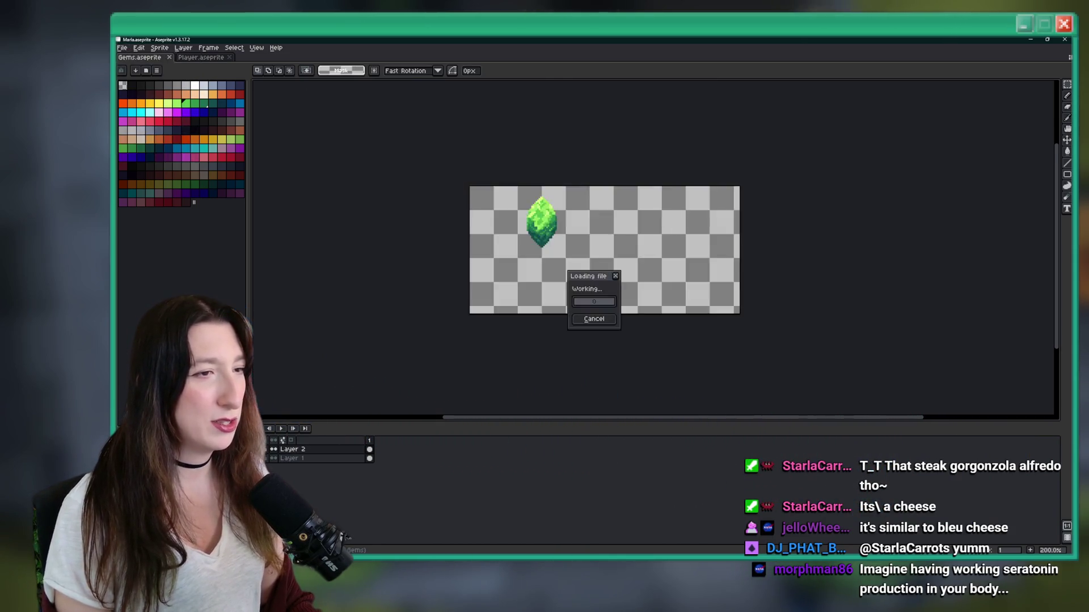
scroll(658, 252, "up", 2)
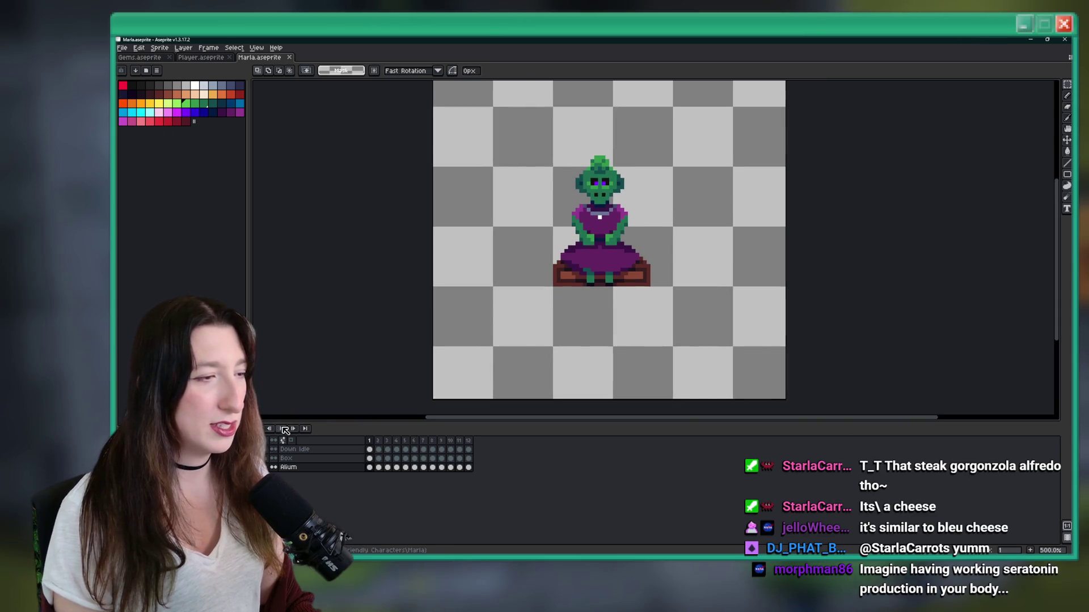
left_click(281, 428)
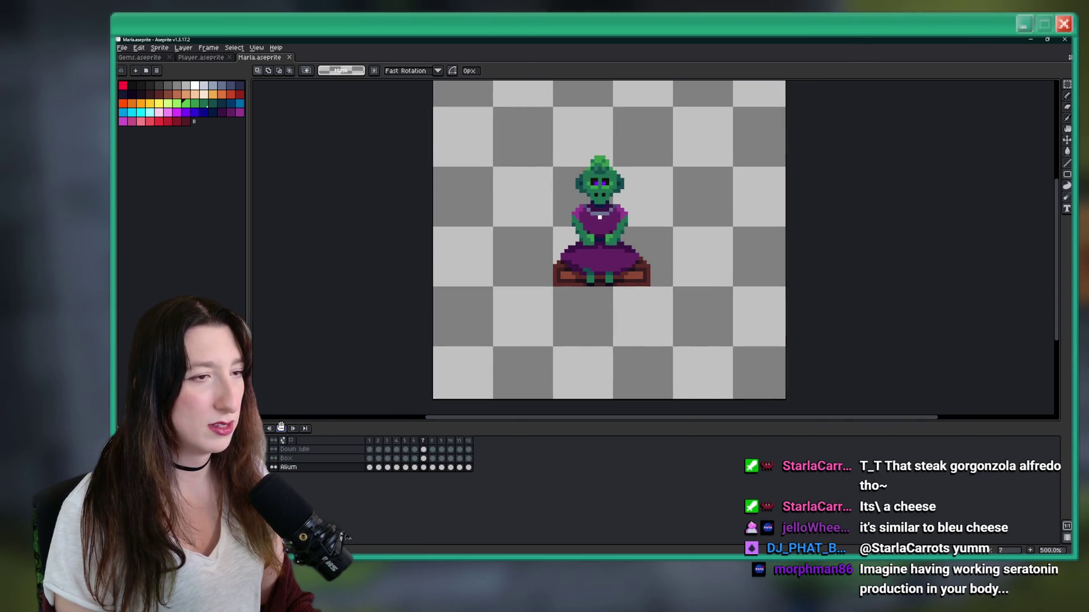
left_click(281, 429)
Step: Select frames 1–12 and change their duration in Frame Properties
left_click(469, 440)
left_click_drag(468, 440, 369, 442)
right_click(369, 442)
left_click(383, 447)
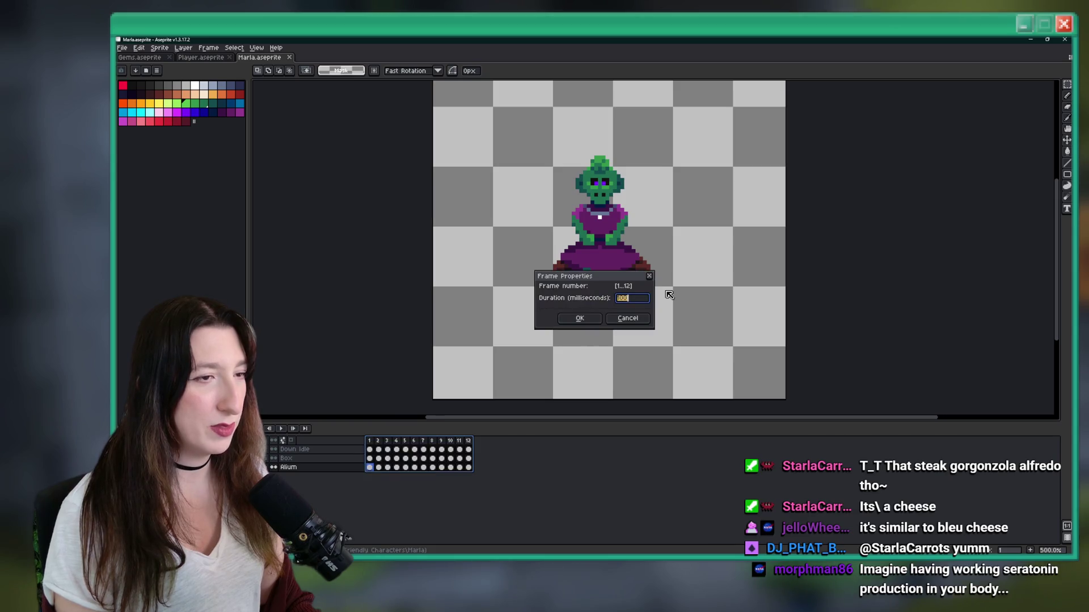
type("0")
key("Return")
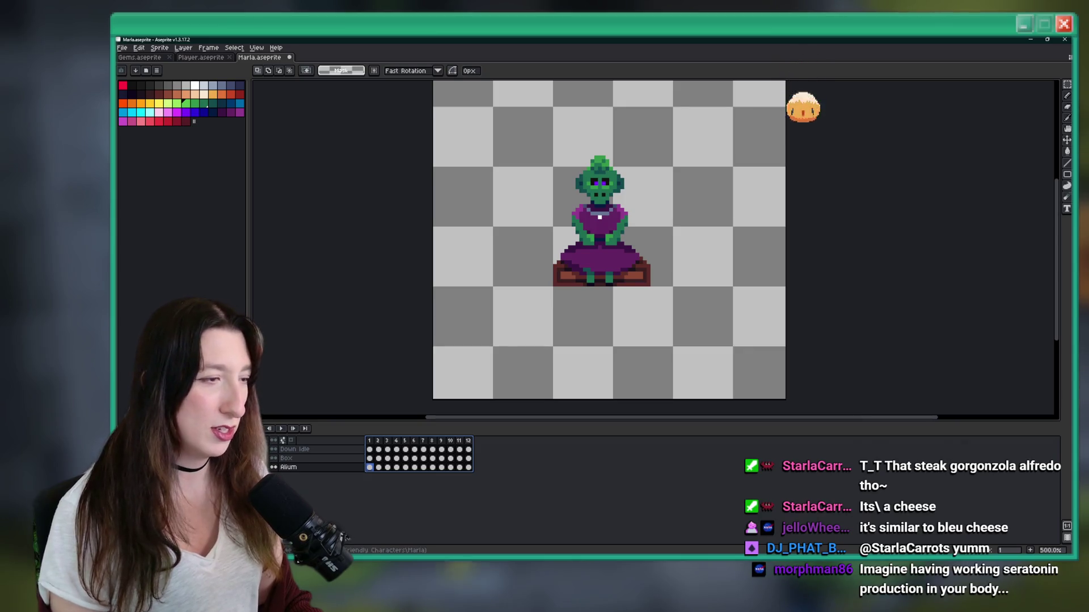
Step: Play the retimed animation, recentre the canvas, then stop and step to frame 2
key("Return")
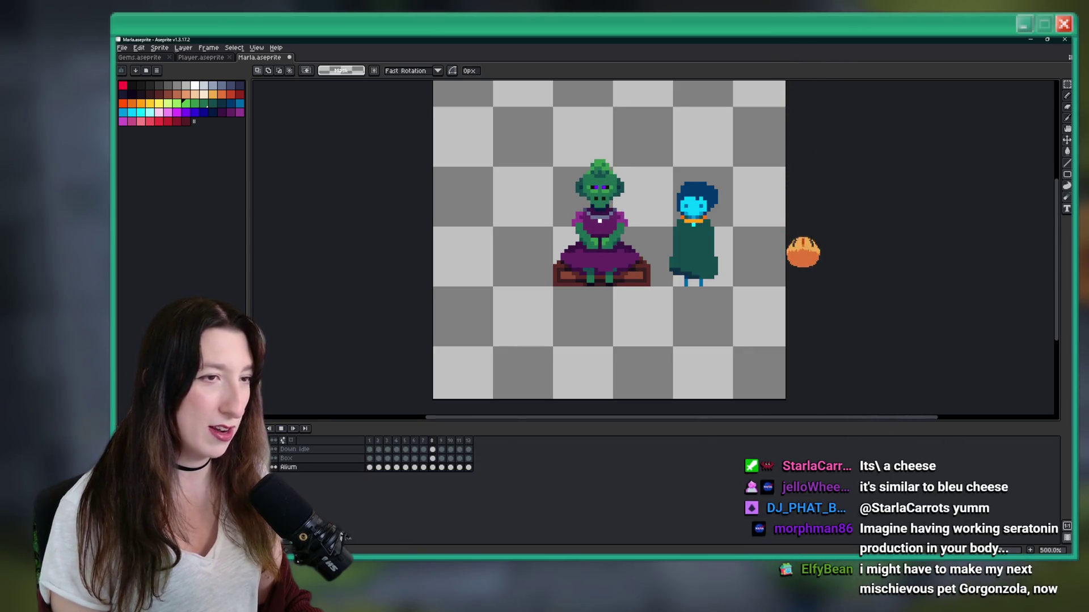
left_click_drag(618, 211, 545, 219)
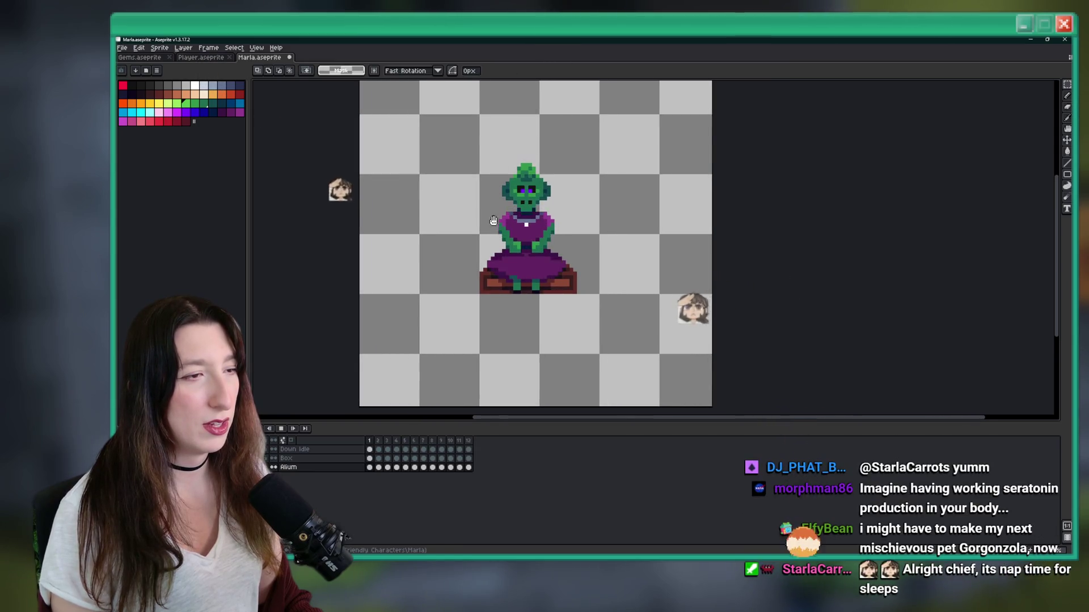
scroll(494, 215, "down", 2)
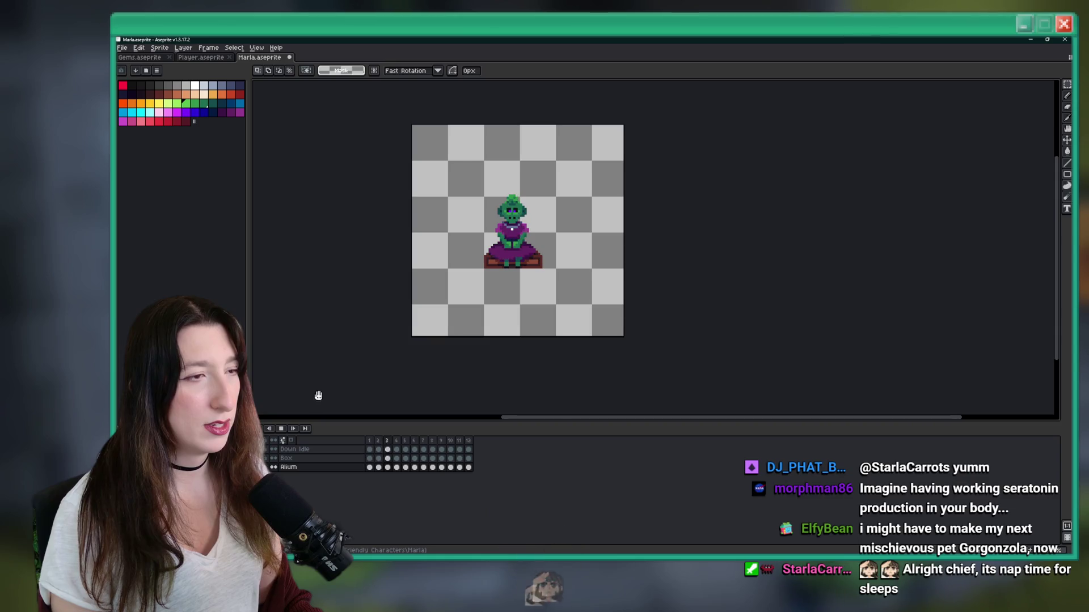
left_click(280, 429)
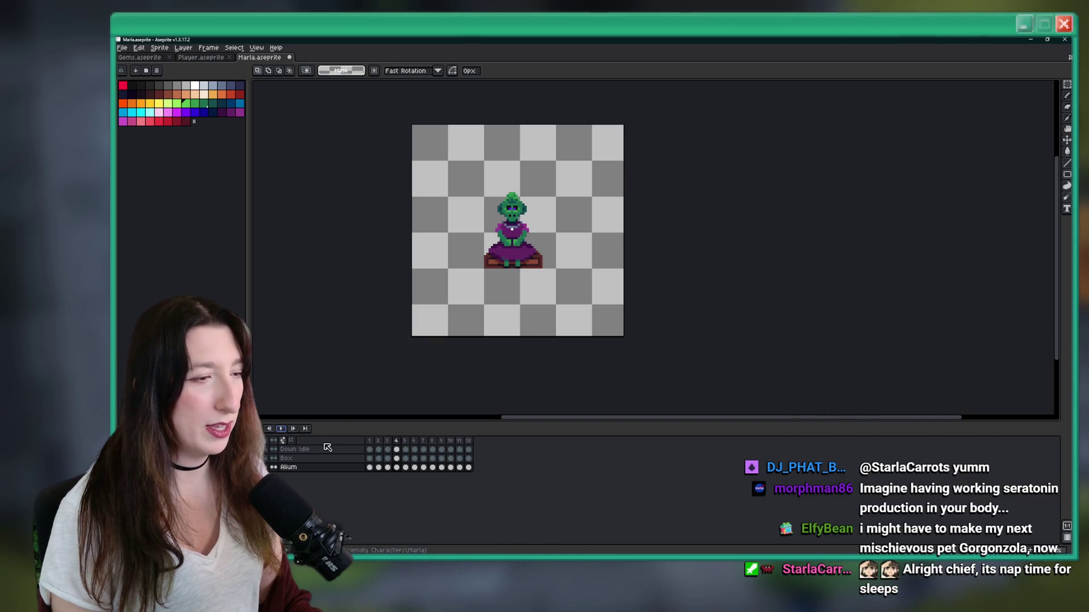
left_click(369, 449)
key("Right")
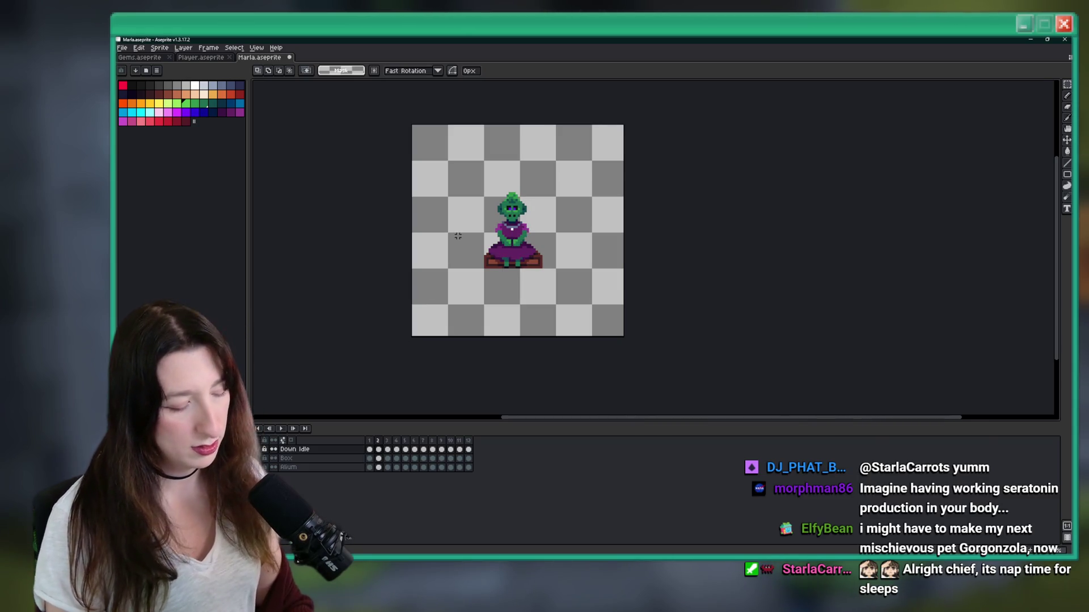
Step: Switch between eyedropper and pencil while comparing Down Idle frames 1 and 2
key("i")
scroll(511, 255, "up", 6)
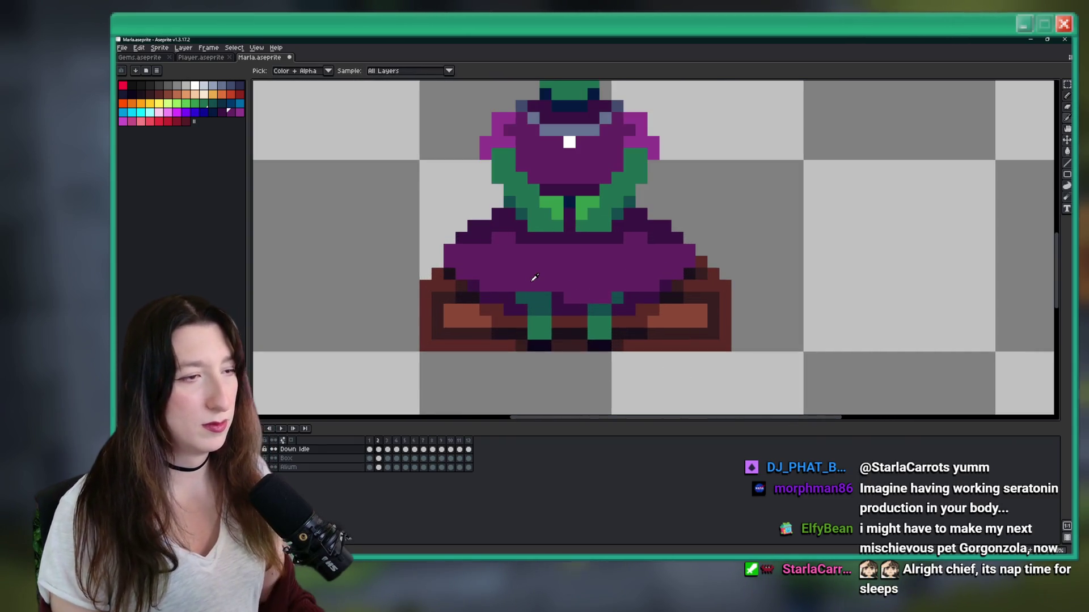
key("Left")
key("b")
key("Right")
key("Left")
key("Right")
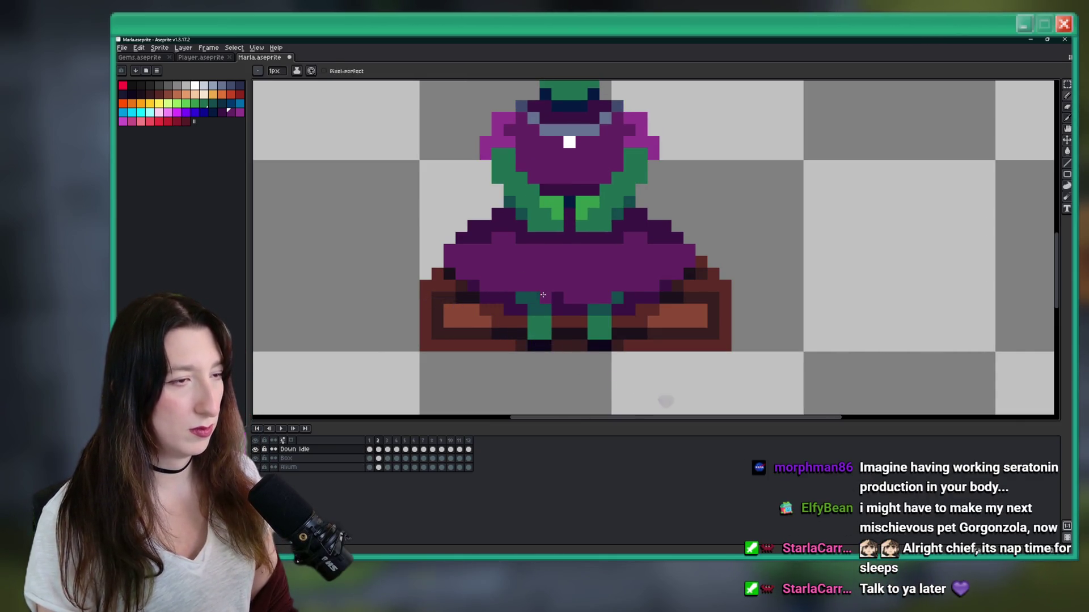
scroll(542, 295, "down", 6)
scroll(563, 313, "up", 3)
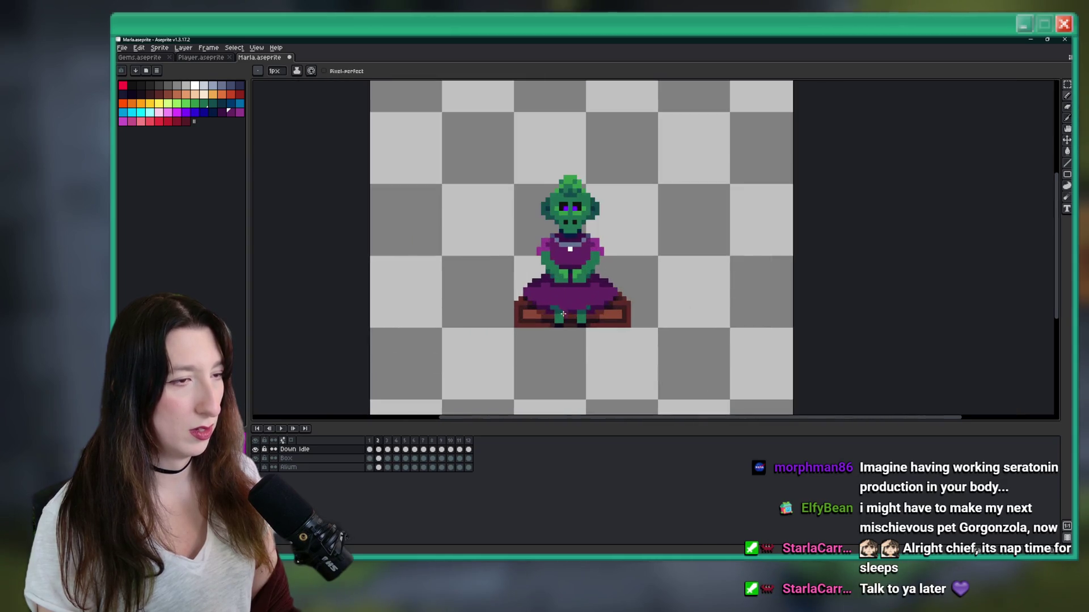
Step: Step through frames 3 to 8, comparing neighbouring poses along the way
key("Right")
scroll(563, 313, "up", 3)
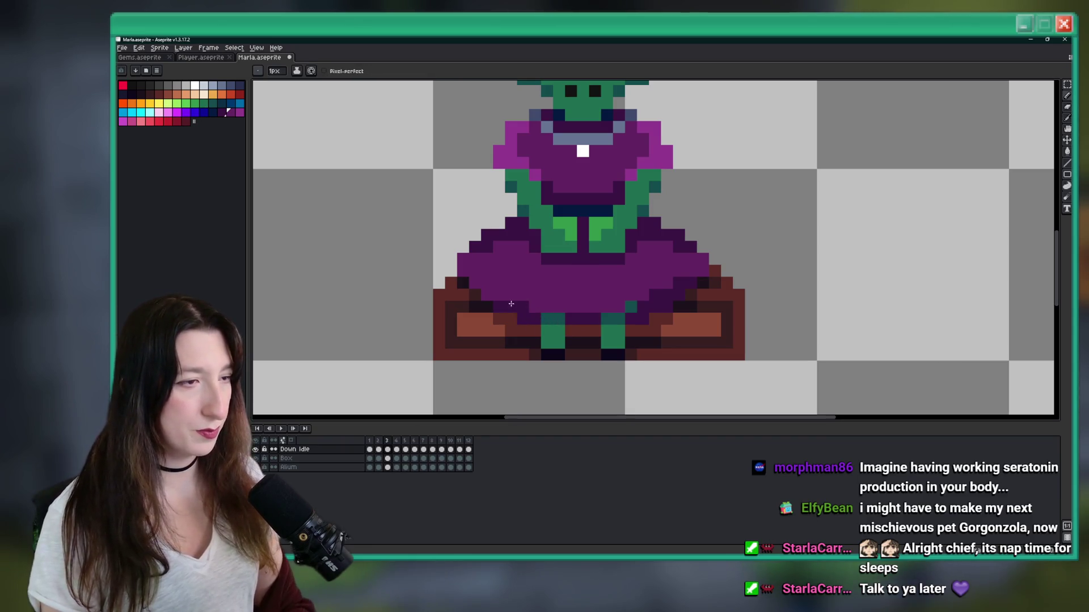
scroll(514, 305, "down", 3)
key("Right")
scroll(529, 305, "up", 3)
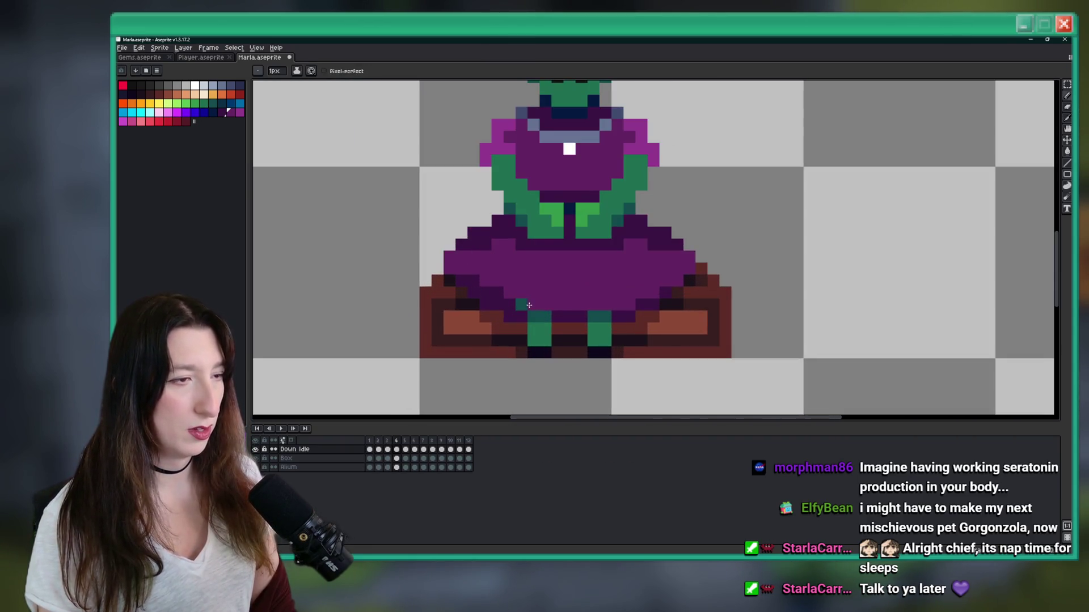
key("Left")
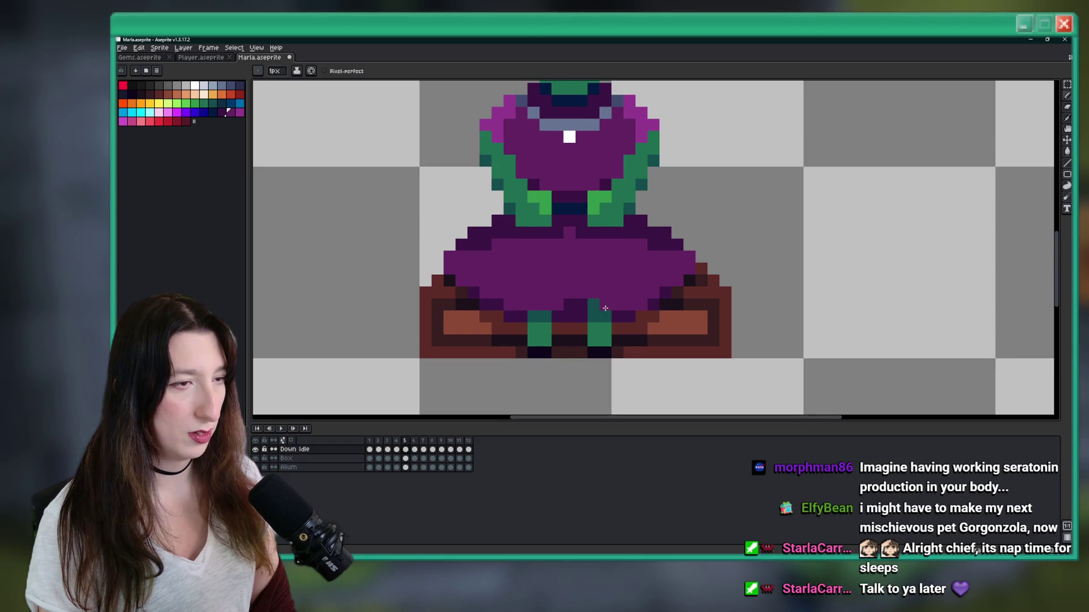
key("Left")
key("Right")
key("Right")
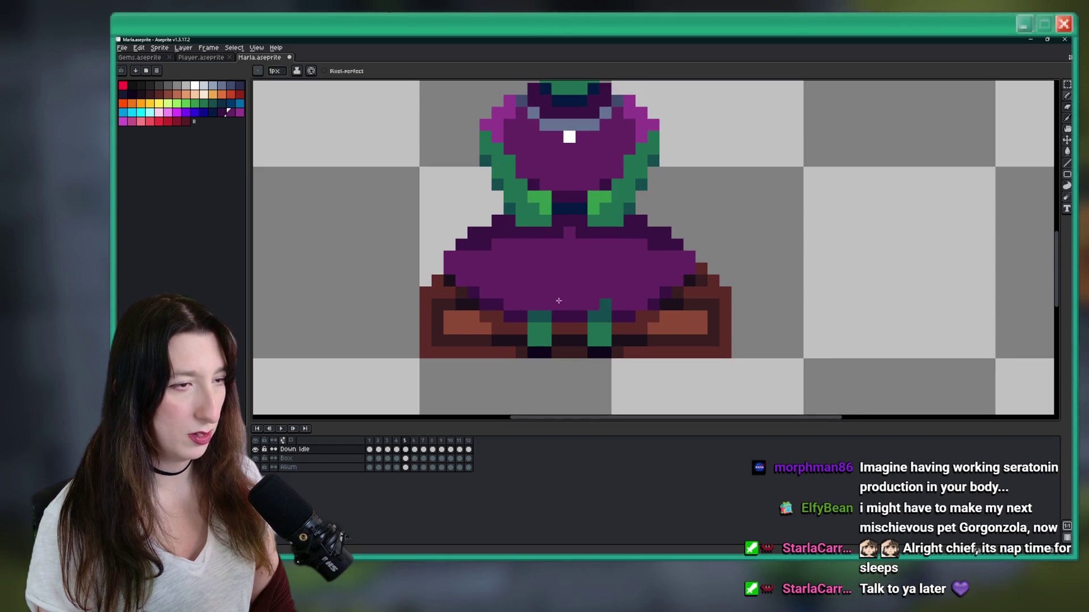
scroll(604, 332, "down", 3)
key("Right")
key("Right")
scroll(595, 319, "up", 3)
key("Right")
key("Right")
Step: Cover the teal leg pixels with dark purple on frames 8 and 9 and darken a frame-11 skirt pixel
left_click_drag(582, 316, 556, 312)
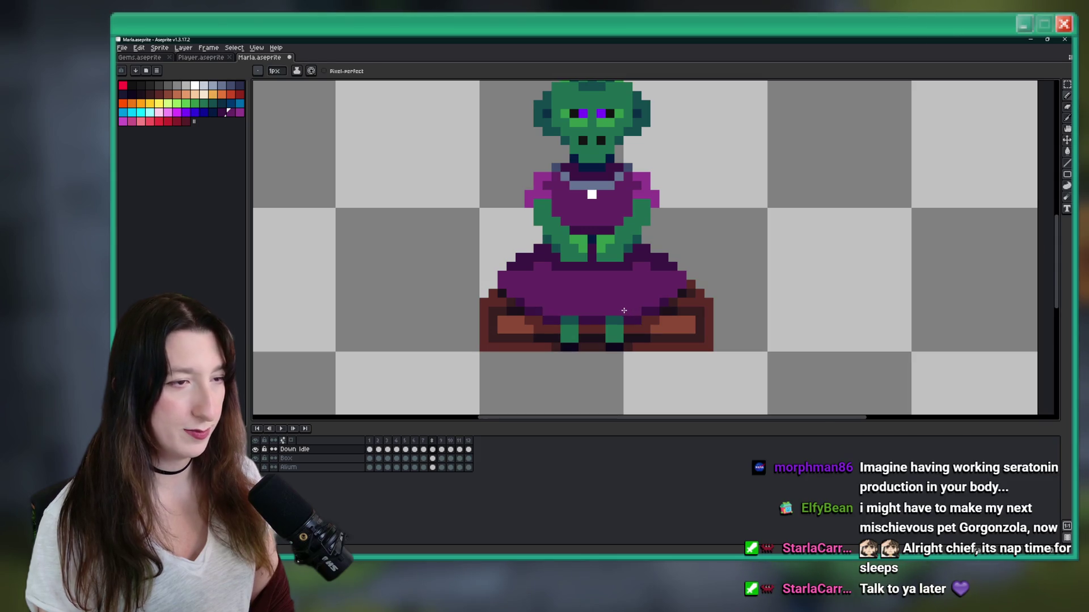
key("Right")
left_click_drag(615, 311, 633, 312)
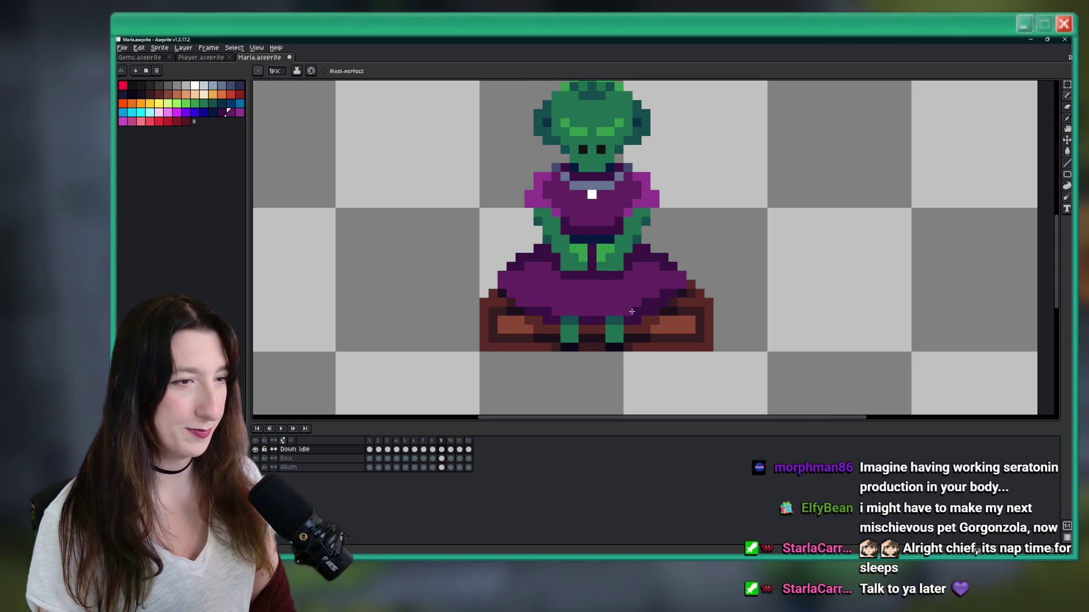
key("Right")
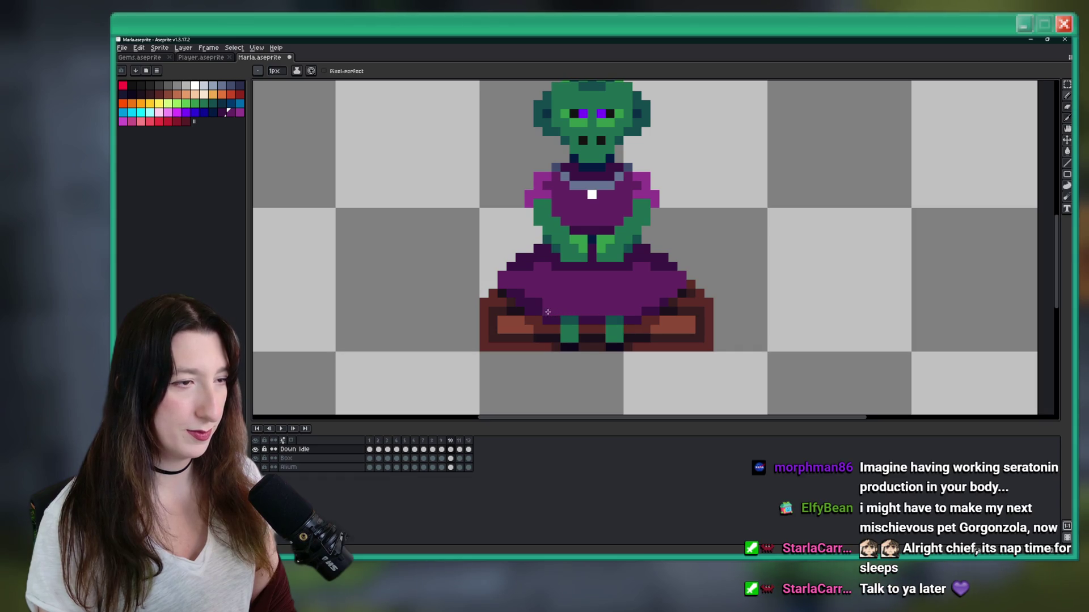
key("Right")
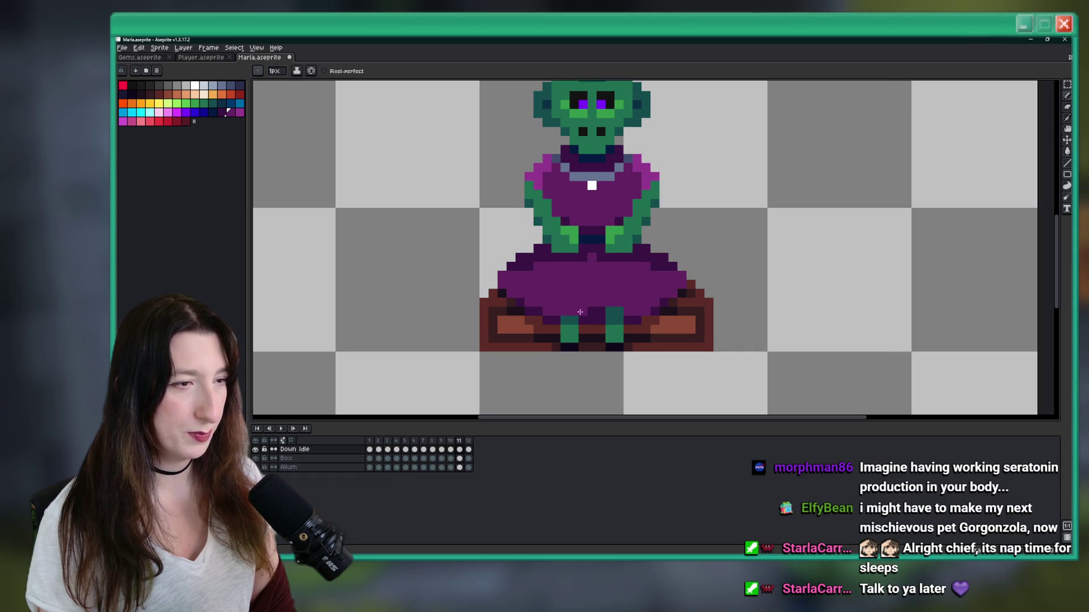
left_click(645, 311)
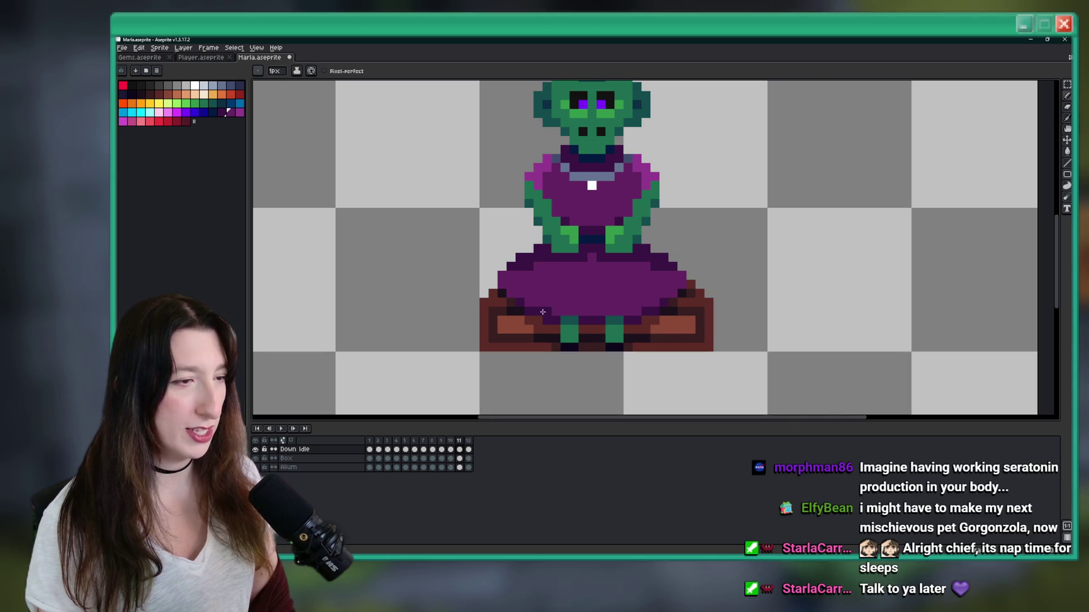
key("Right")
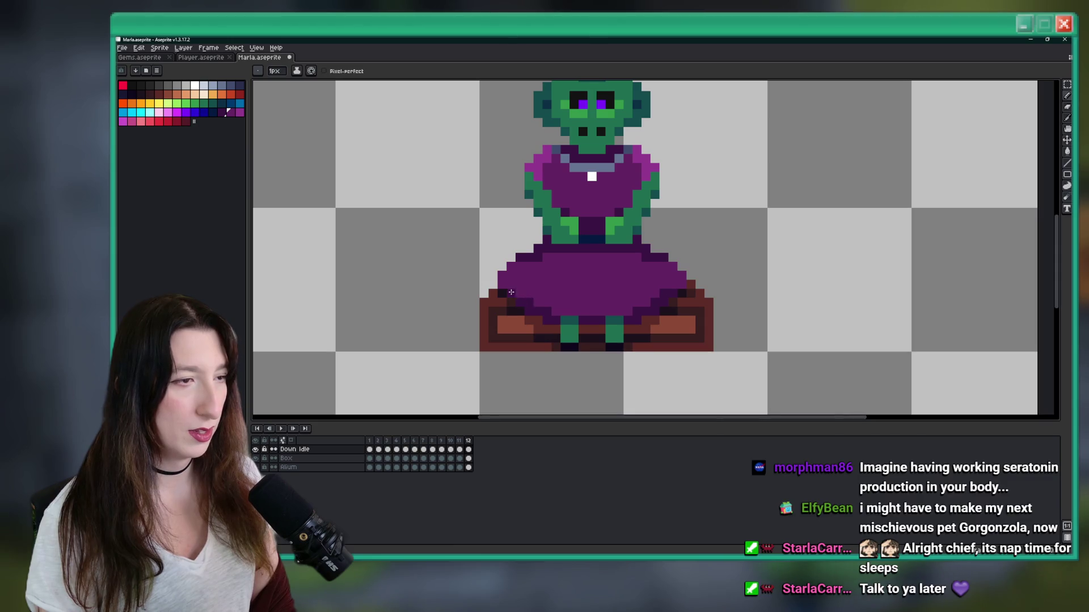
scroll(577, 345, "down", 3)
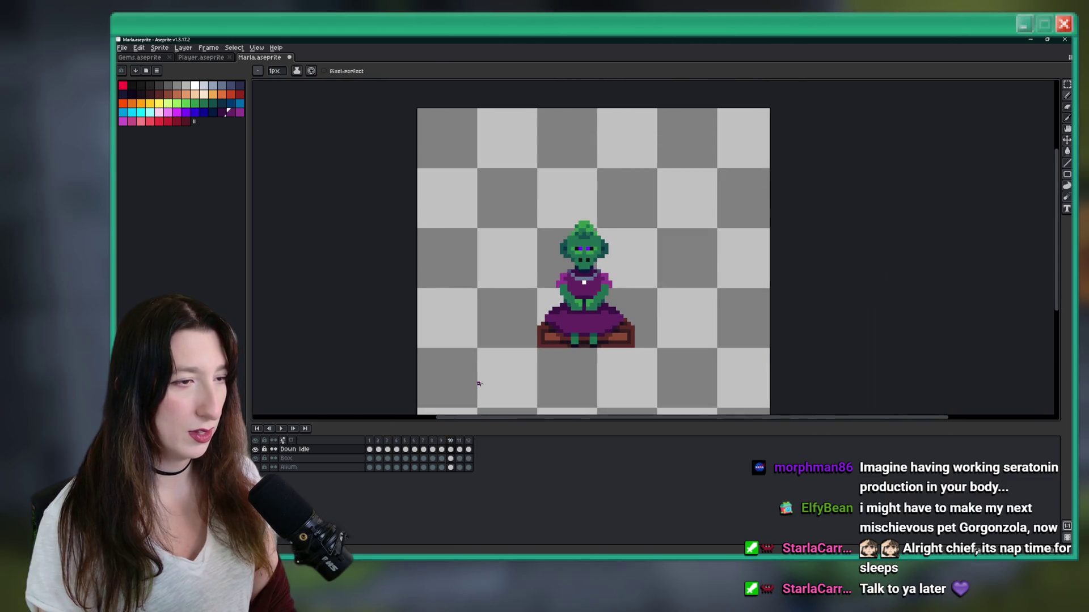
Step: Play the retouched Down Idle animation, zooming the canvas out and back in to watch it
left_click(281, 429)
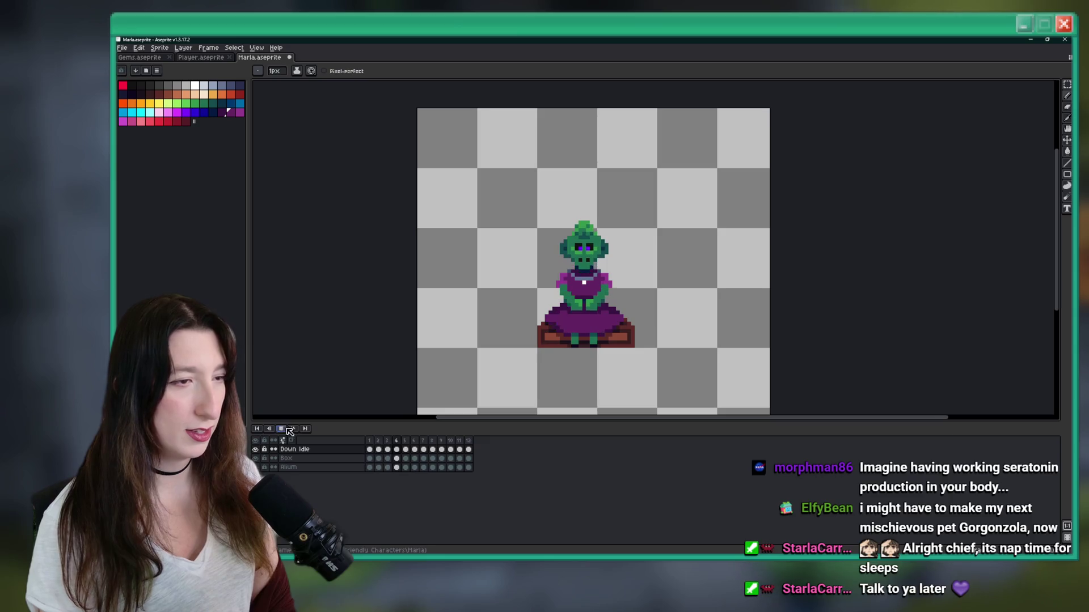
scroll(558, 318, "down", 1)
scroll(558, 318, "down", 1)
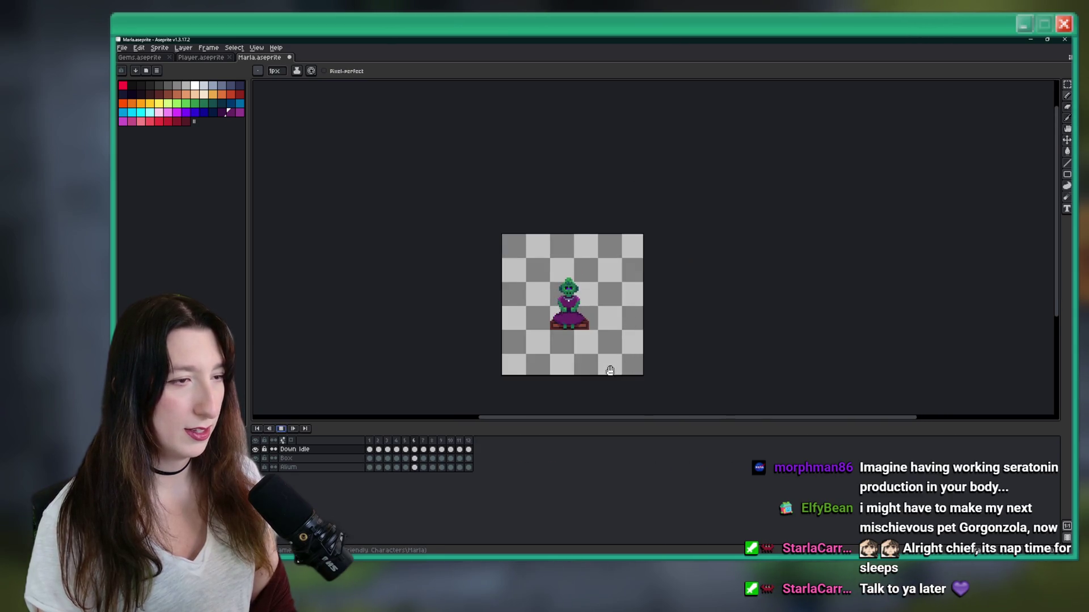
scroll(563, 333, "up", 1)
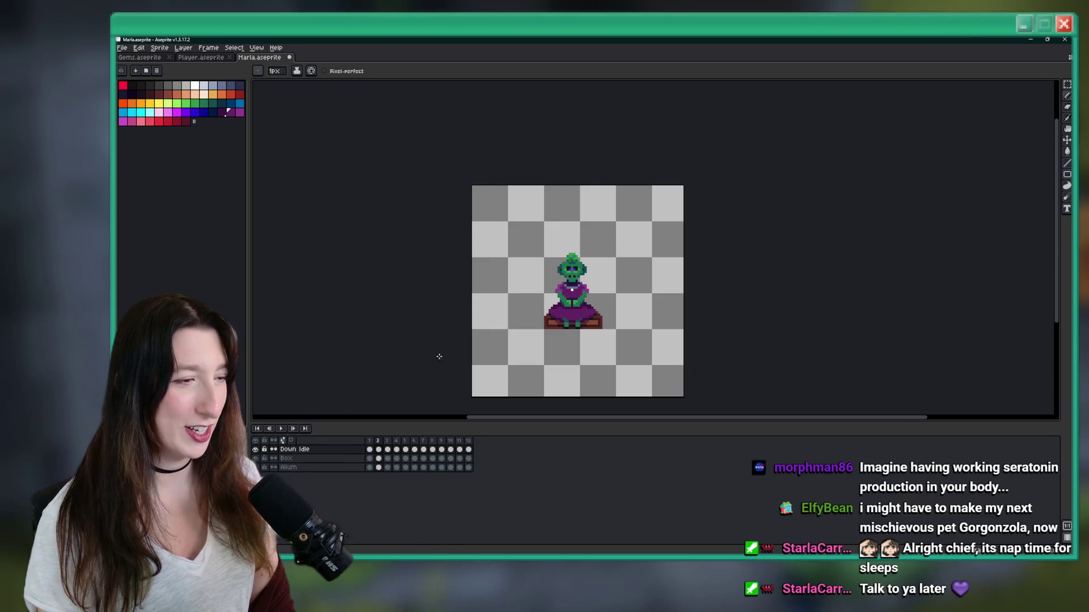
scroll(567, 292, "up", 1)
scroll(570, 298, "up", 1)
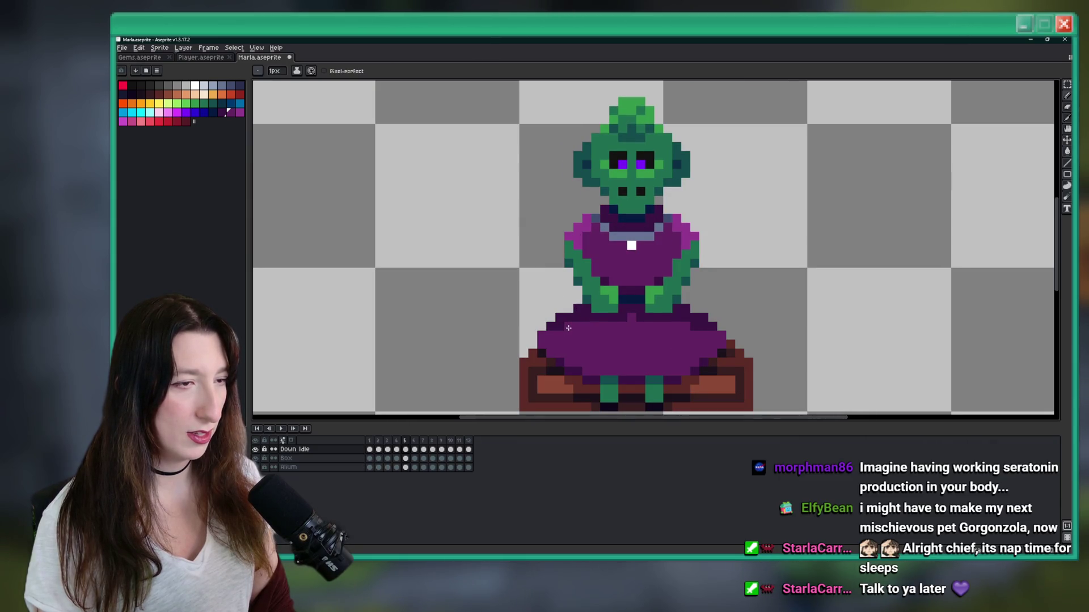
left_click_drag(666, 369, 643, 366)
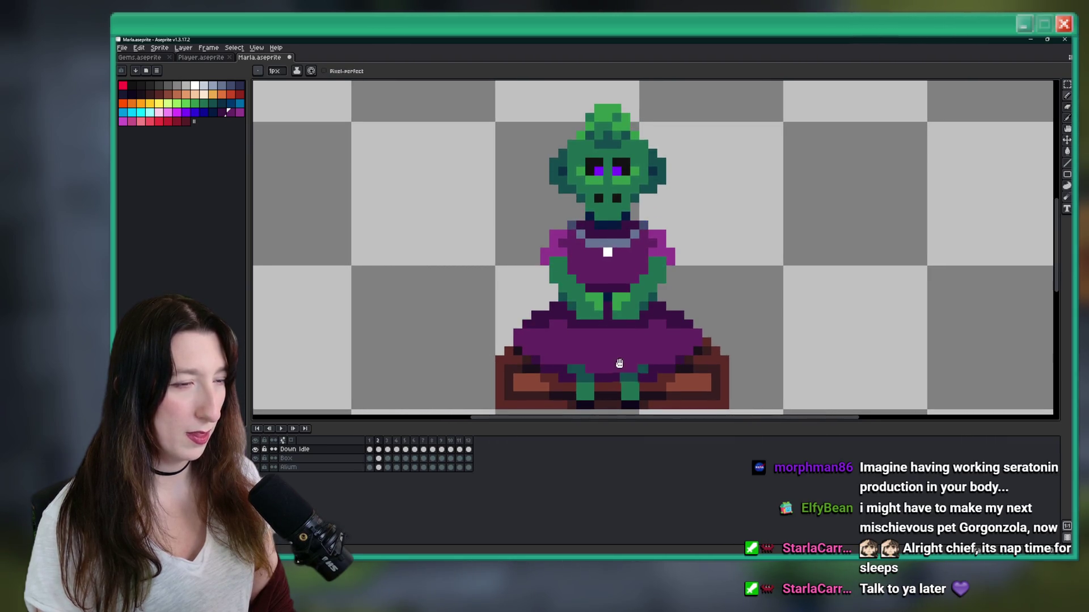
left_click_drag(625, 364, 610, 346)
scroll(577, 356, "up", 1)
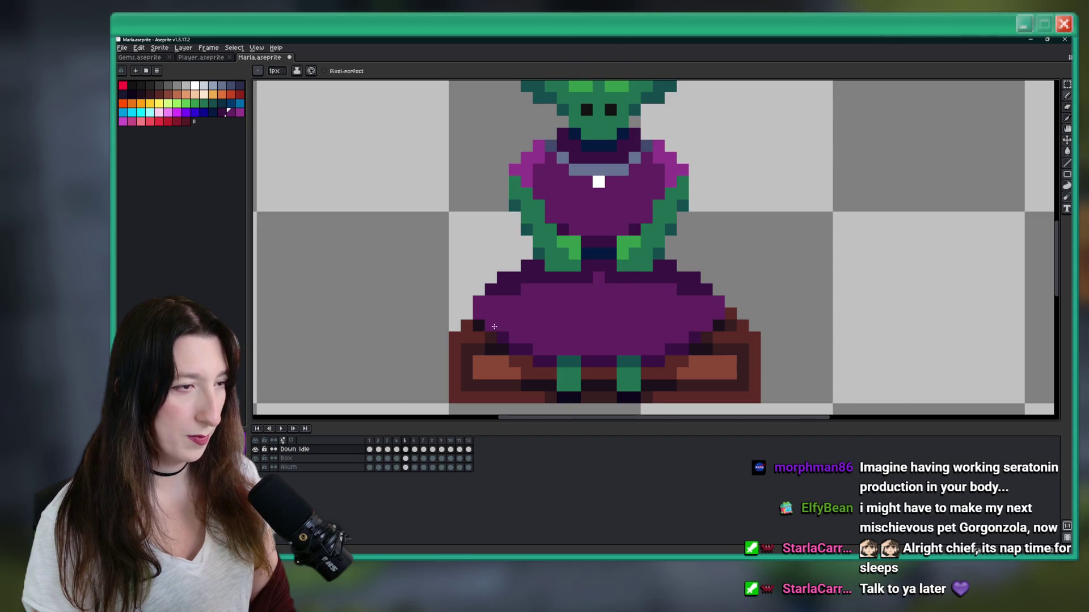
scroll(513, 336, "down", 3)
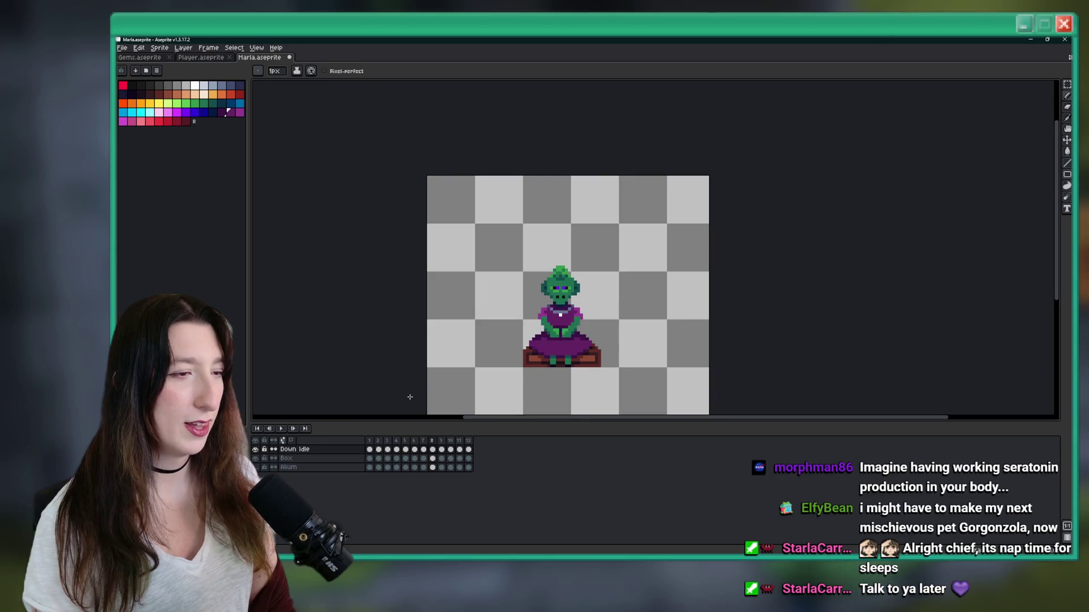
Step: Zoom the canvas in and out repeatedly to inspect the Marla sprite
scroll(544, 308, "up", 4)
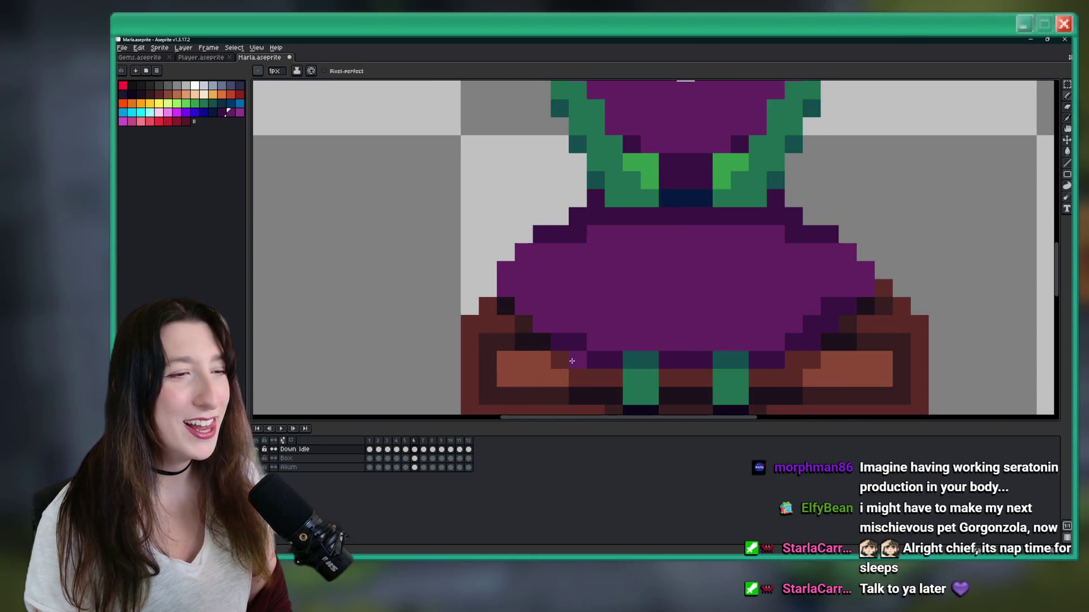
scroll(566, 318, "down", 3)
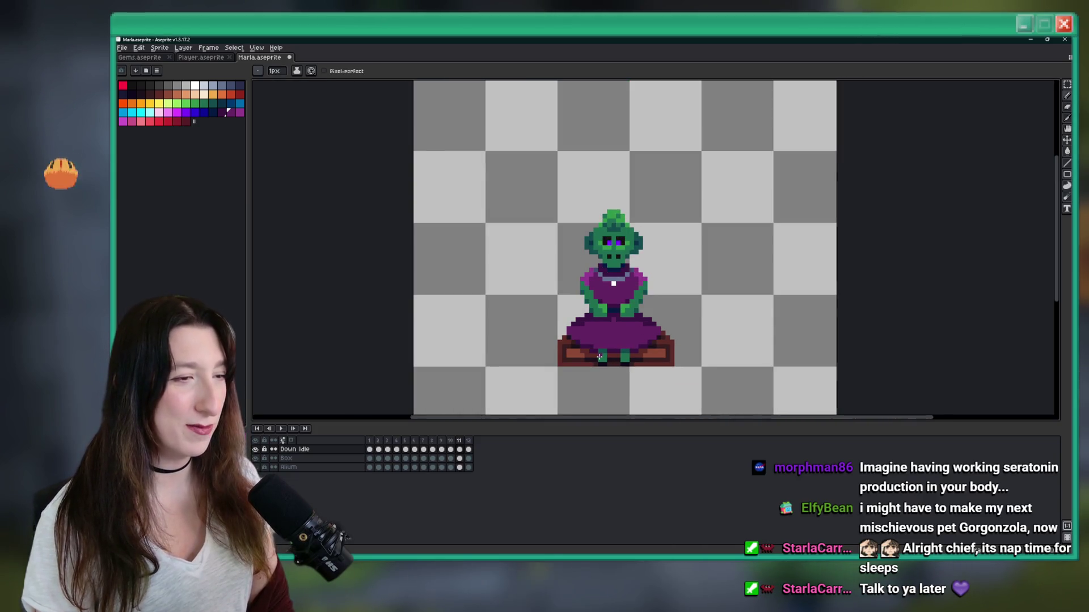
scroll(599, 352, "up", 3)
scroll(598, 342, "down", 3)
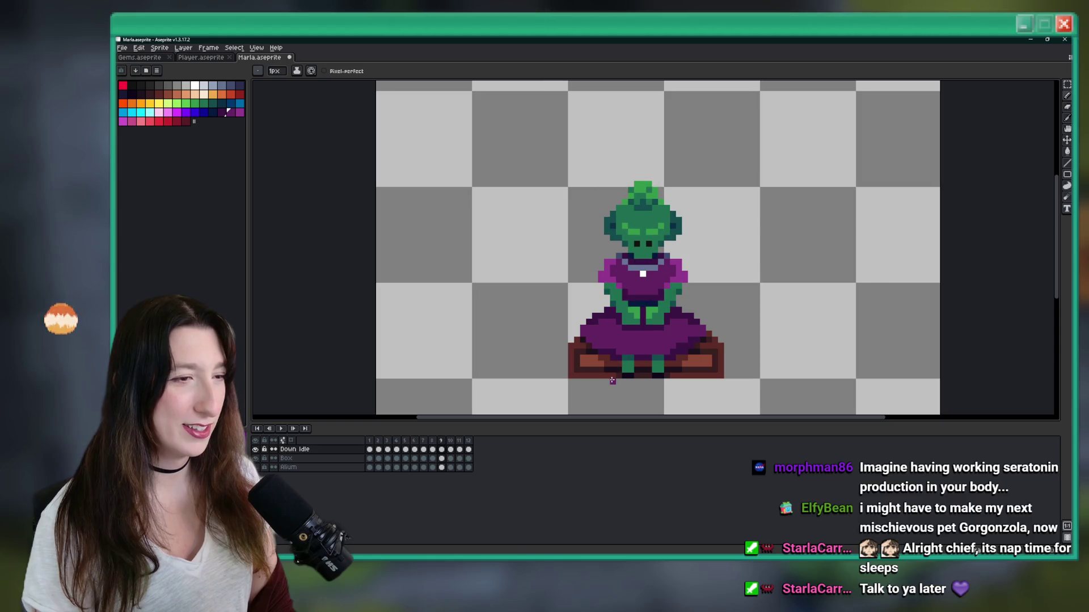
scroll(609, 352, "up", 2)
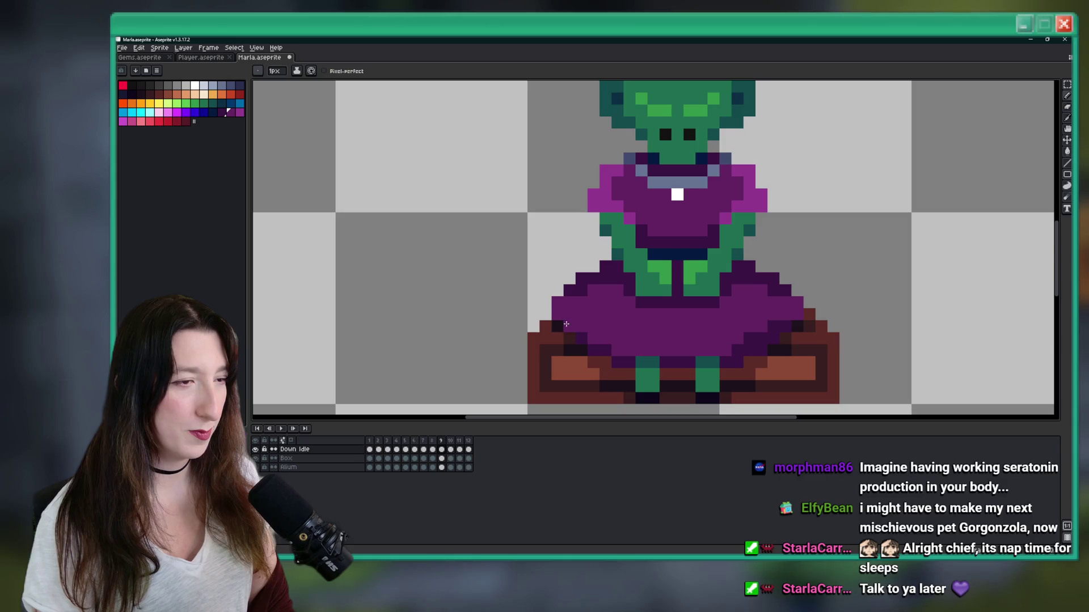
scroll(554, 348, "down", 2)
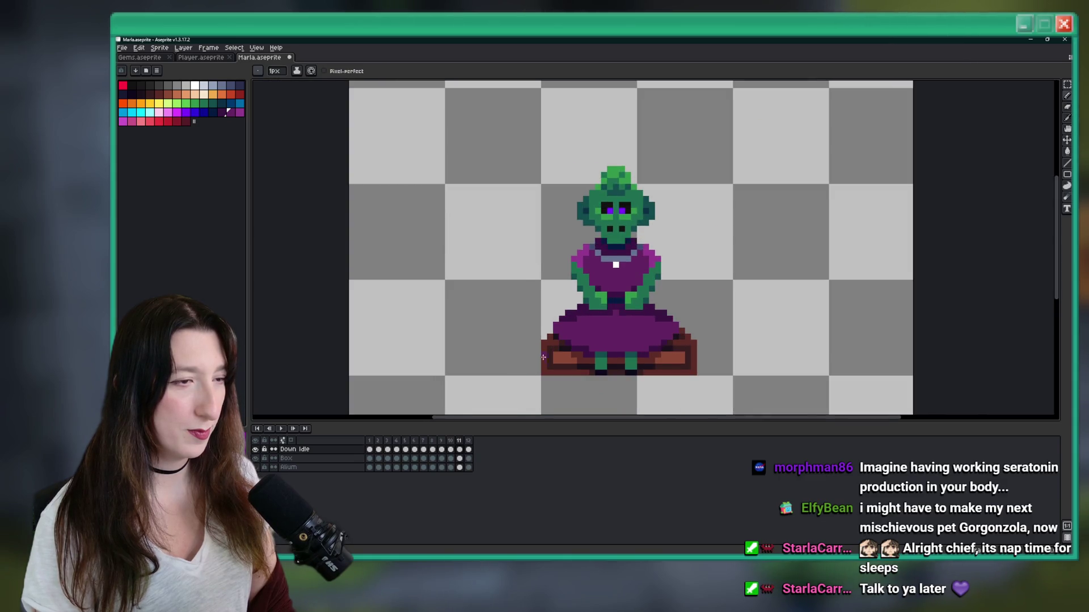
scroll(566, 329, "up", 2)
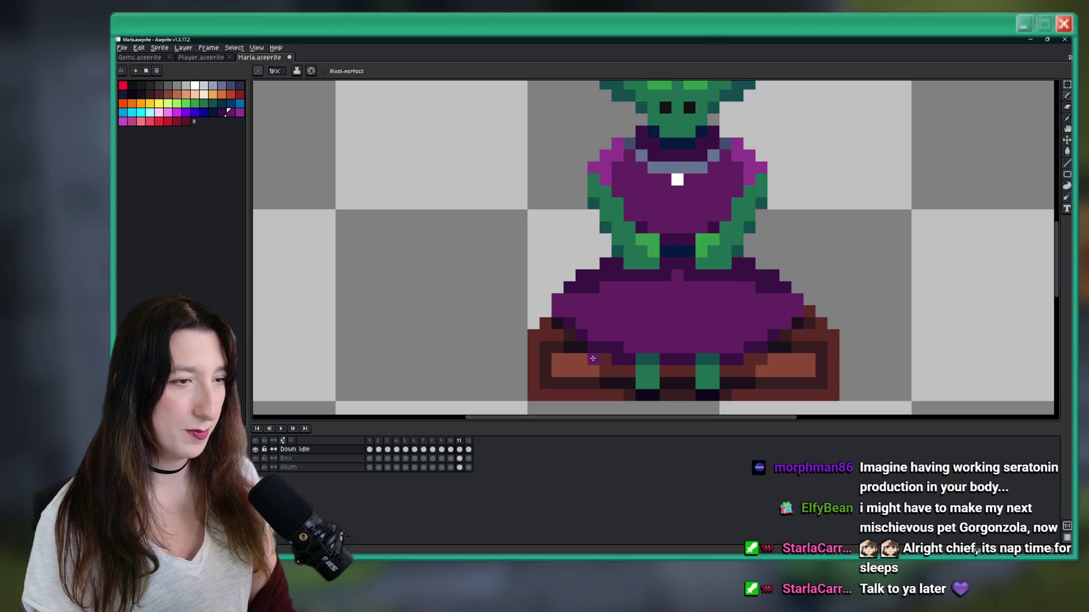
scroll(606, 355, "down", 4)
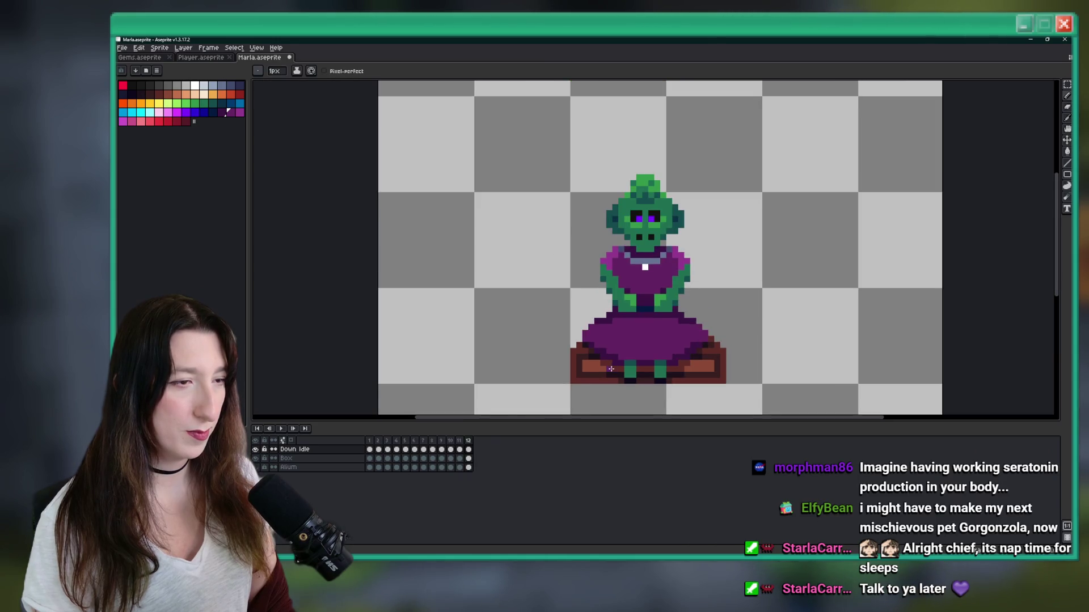
scroll(610, 369, "up", 1)
scroll(611, 369, "down", 1)
Step: Replay the Down Idle animation, then stop it so it rests on frame 1
left_click(281, 429)
scroll(576, 352, "down", 2)
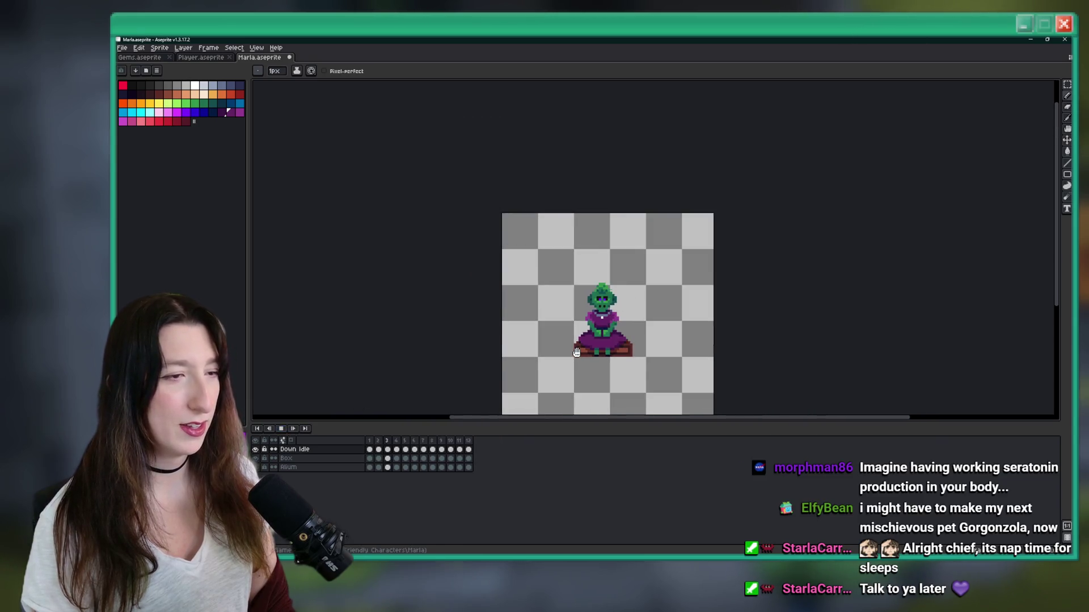
scroll(614, 259, "down", 1)
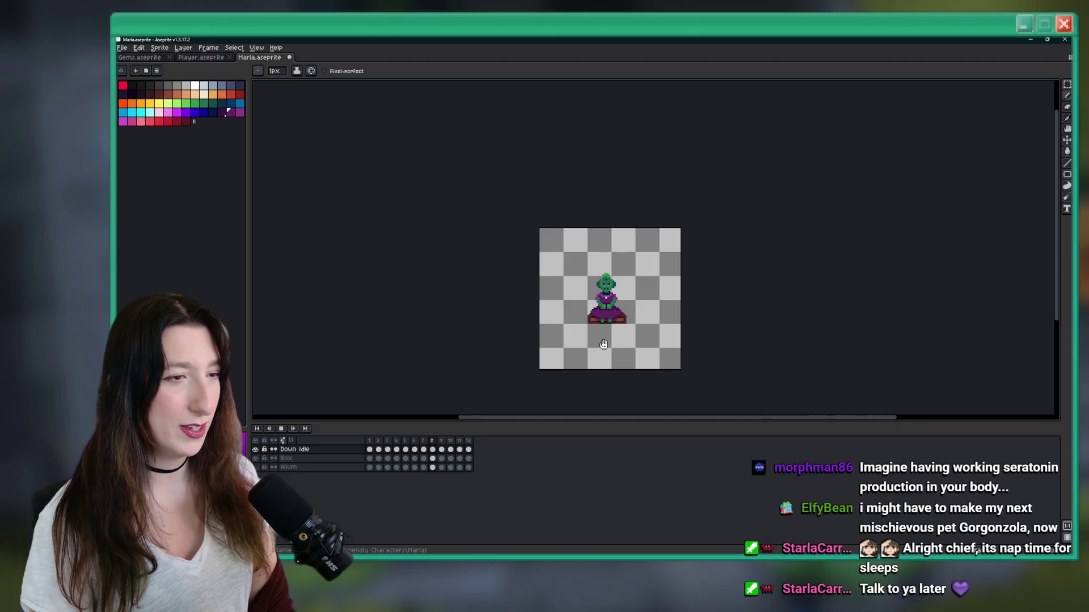
scroll(603, 344, "up", 3)
left_click(281, 430)
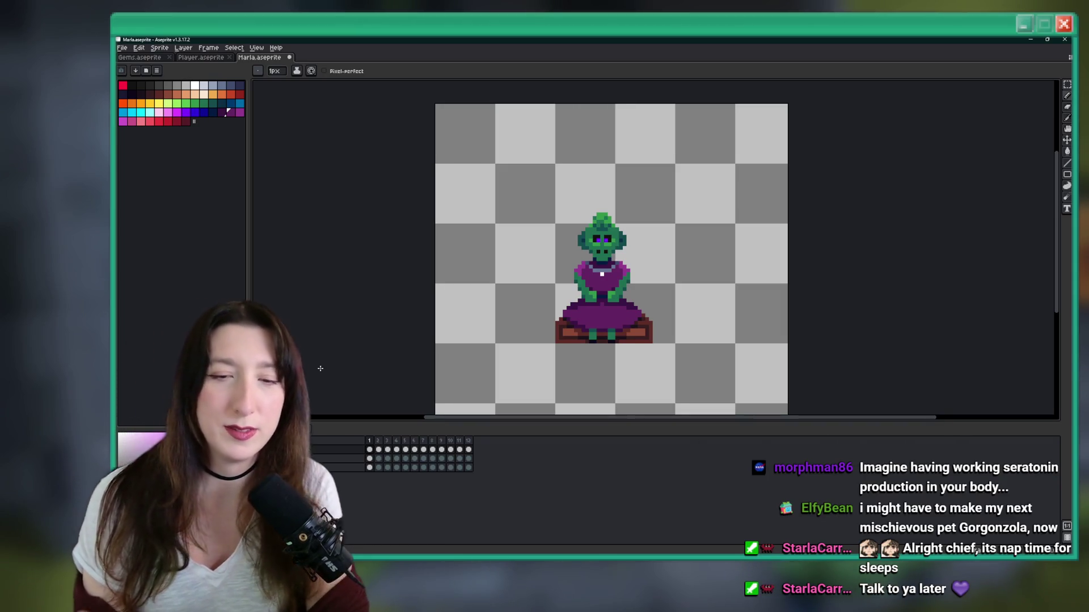
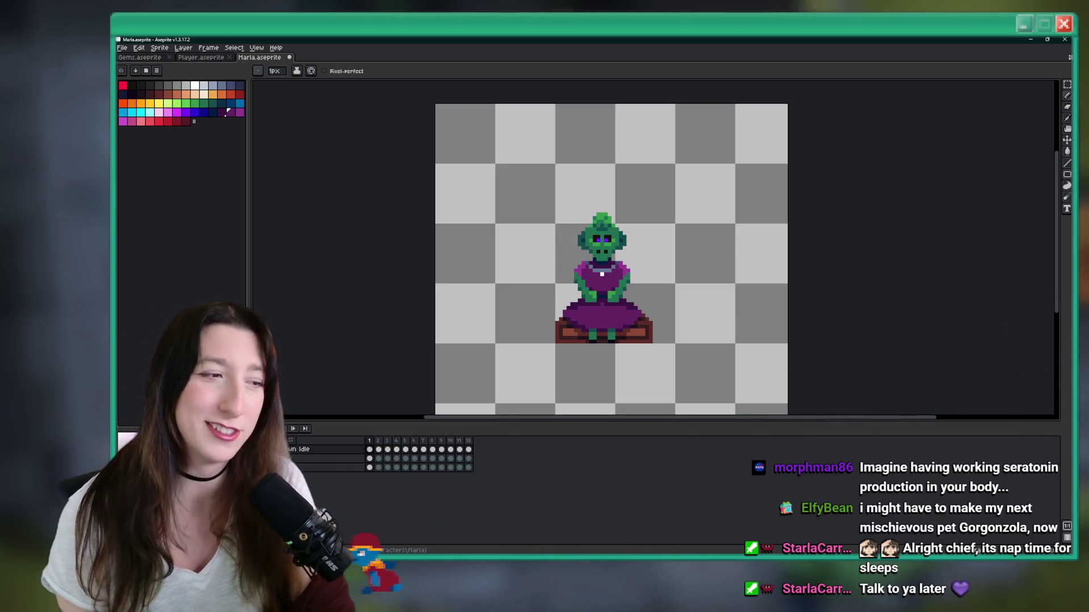
Step: Marquee-select the goblin's skirt area on the next Down Idle frame
key("m")
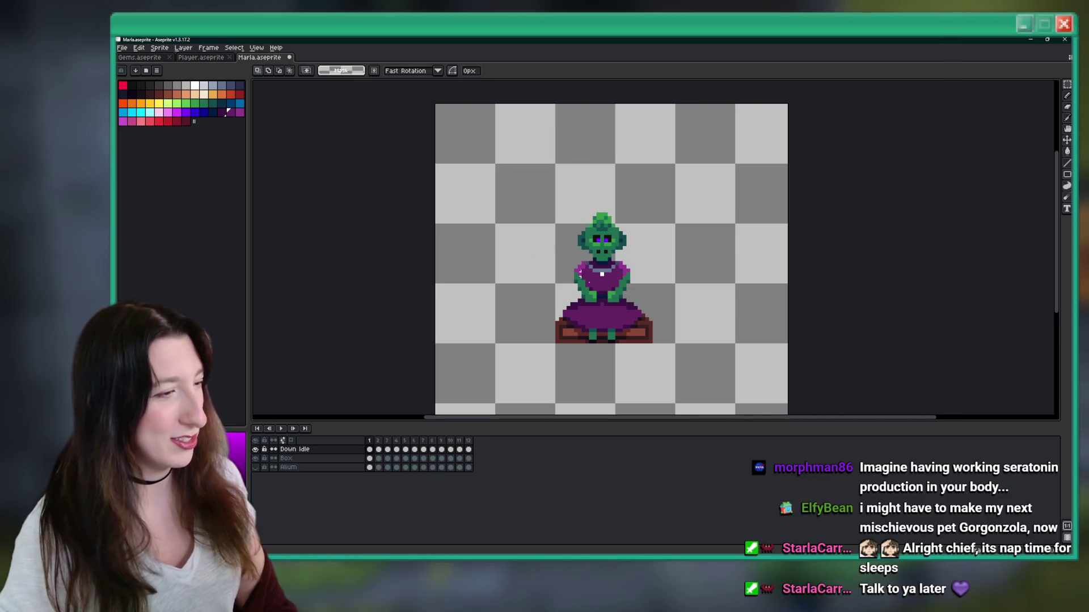
scroll(599, 315, "up", 1)
scroll(598, 315, "up", 2)
key("Right")
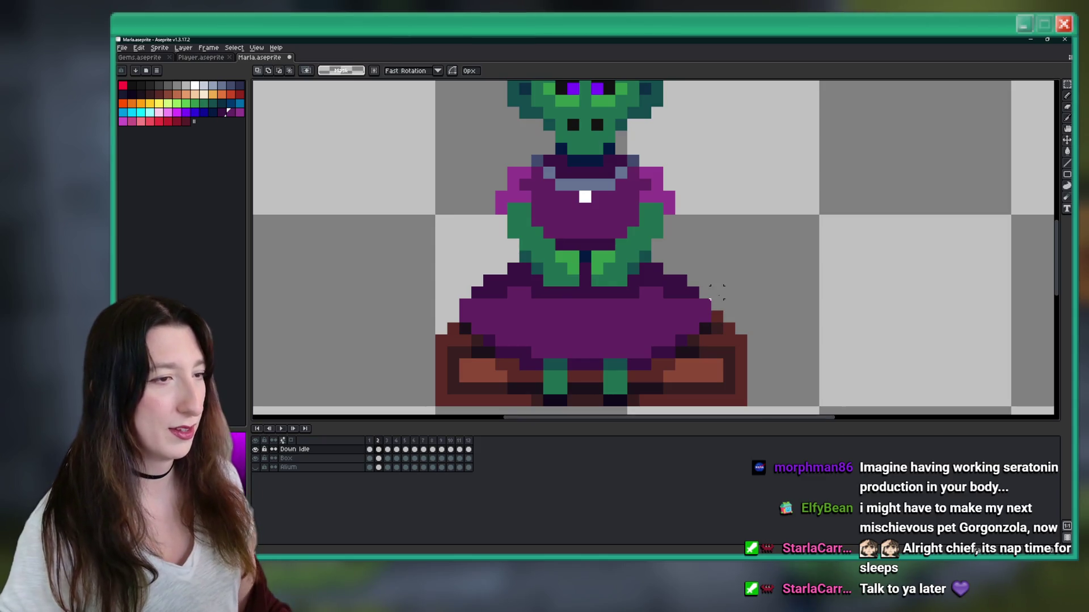
mouse_move(711, 297)
left_mouse_down()
mouse_move(546, 352)
mouse_move(461, 358)
mouse_move(457, 372)
left_mouse_up()
Step: Compare the skirt across the following frames, save the sprite, and play the animation
left_click(504, 358)
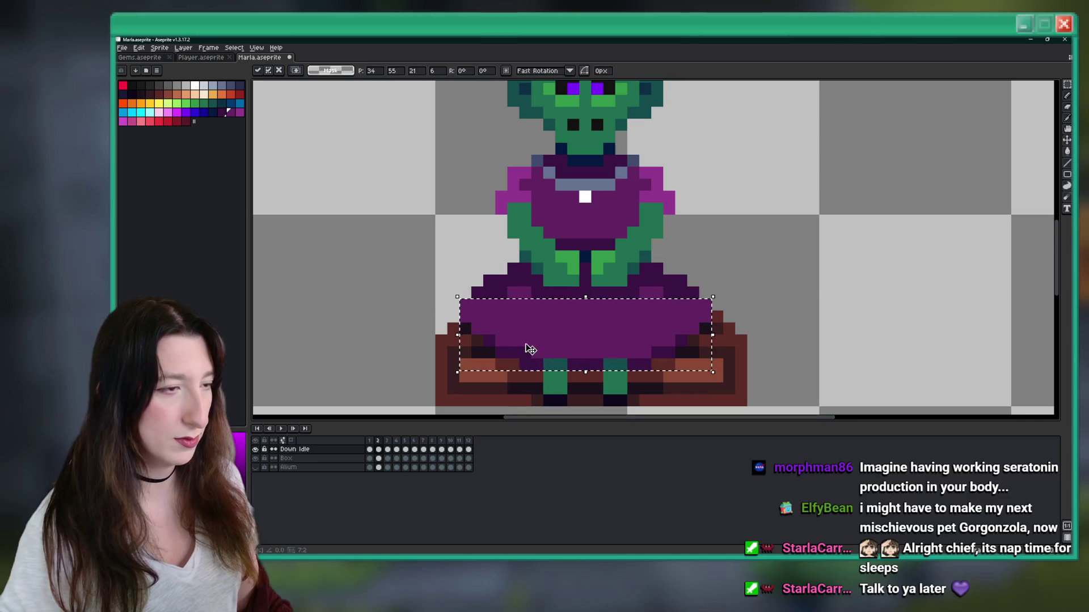
key("Right")
key("Right")
key("Right")
key("Right")
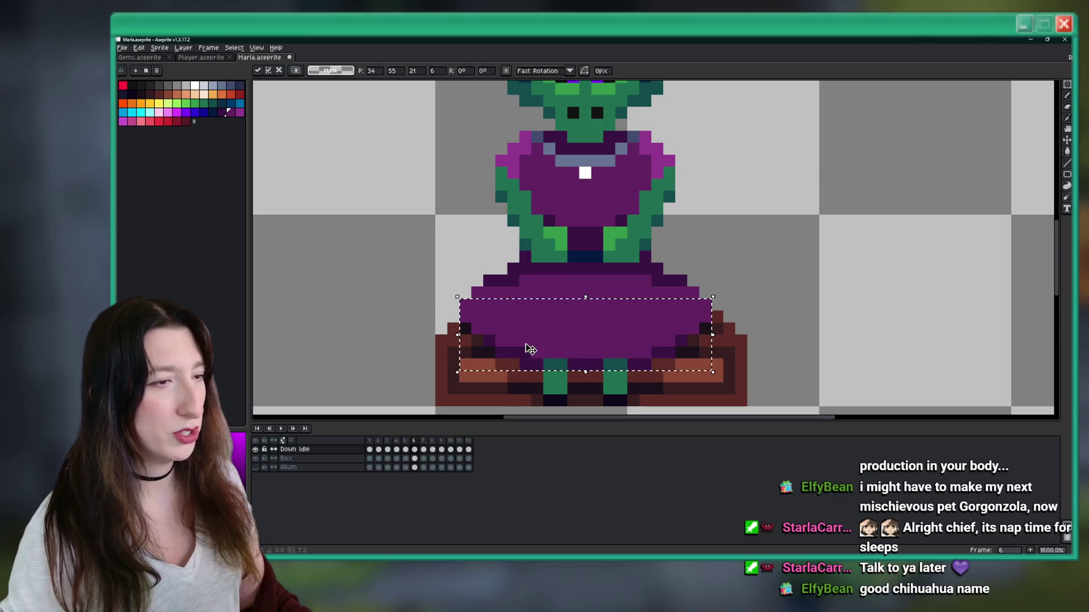
key("Right")
key("Right")
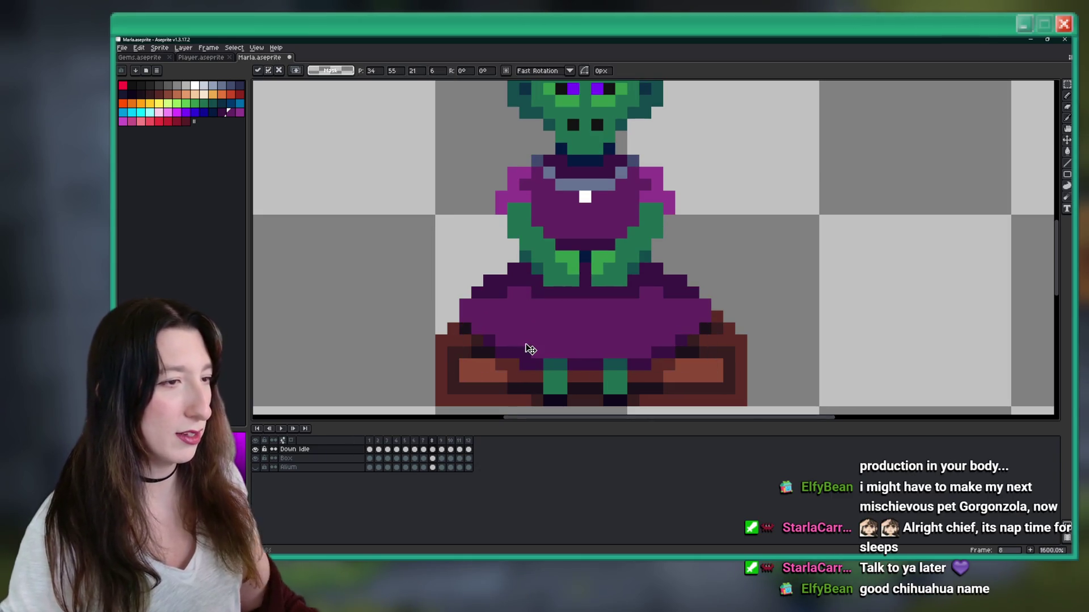
key("Right")
key("Right")
key("Right")
key("Right")
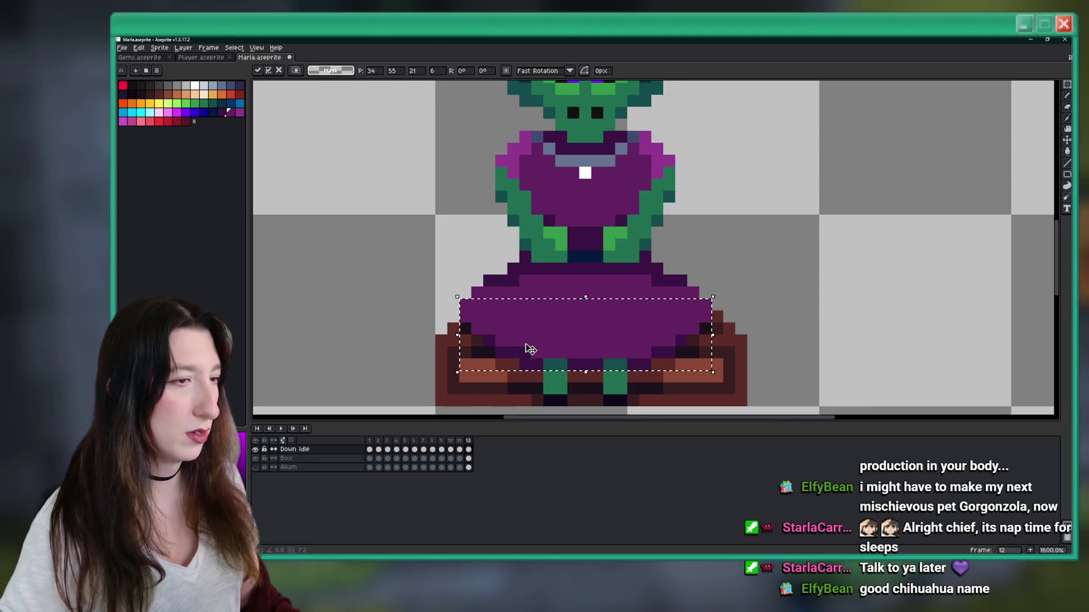
key("ctrl+s")
left_click(283, 429)
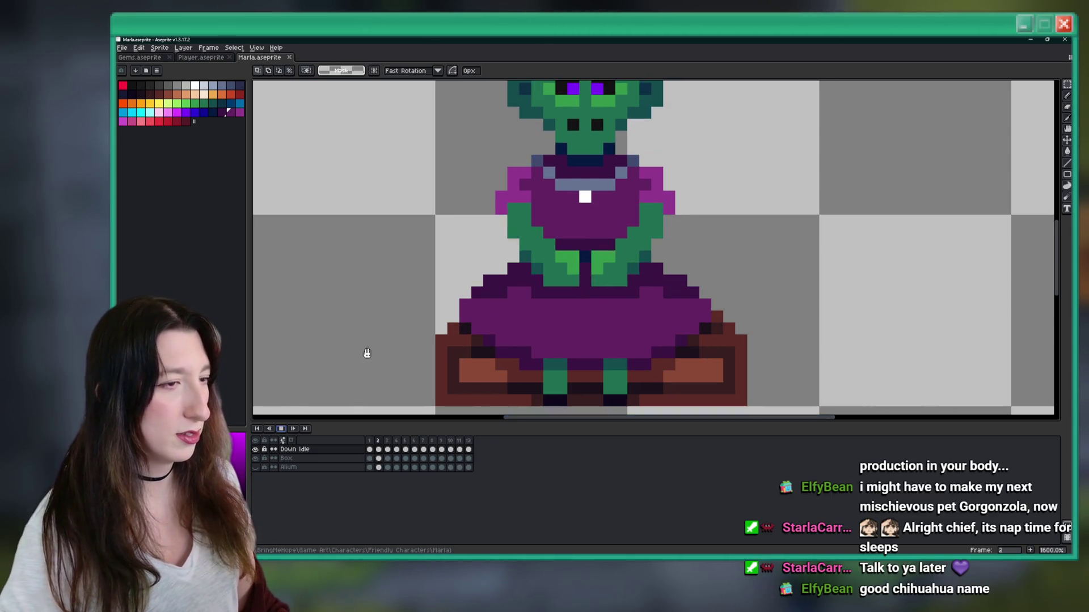
scroll(366, 353, "down", 6)
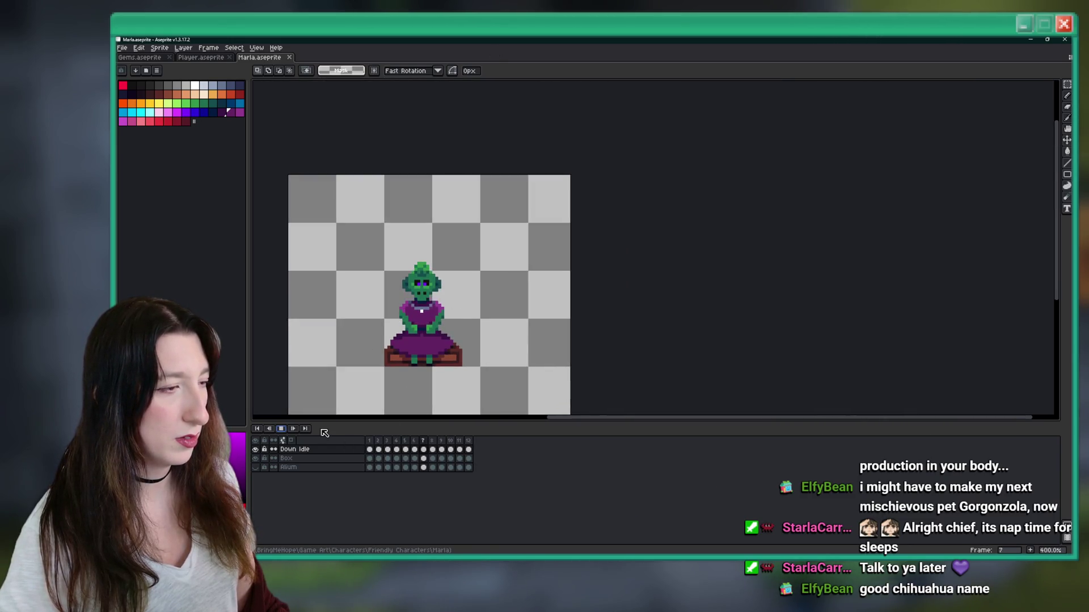
left_click(282, 429)
scroll(437, 305, "up", 2)
key("Right")
key("Left")
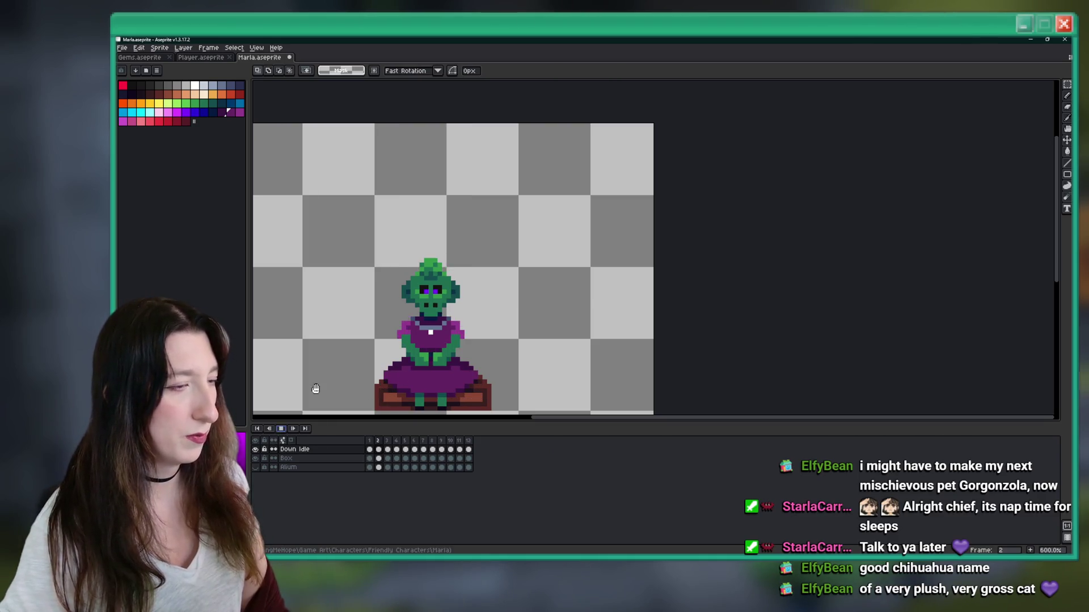
left_click_drag(312, 393, 420, 337)
key("Right")
key("Right")
key("Right")
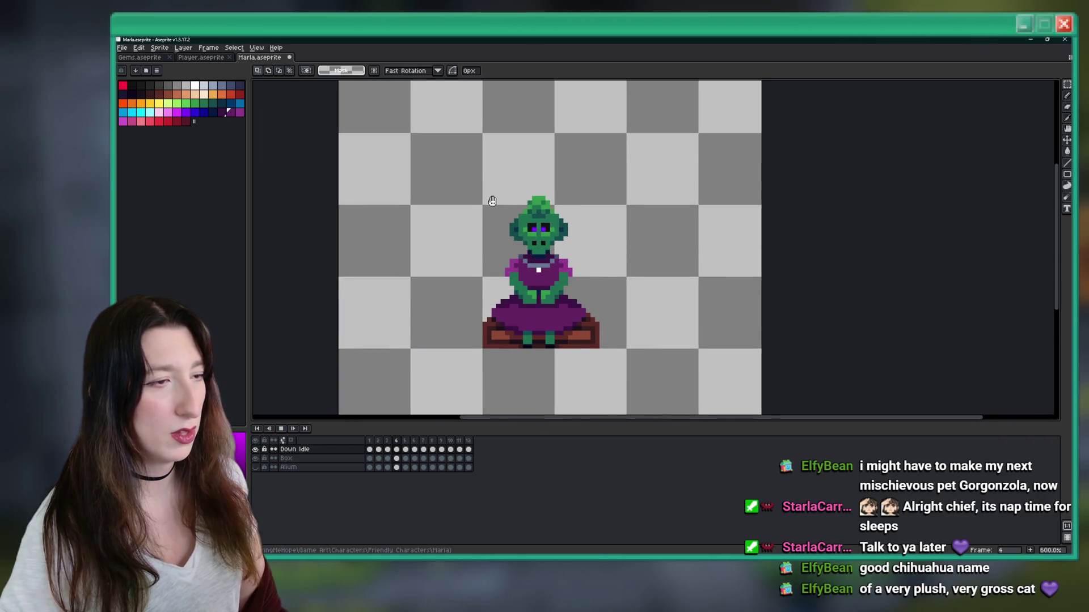
scroll(492, 201, "down", 3)
key("Right")
key("Right")
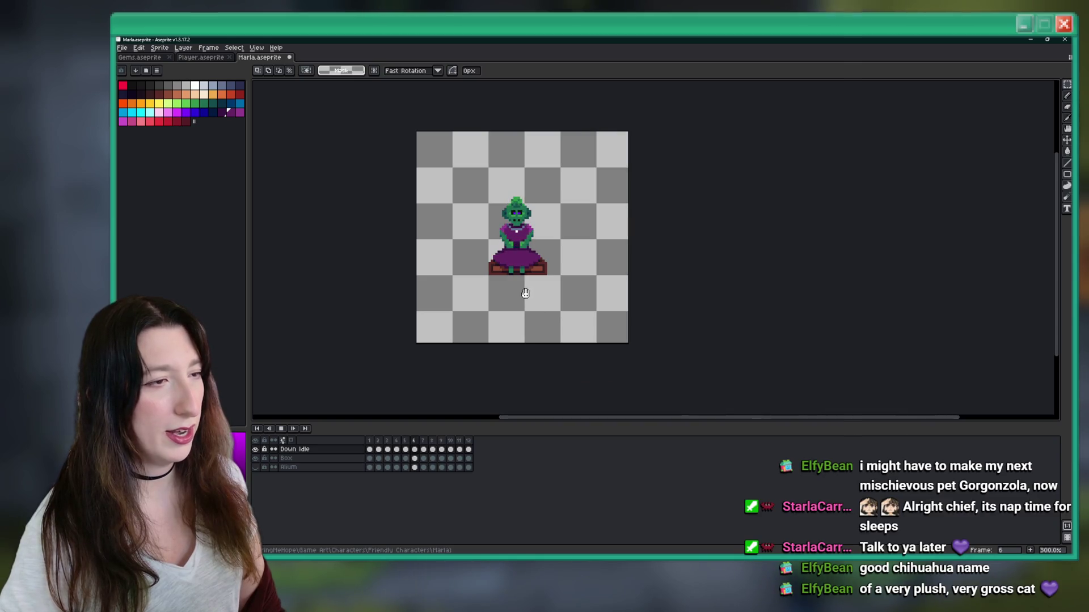
scroll(521, 265, "down", 1)
key("Right")
key("Right")
key("Right")
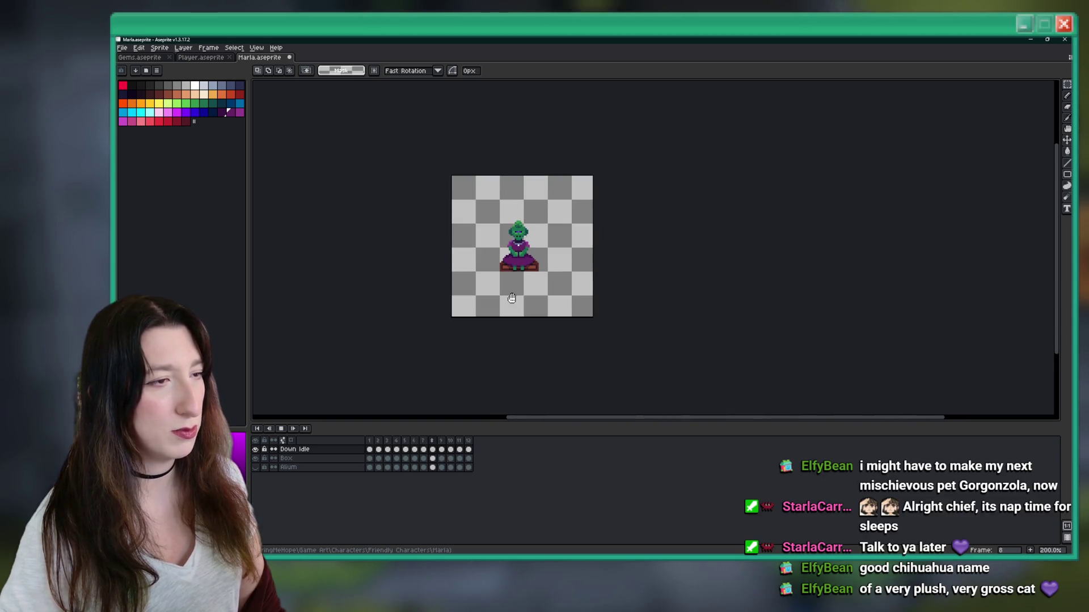
scroll(530, 228, "up", 4)
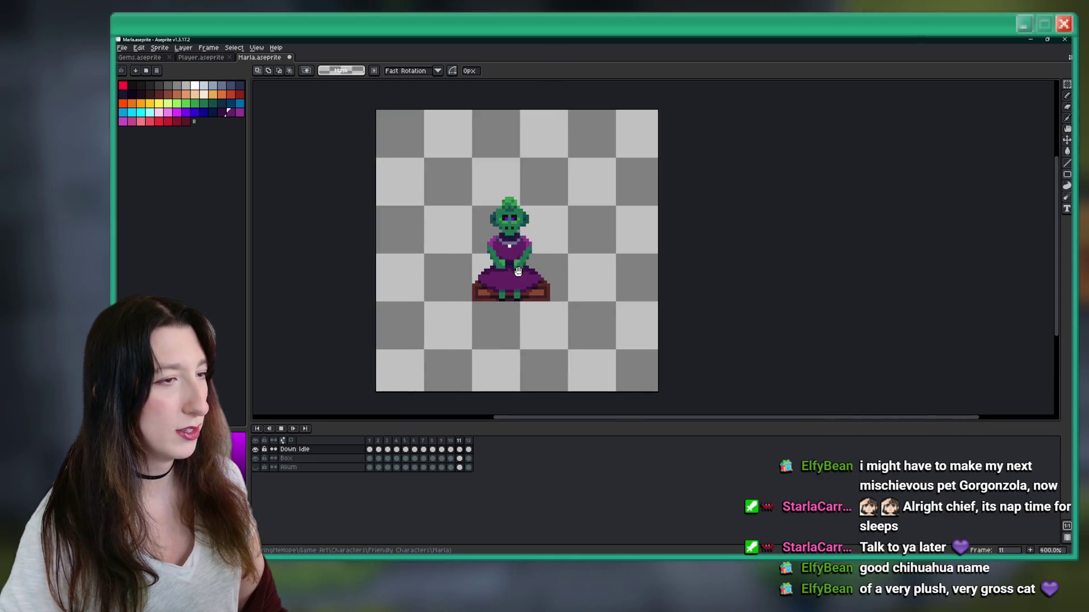
key("Right")
key("Right")
key("Return")
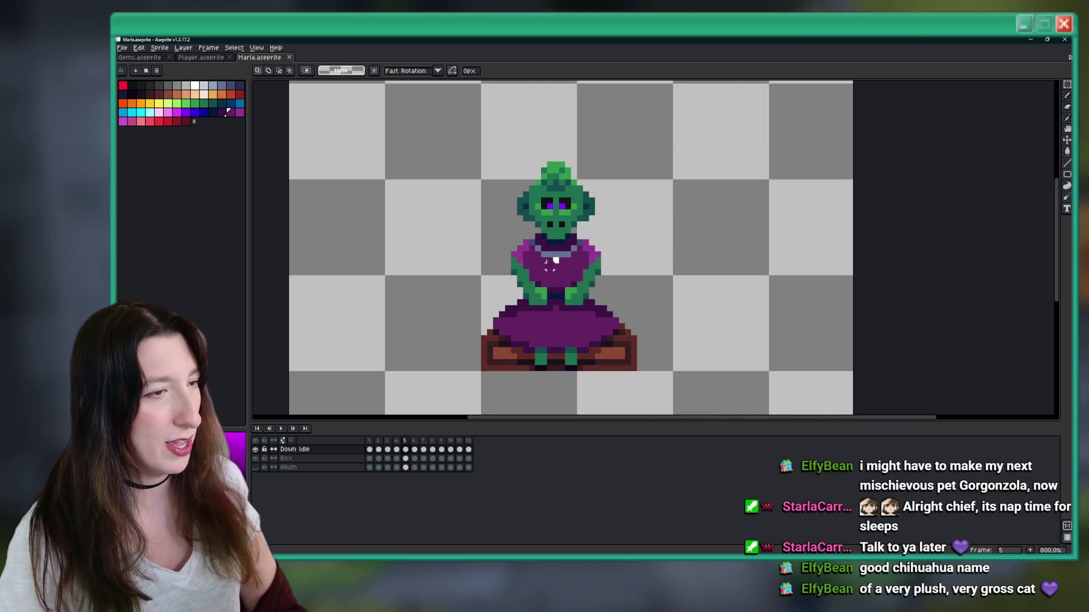
scroll(516, 244, "up", 2)
left_click_drag(491, 225, 539, 309)
left_click(636, 234)
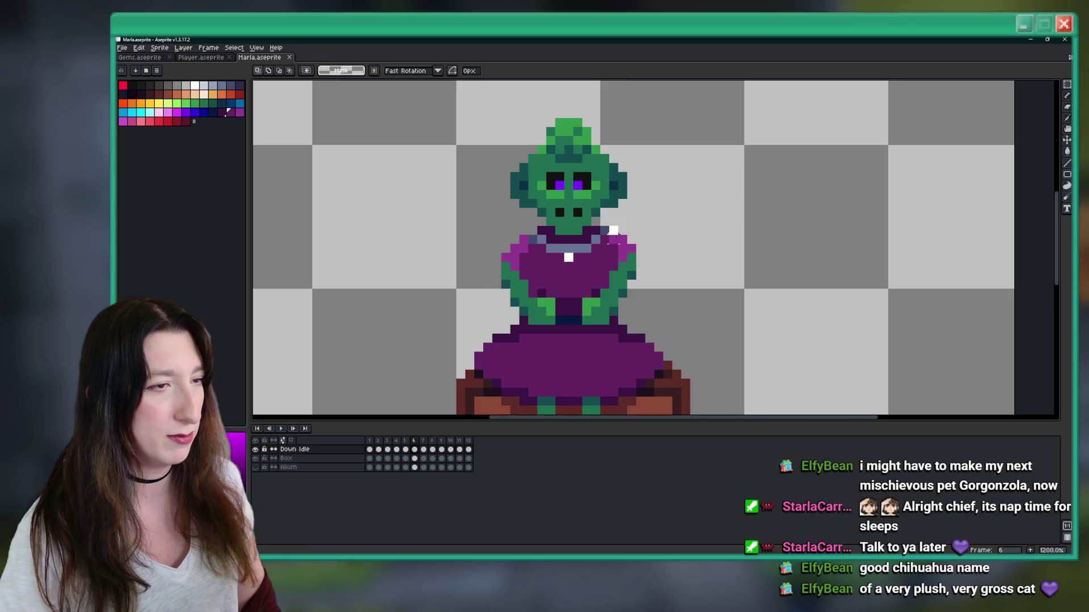
scroll(712, 329, "down", 3)
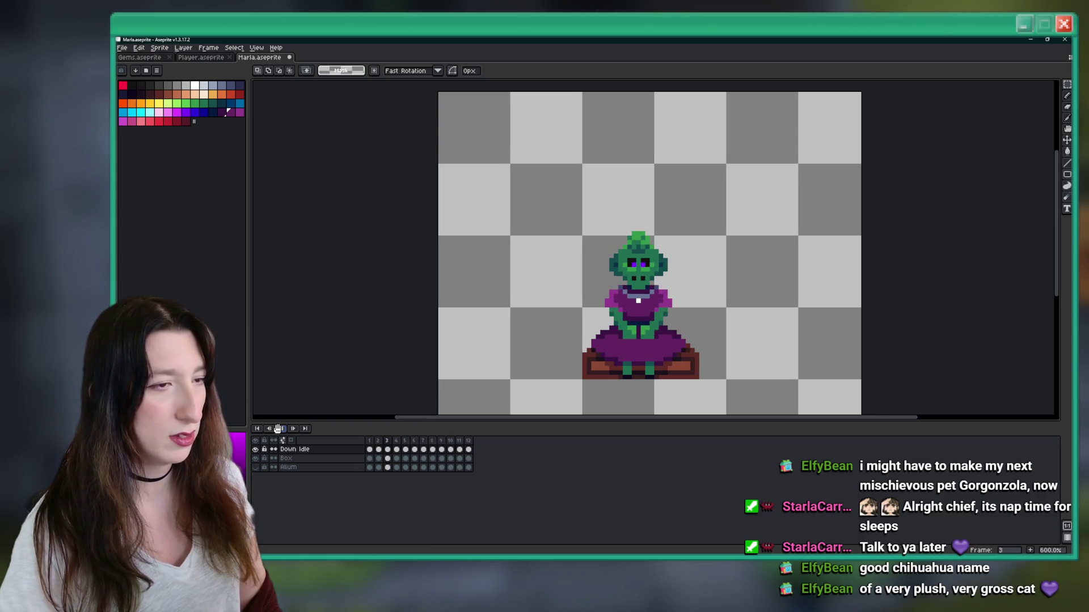
scroll(593, 295, "down", 2)
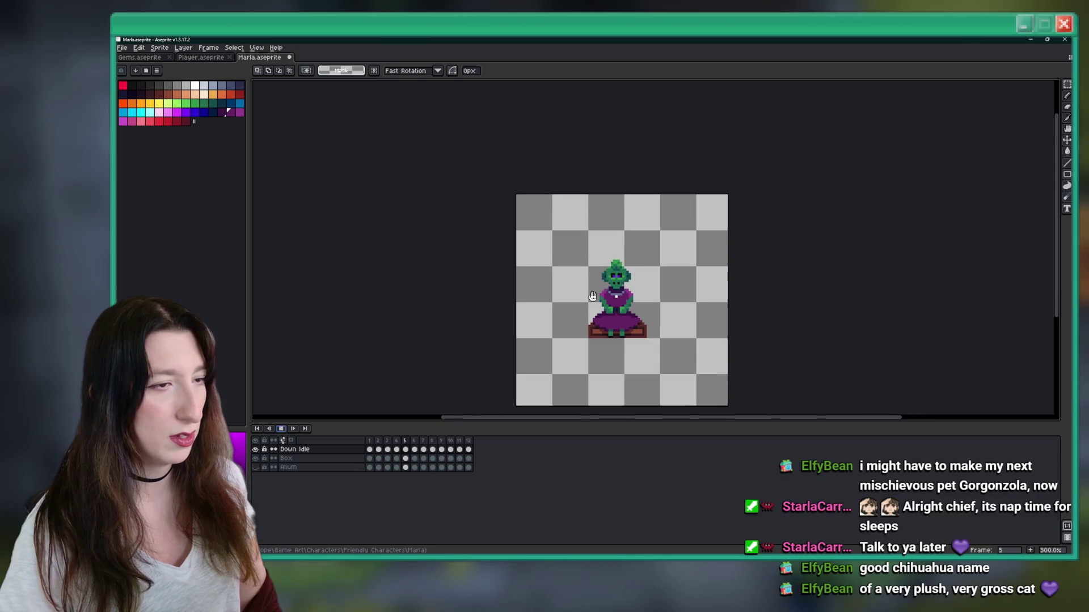
scroll(630, 191, "down", 1)
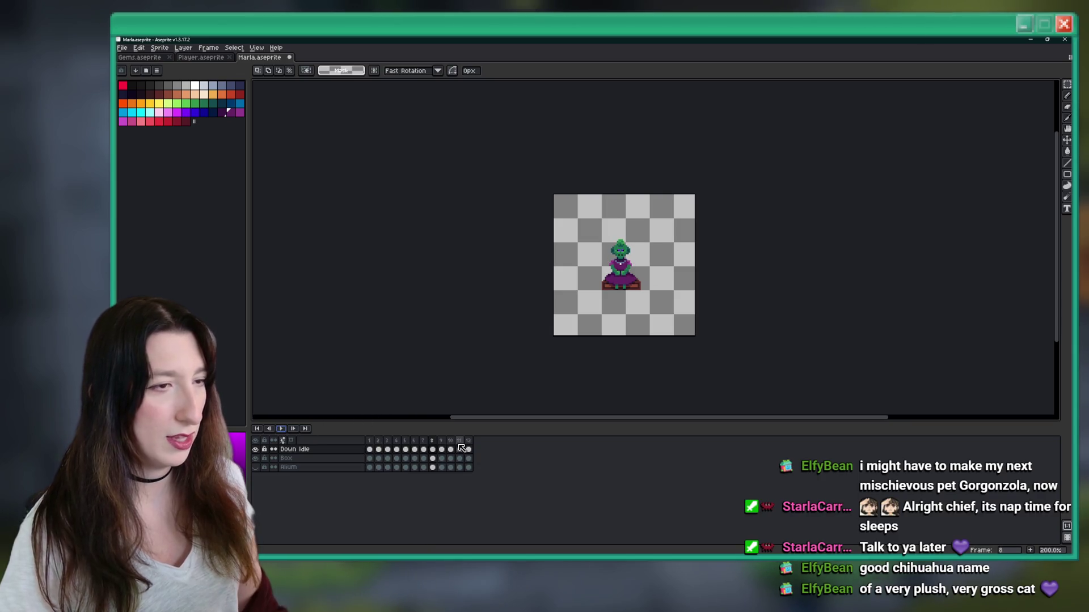
key("ctrl+z")
scroll(554, 334, "up", 2)
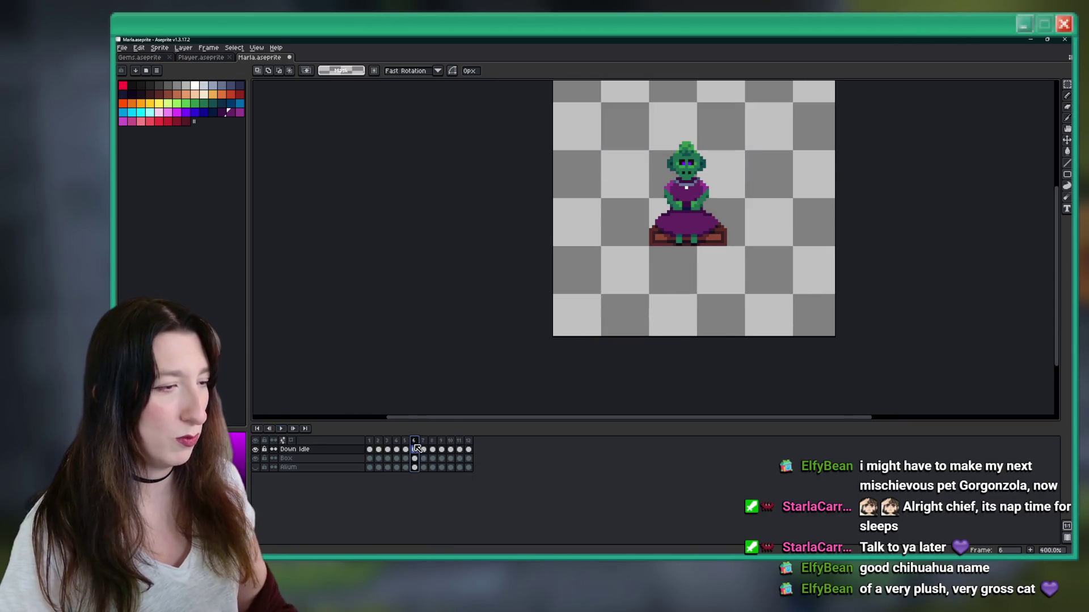
key("Right")
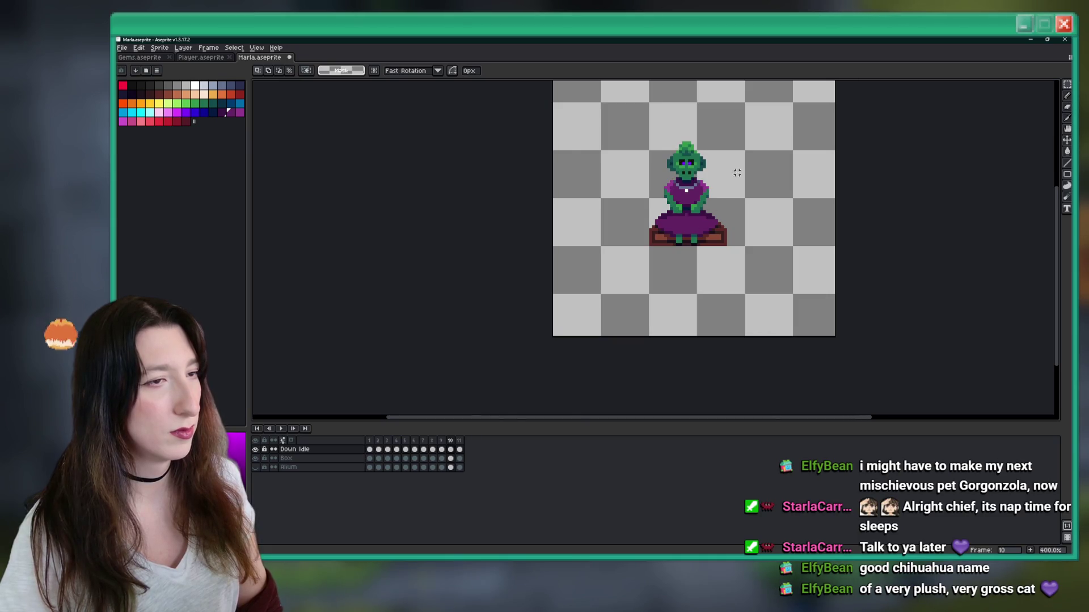
Step: Go back one frame, then select and deselect the goblin's head area
scroll(740, 169, "up", 2)
scroll(685, 166, "up", 3)
scroll(634, 234, "down", 3)
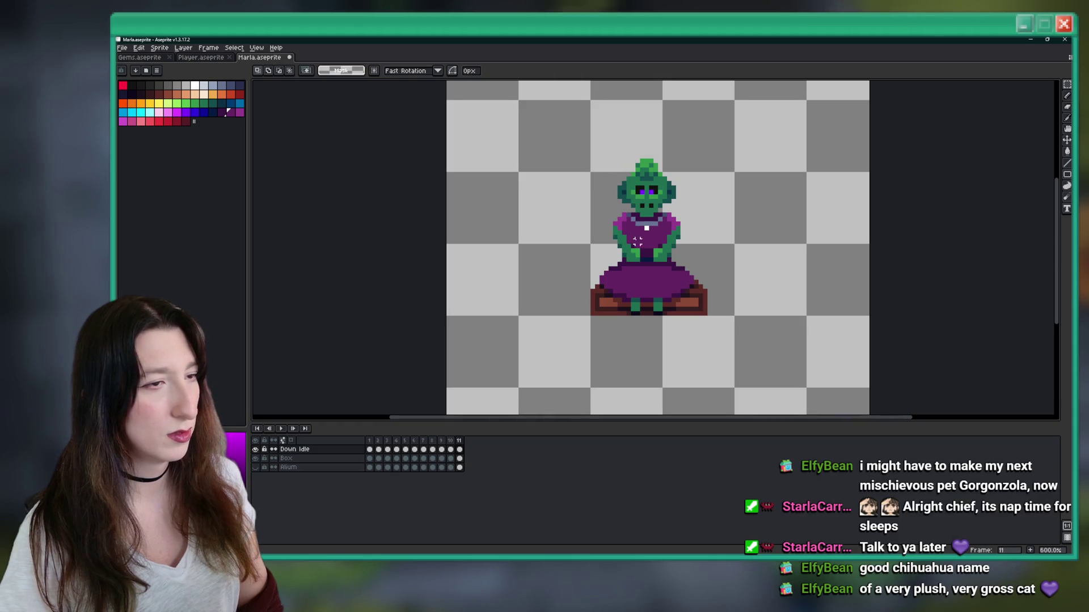
scroll(636, 223, "up", 5)
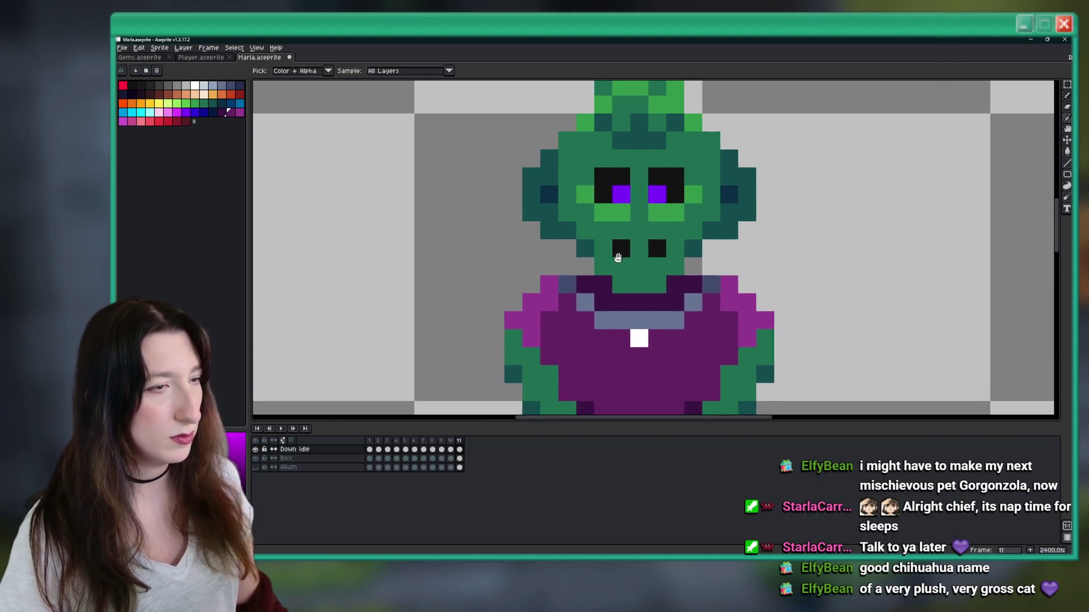
scroll(652, 238, "down", 4)
key("Return")
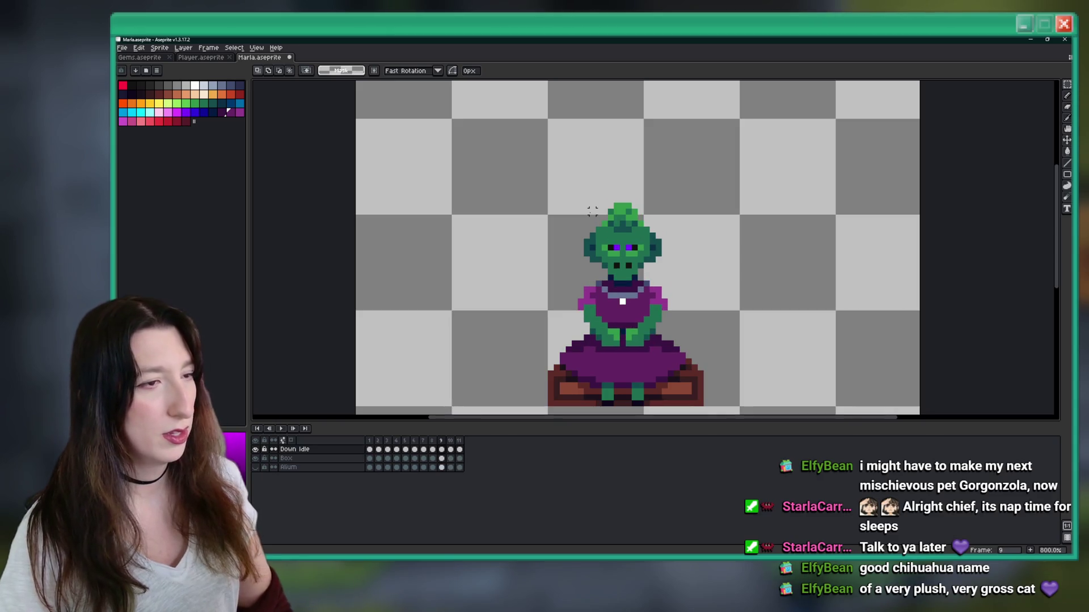
left_click_drag(587, 205, 670, 264)
key("ctrl+d")
Step: Sample the dark purple collar colour and pencil over the grey neck pixels
scroll(624, 271, "up", 3)
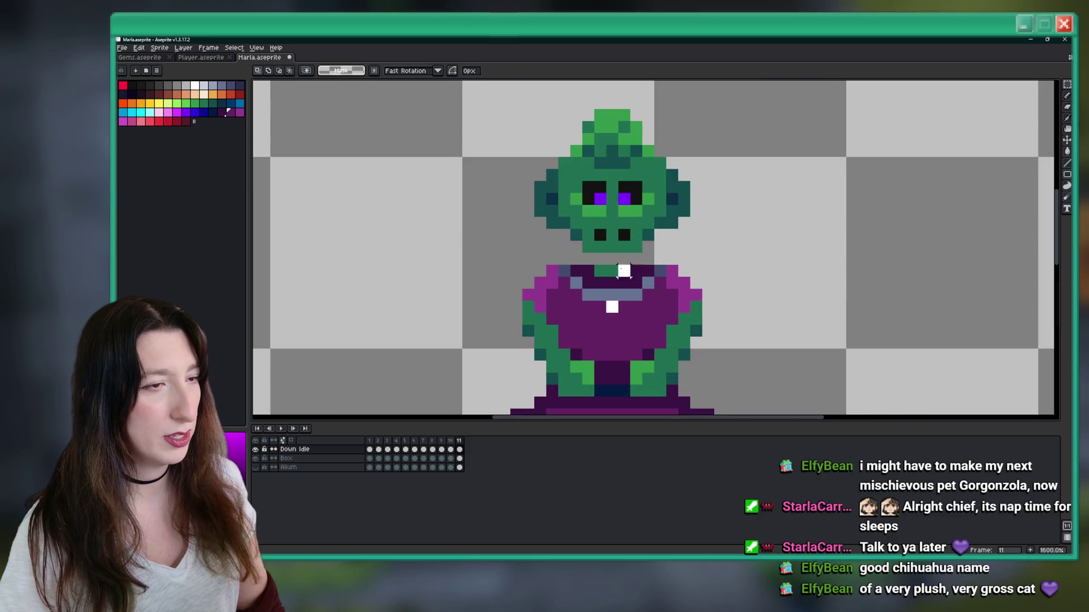
key("i")
scroll(673, 245, "up", 1)
left_click(630, 284)
key("b")
left_click_drag(579, 292, 539, 296)
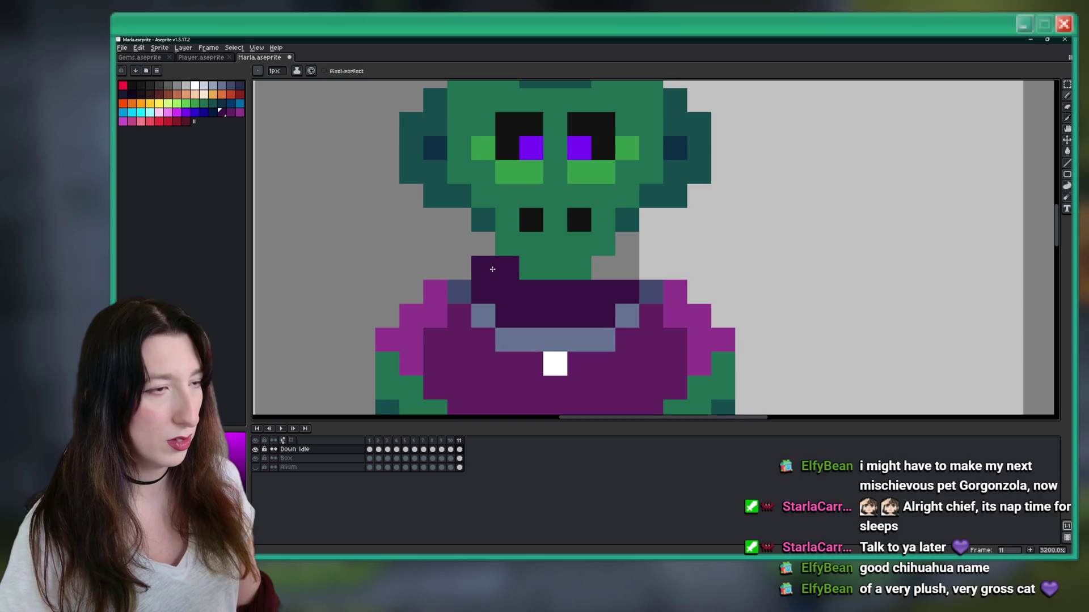
left_click_drag(610, 271, 627, 270)
scroll(626, 270, "down", 3)
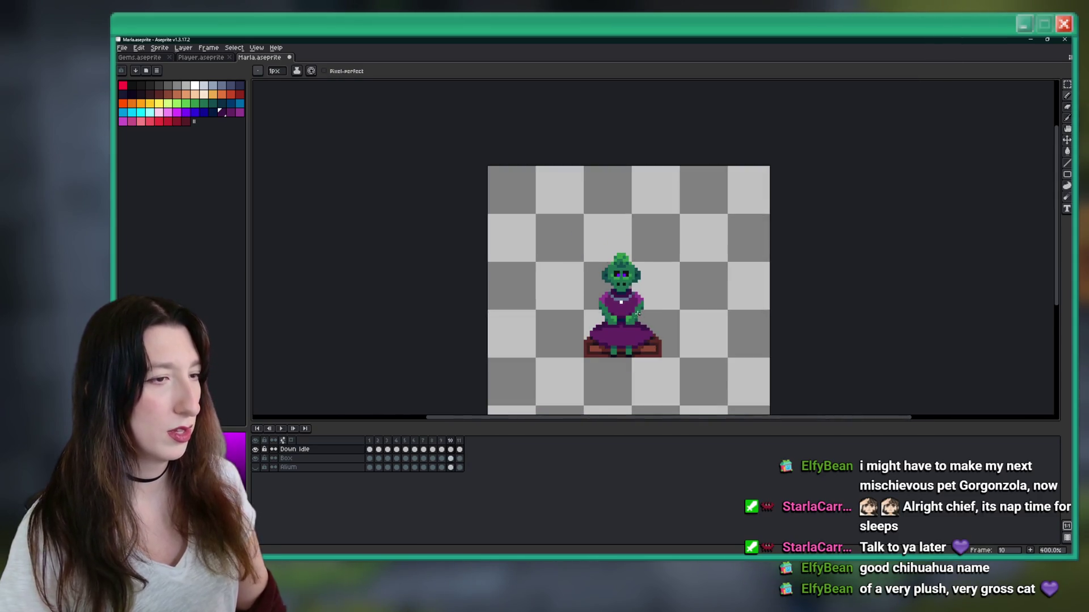
left_click(281, 429)
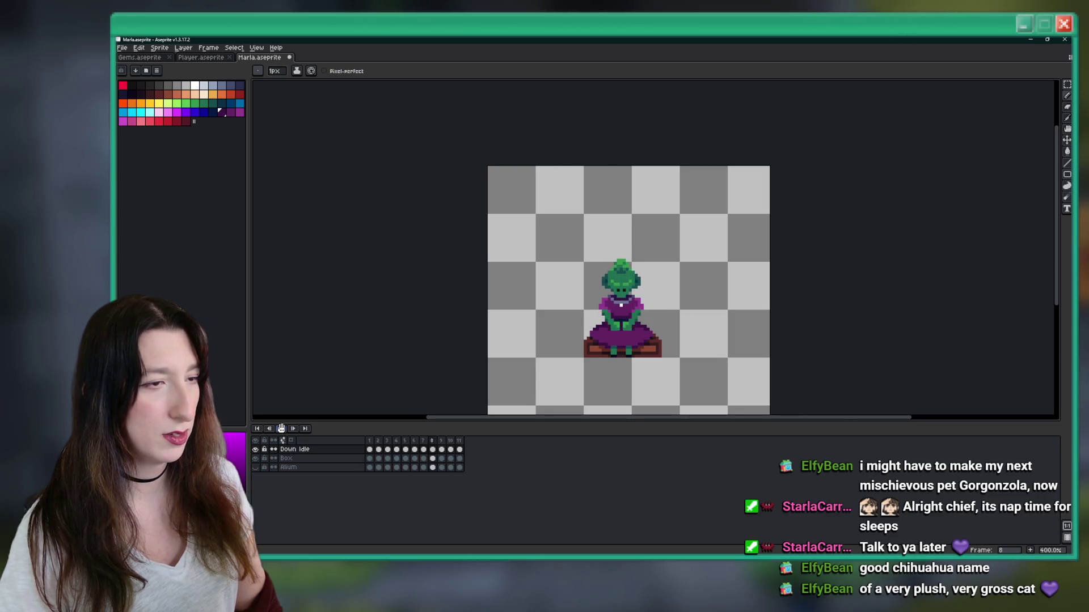
Step: Stop playback and add a new frame after frame 6 with Alt+N
left_click(282, 429)
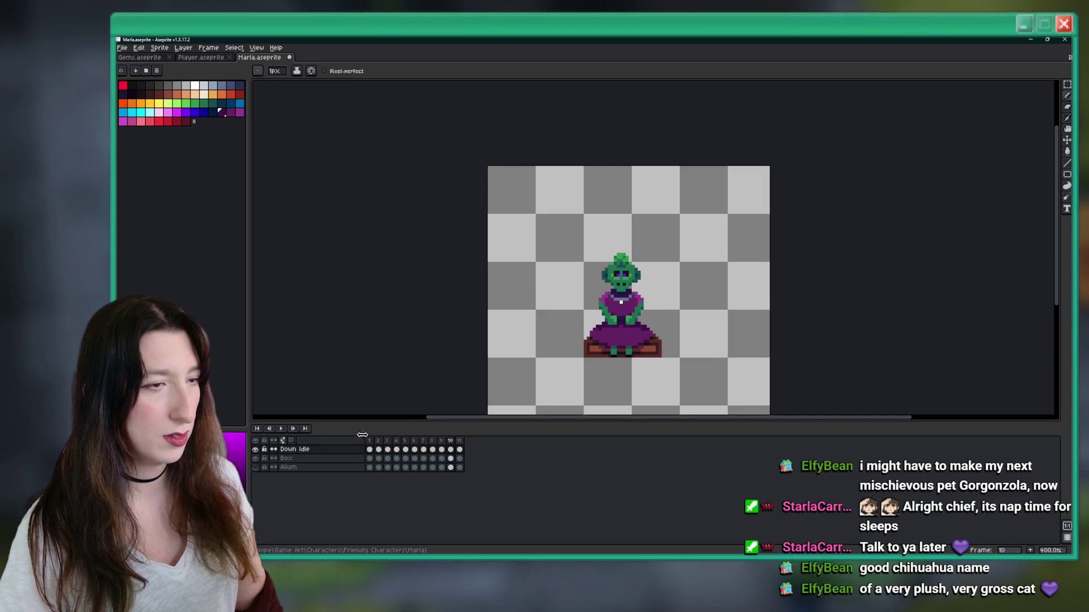
left_click(459, 443)
left_click(405, 449)
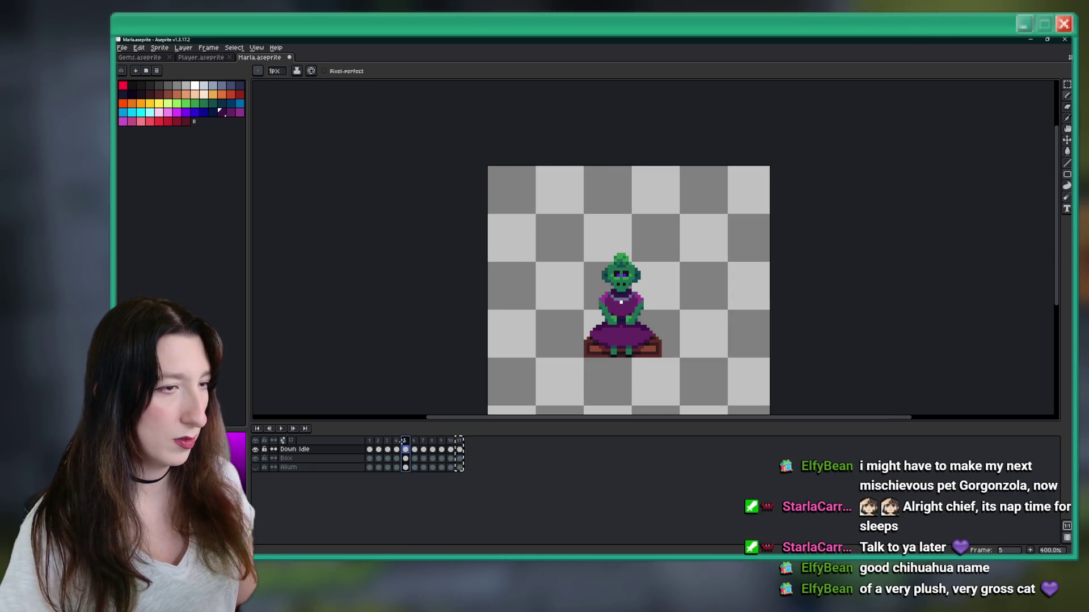
key("Return")
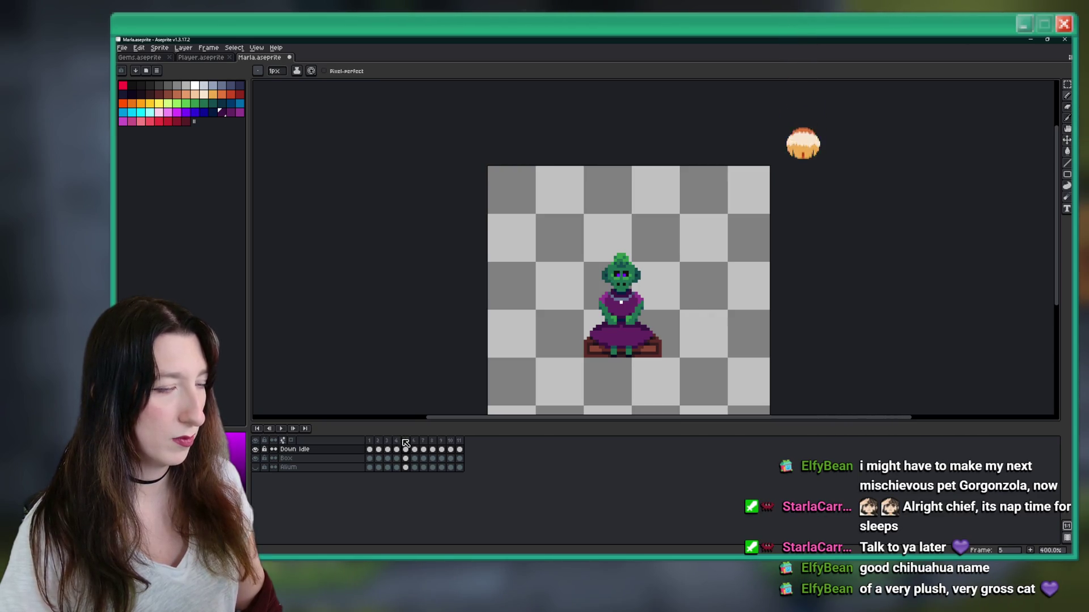
left_click(398, 442)
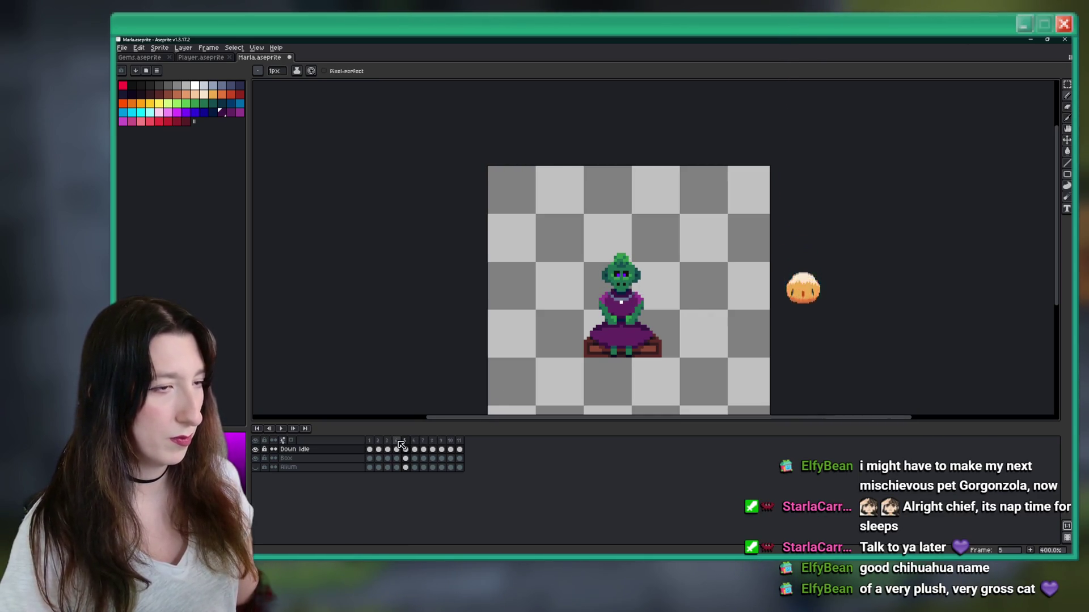
left_click(416, 442)
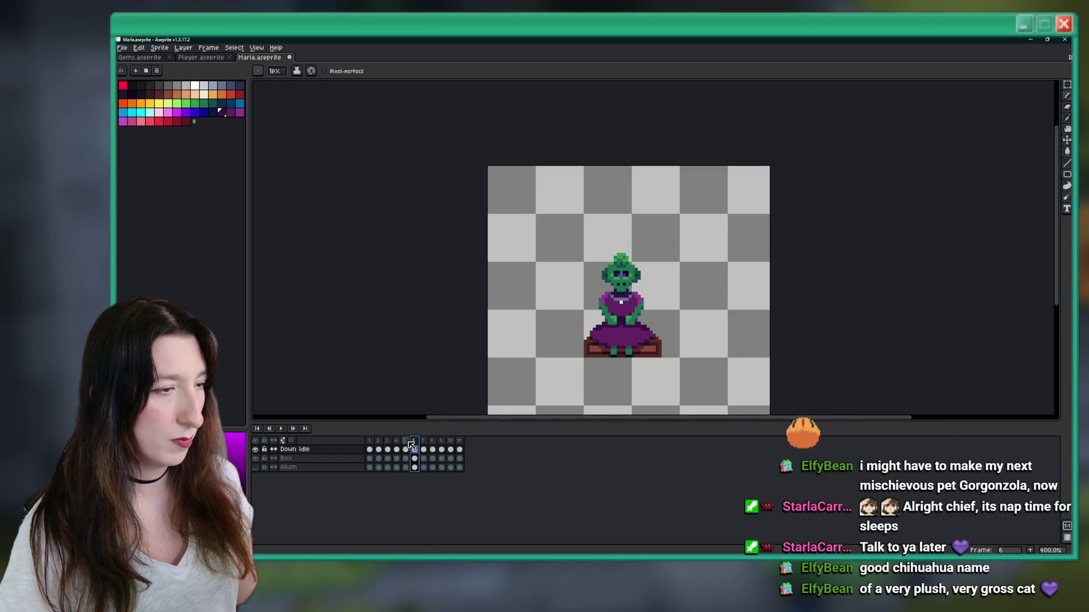
key("alt+n")
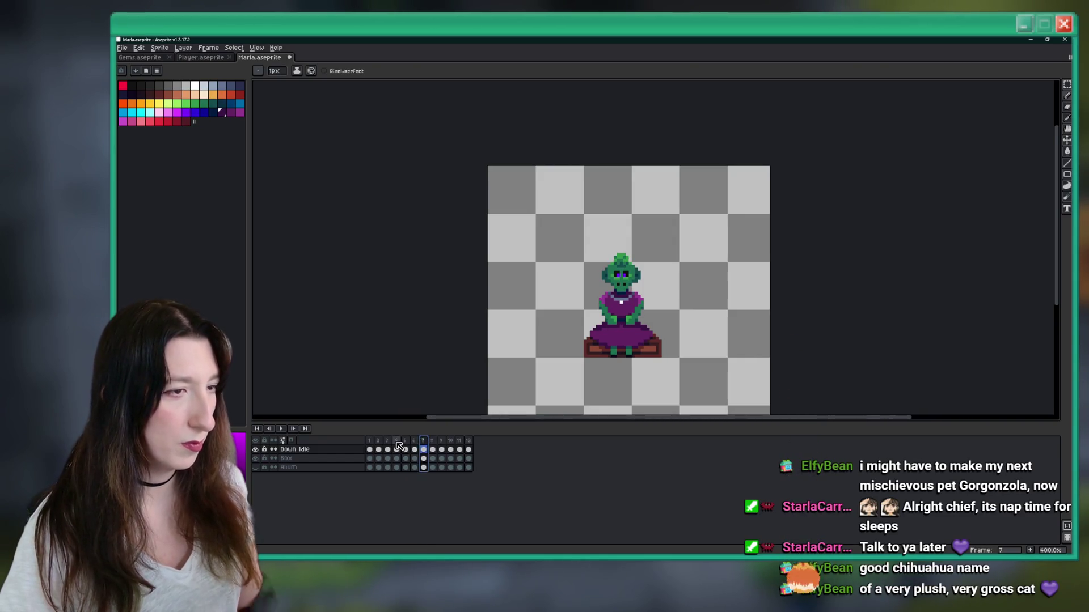
left_click(432, 450)
Step: Delete the empty frame 5 and another frame, preview, then undo the last removal
left_click(283, 428)
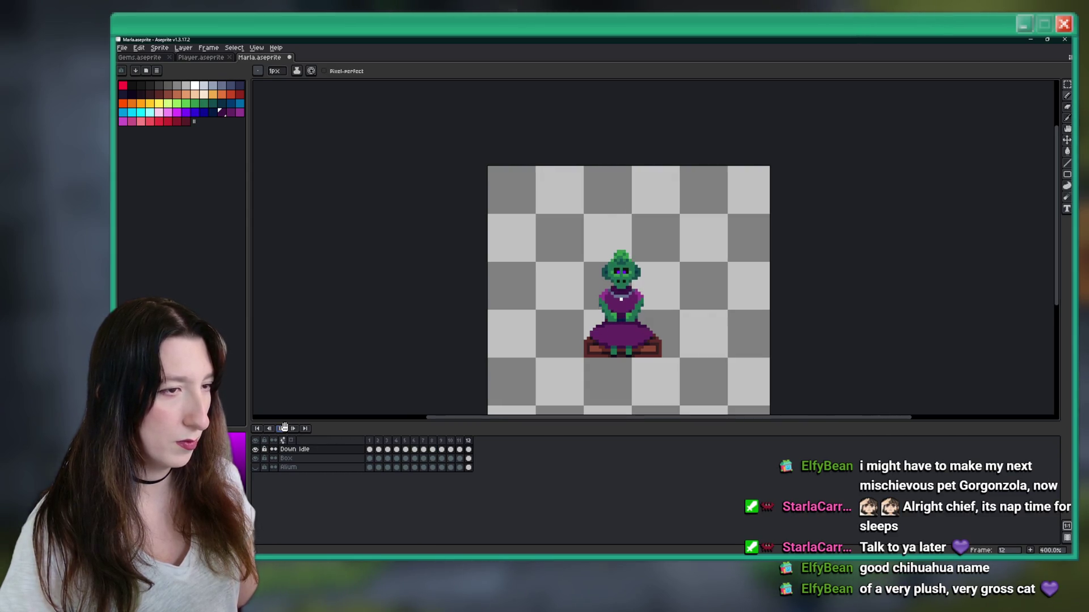
right_click(283, 428)
left_click(415, 449)
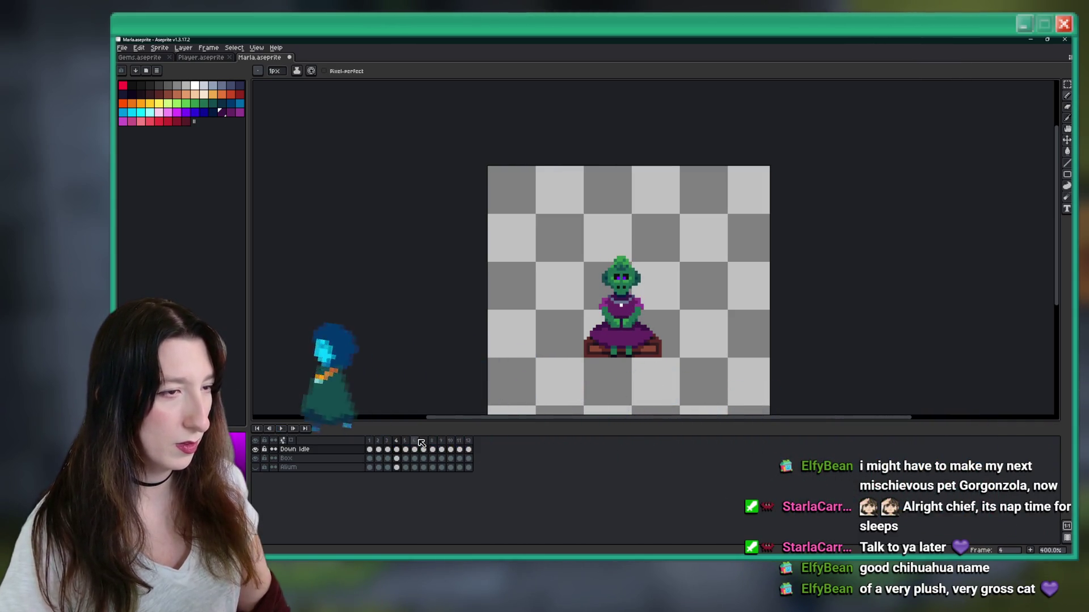
left_click(408, 441)
key("Delete")
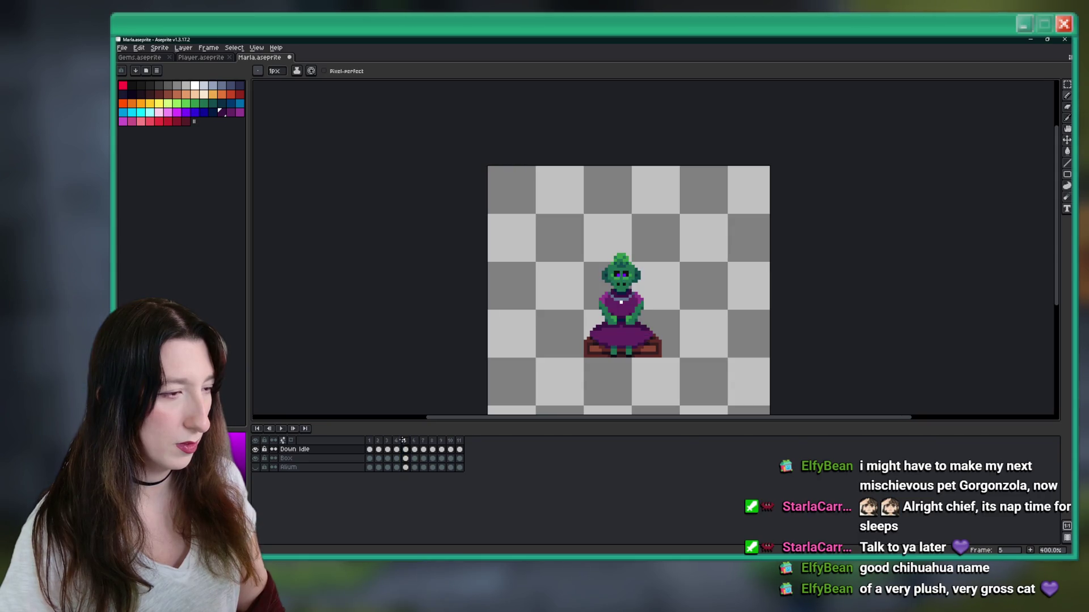
key("Return")
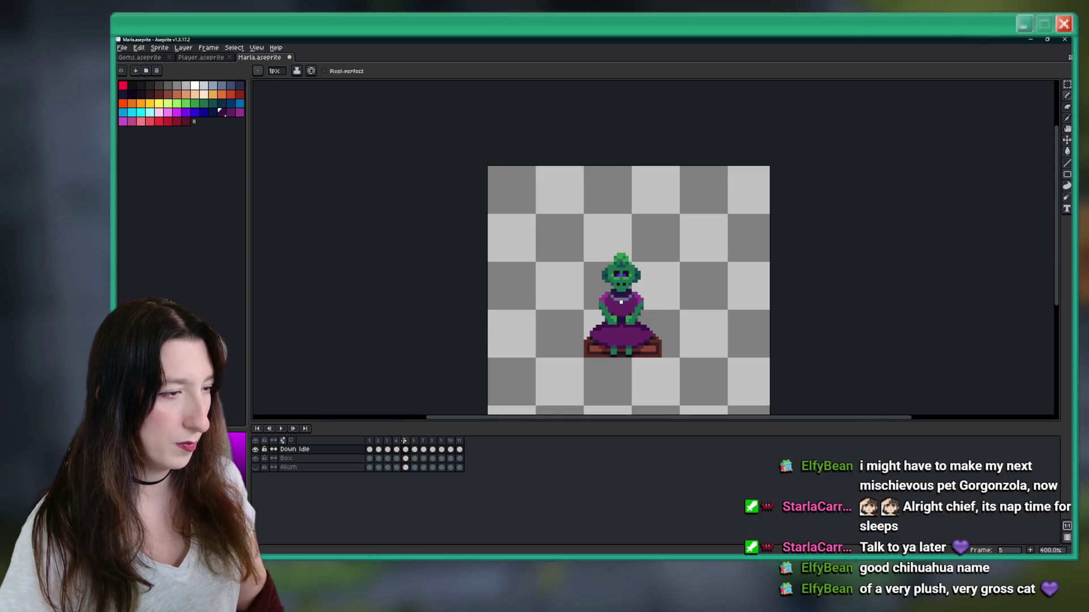
key("Delete")
left_click(281, 428)
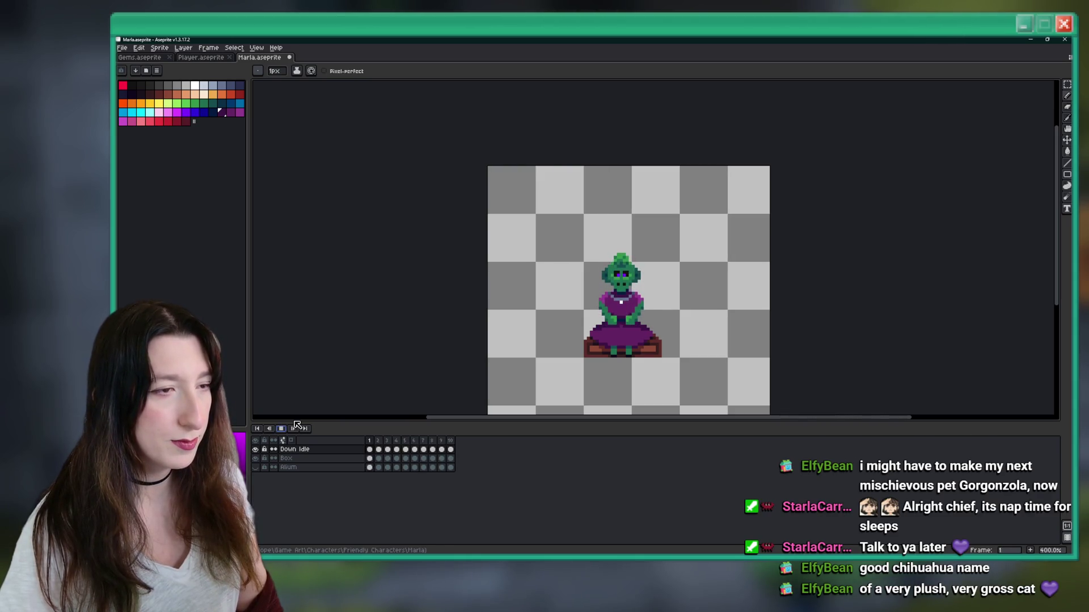
key("ctrl+z")
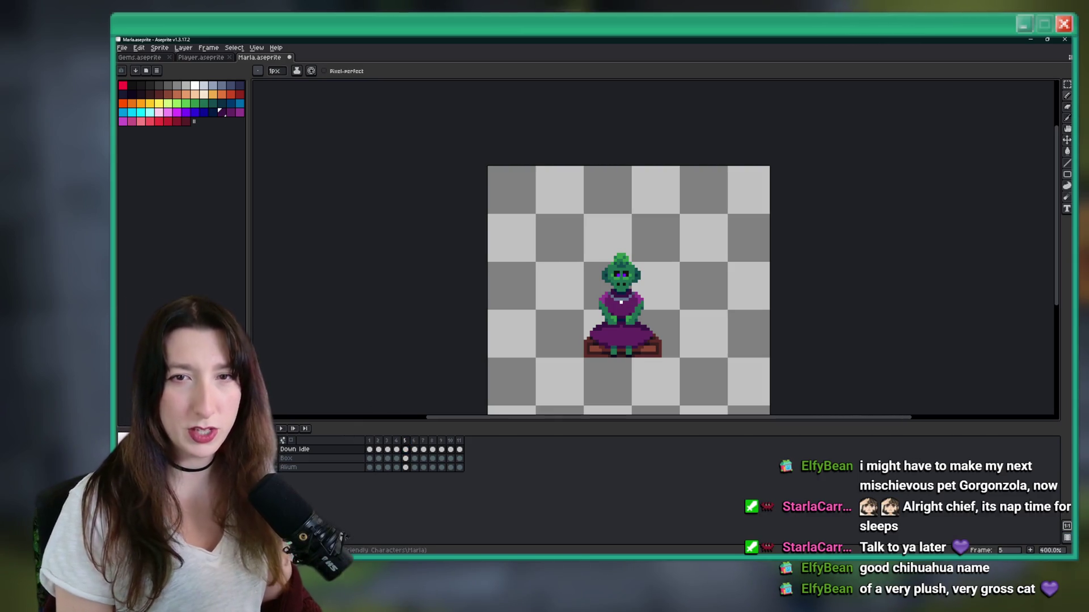
Step: Preview the timing, then insert a frame after frame 5 and undo it
left_click_drag(771, 262, 718, 237)
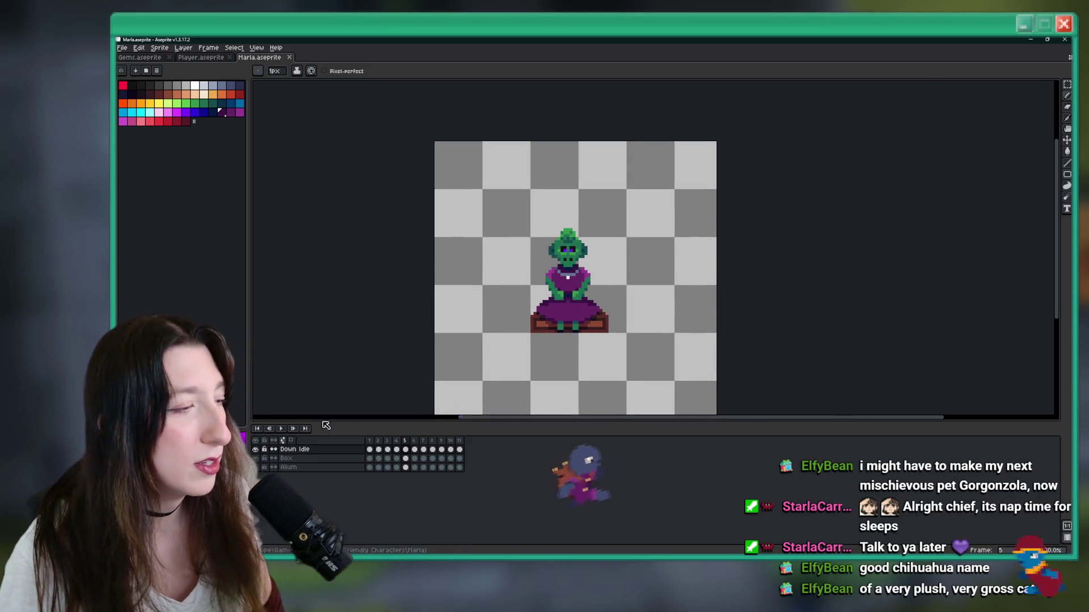
left_click(278, 428)
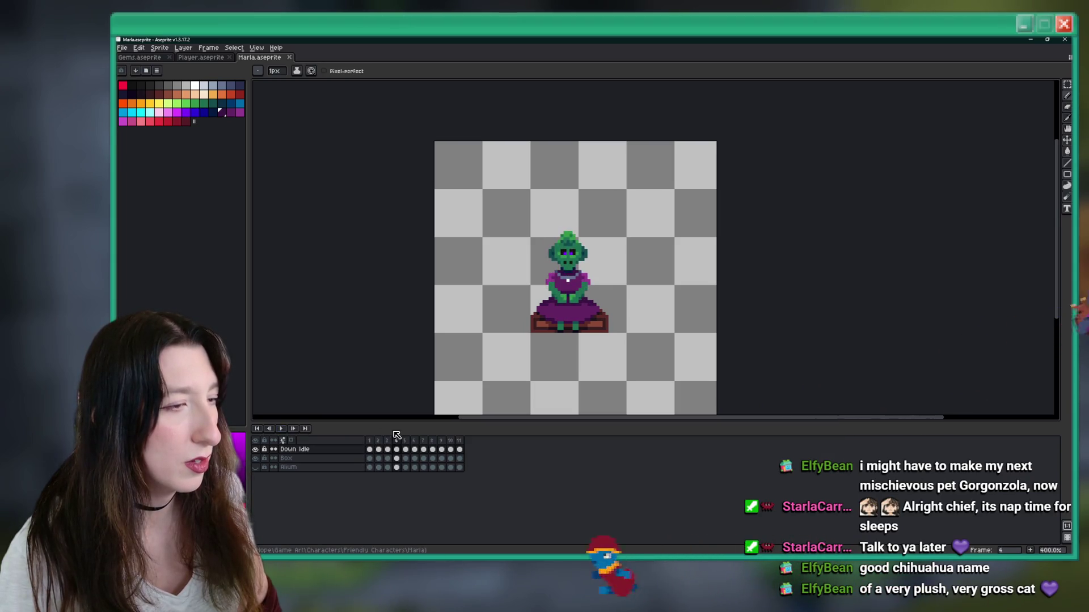
left_click(278, 429)
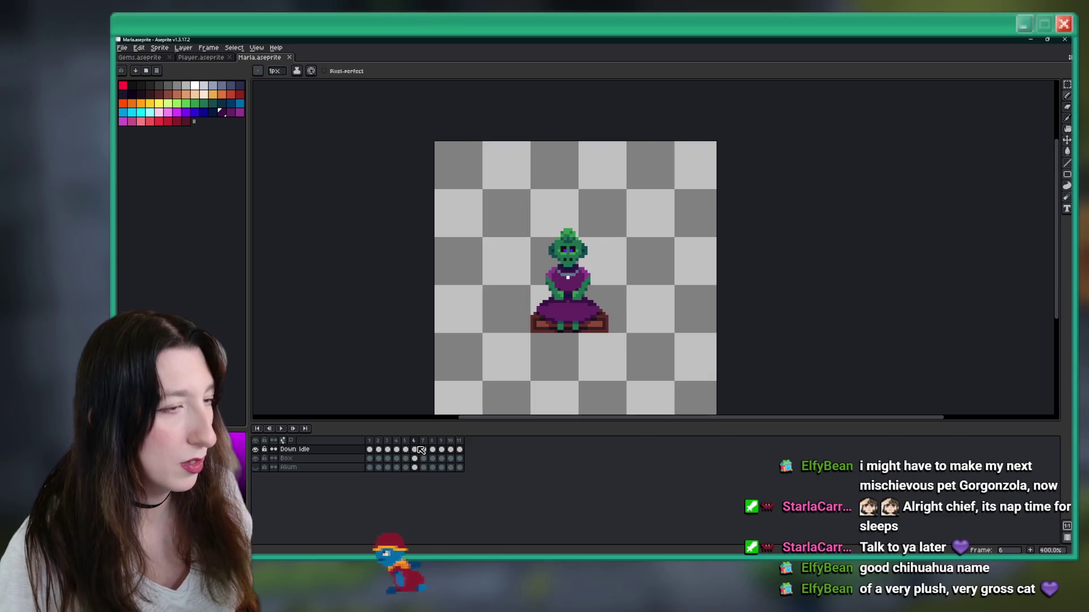
left_click(422, 441)
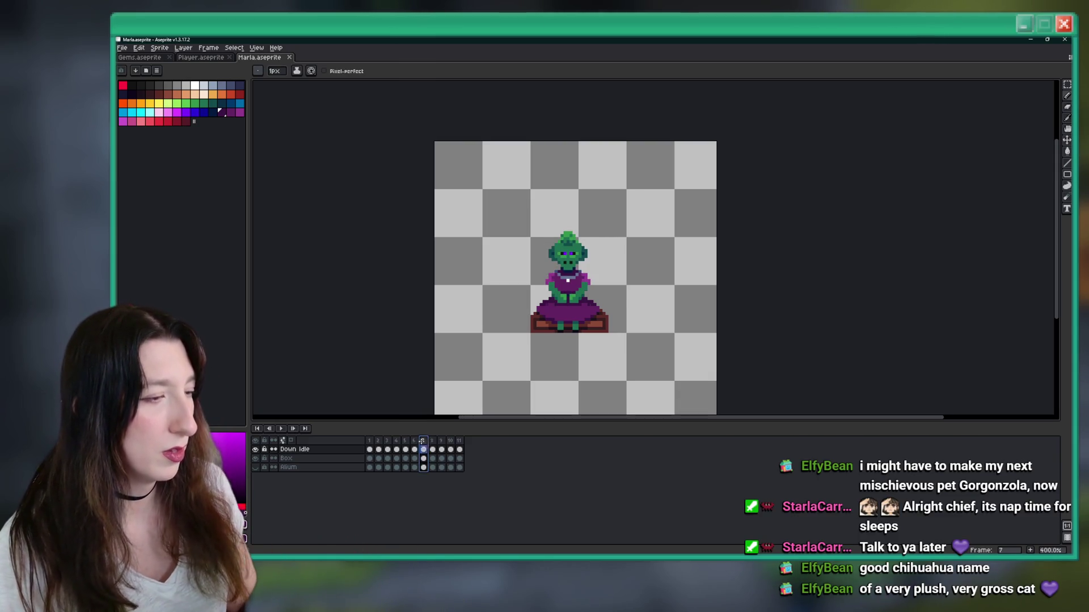
key("Return")
left_click(415, 442)
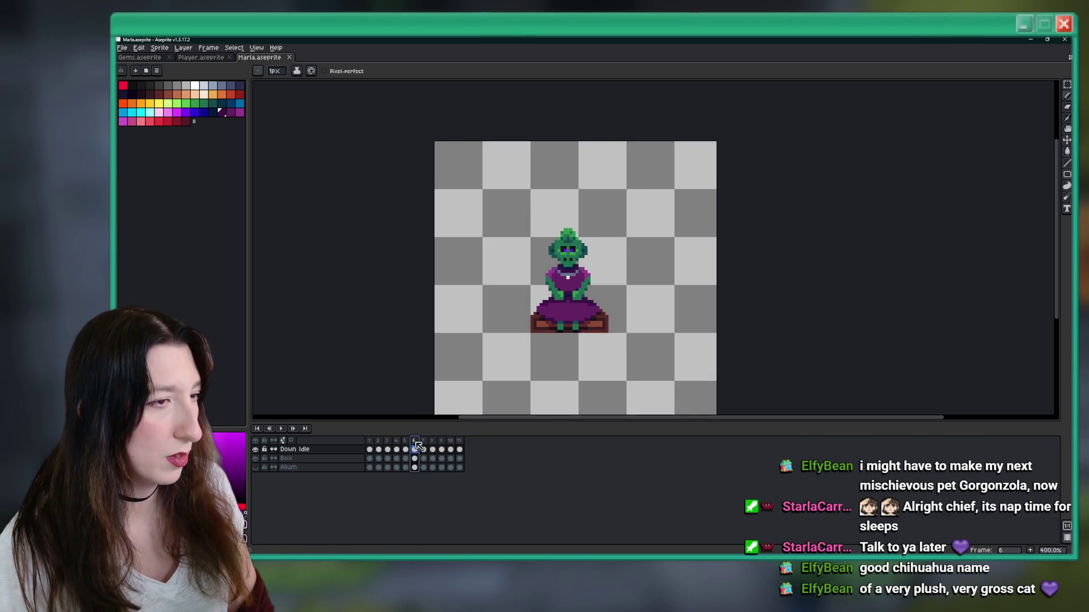
left_click(426, 449)
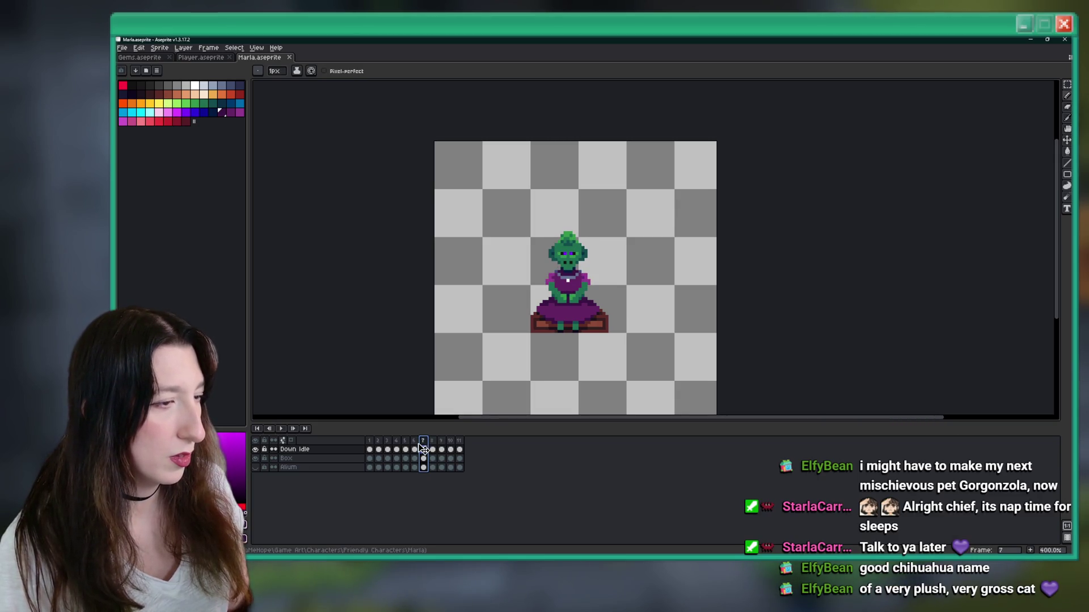
left_click(403, 441)
left_click(460, 441)
left_click(414, 442)
key("alt+n")
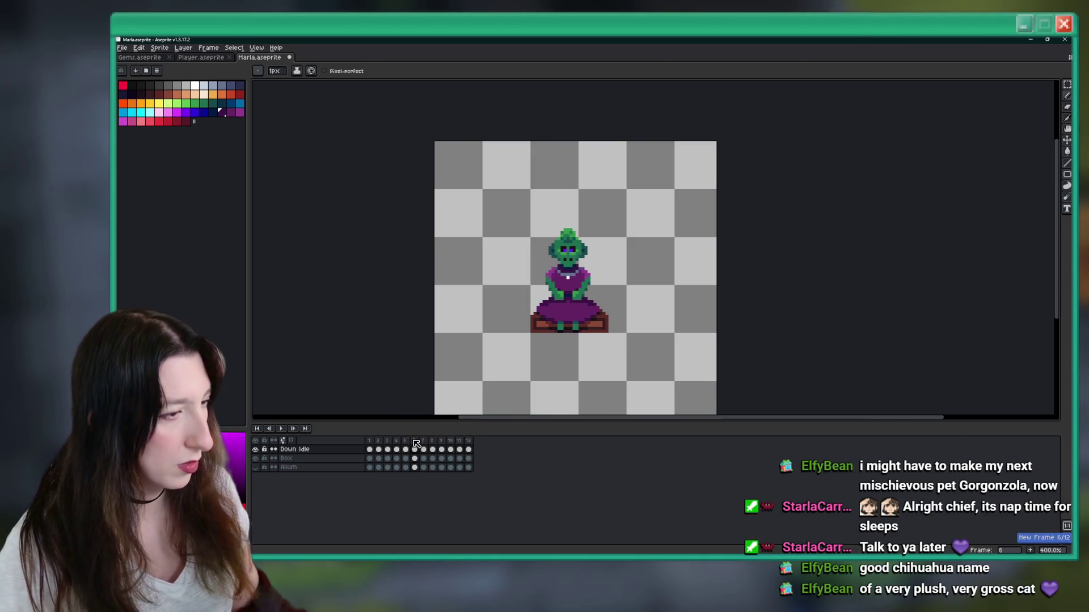
key("ctrl+z")
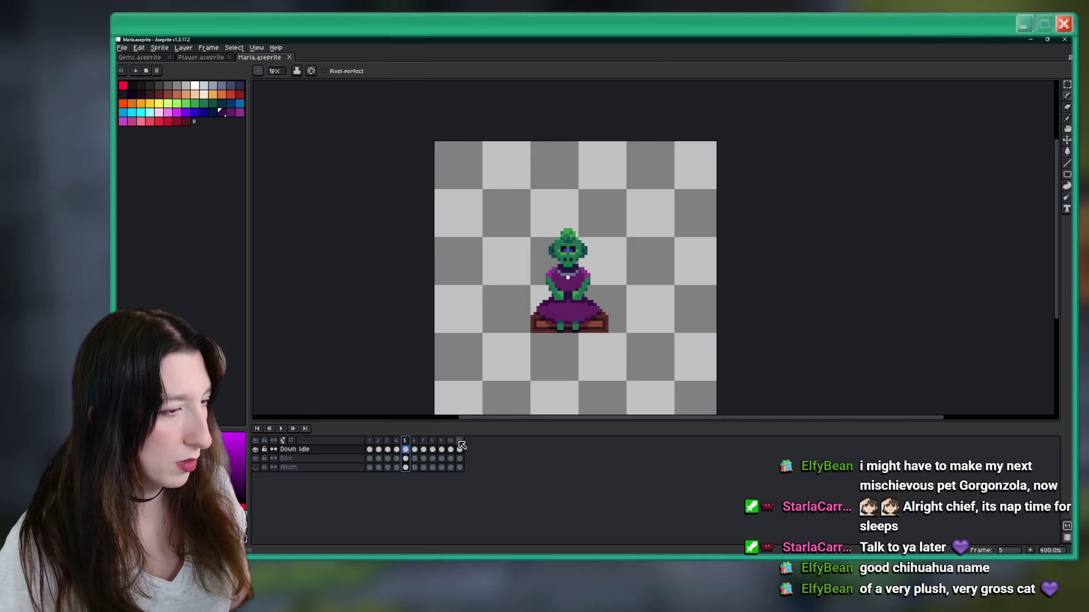
Step: Copy frame 11 across all layers, restore the removed frame, and compare frames 4 to 8
left_click_drag(460, 449, 460, 468)
key("ctrl+c")
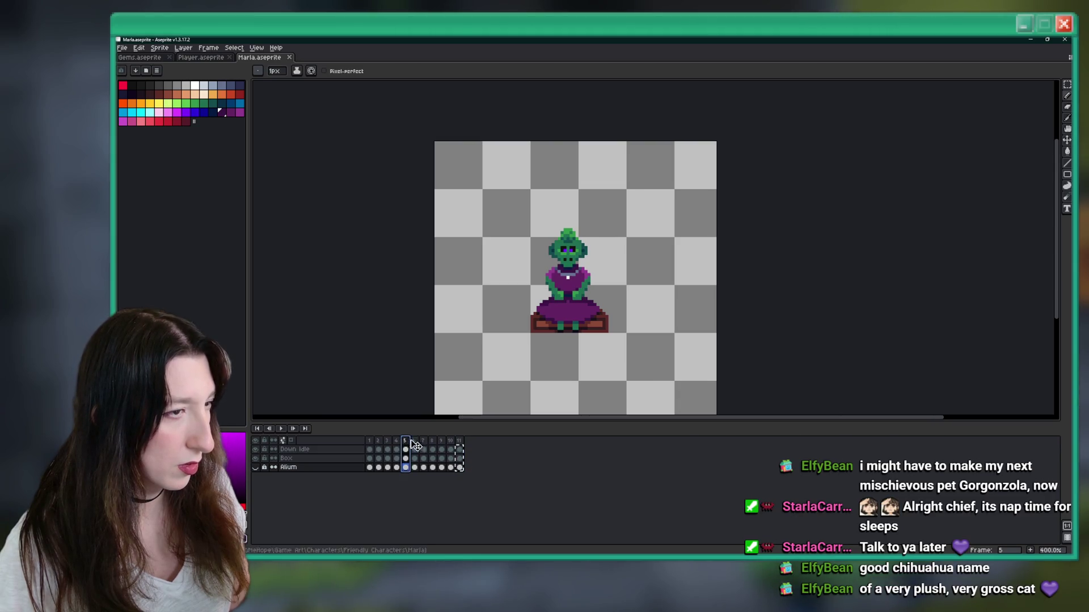
key("ctrl+z")
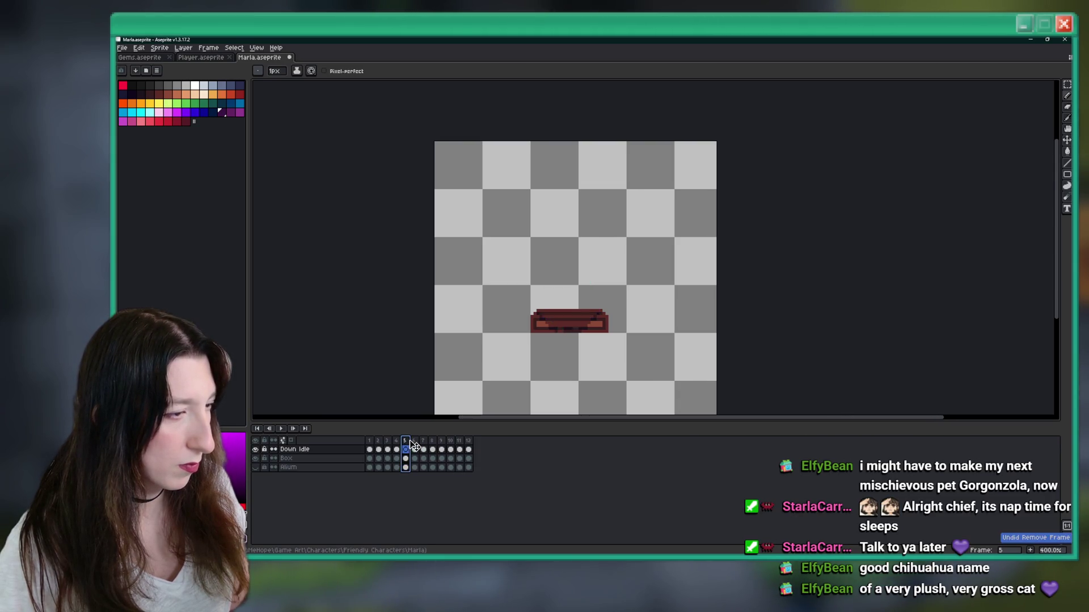
left_click(397, 448)
left_click(406, 449)
left_click(417, 449)
key("Left")
key("Right")
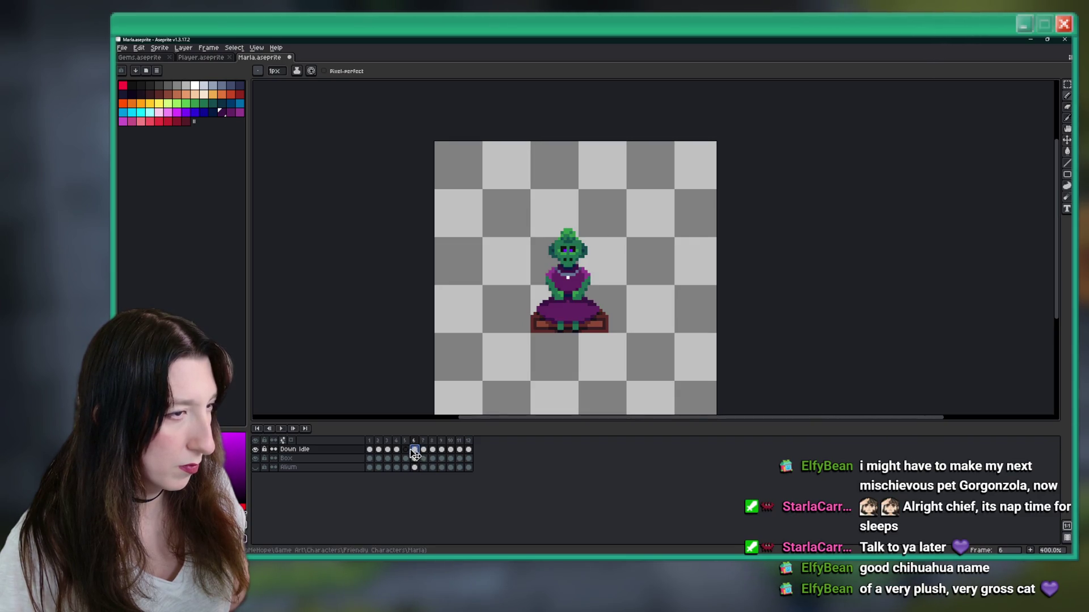
left_click(406, 450)
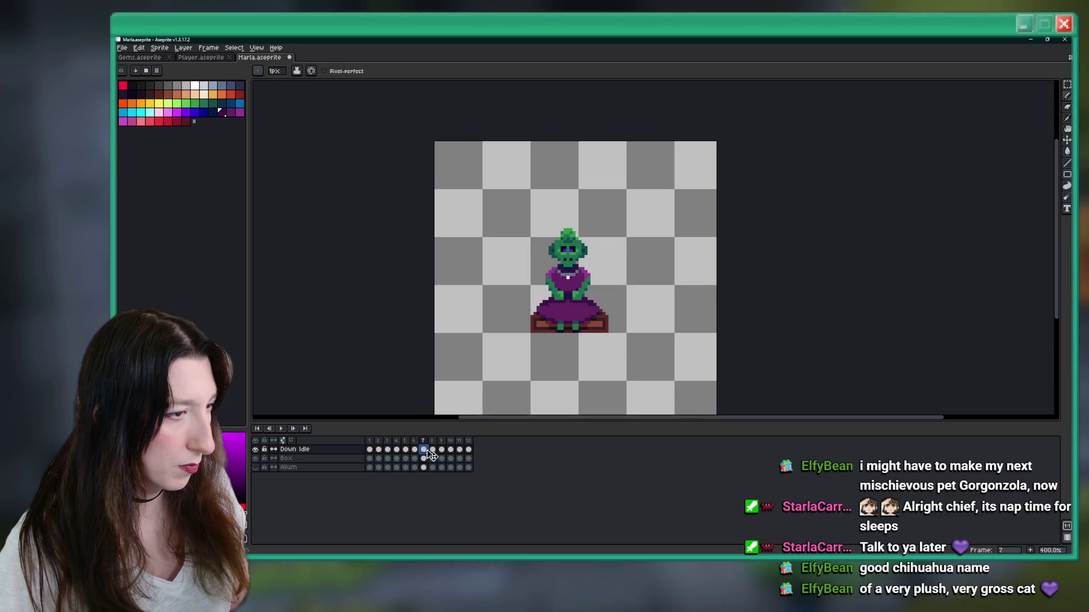
key("Left")
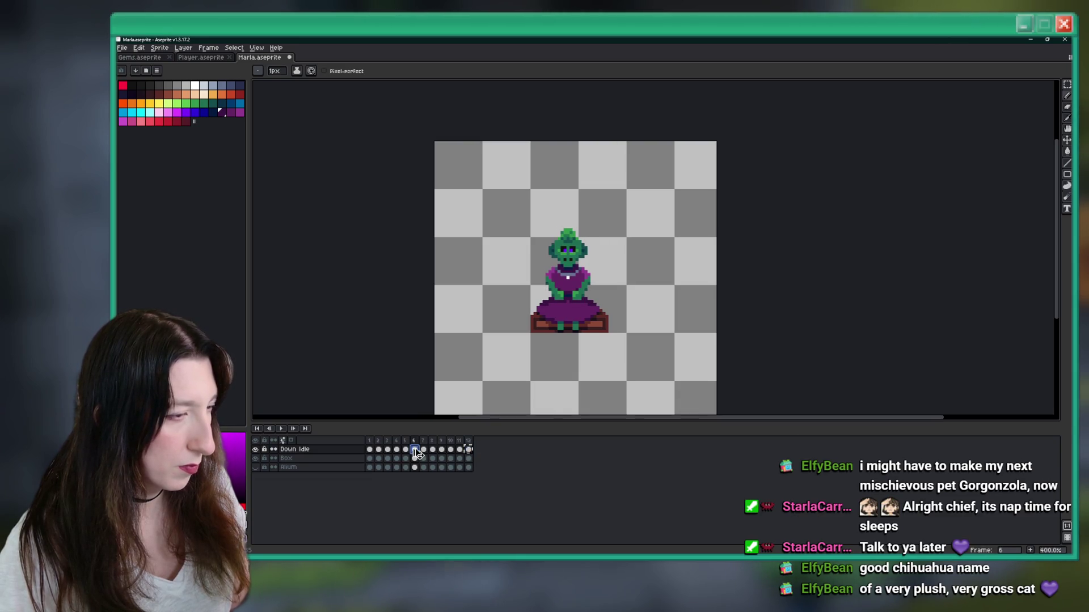
key("Right")
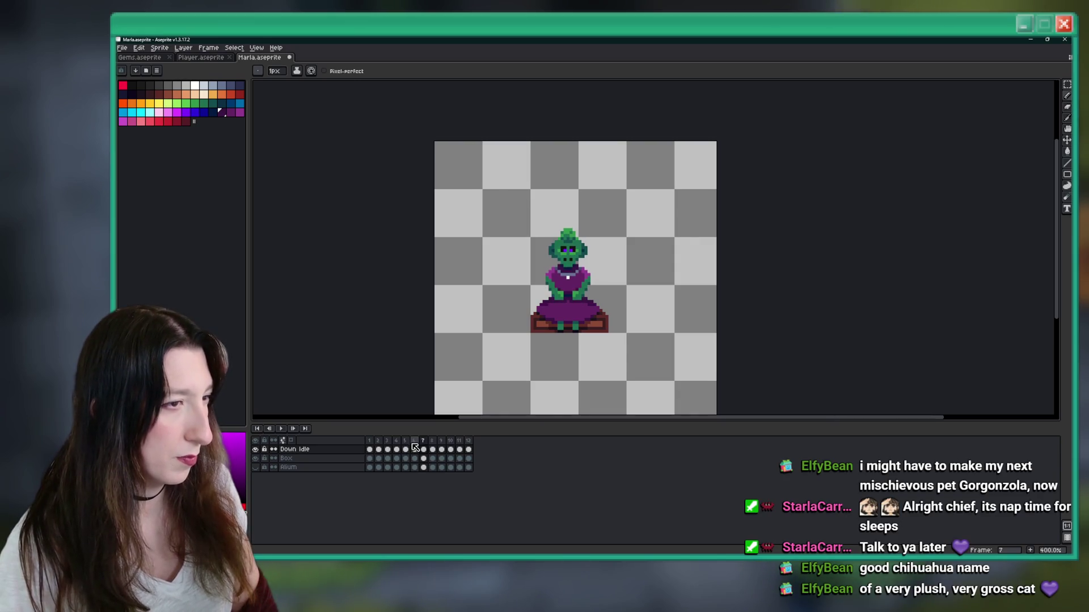
key("Right")
left_click(280, 428)
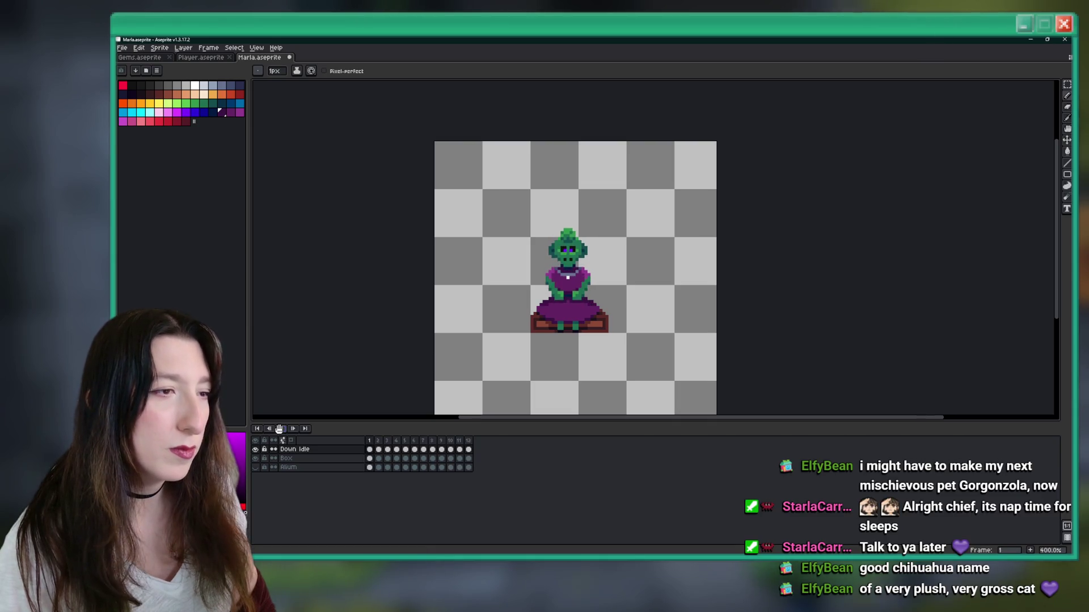
Step: Stop playback and marquee-select the goblin's torso on the previous frame
scroll(511, 333, "down", 2)
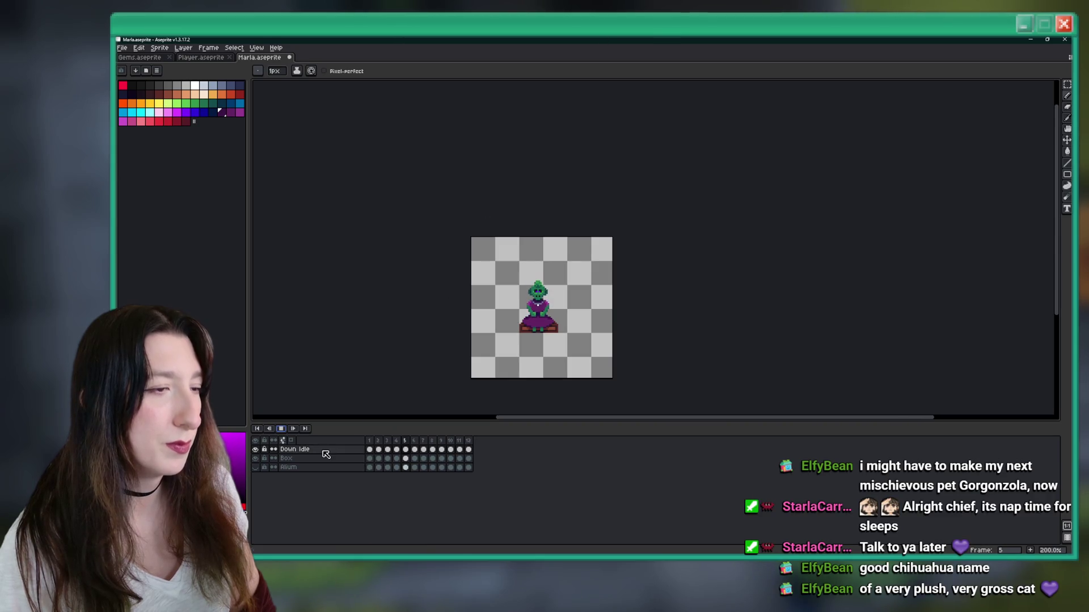
left_click(280, 429)
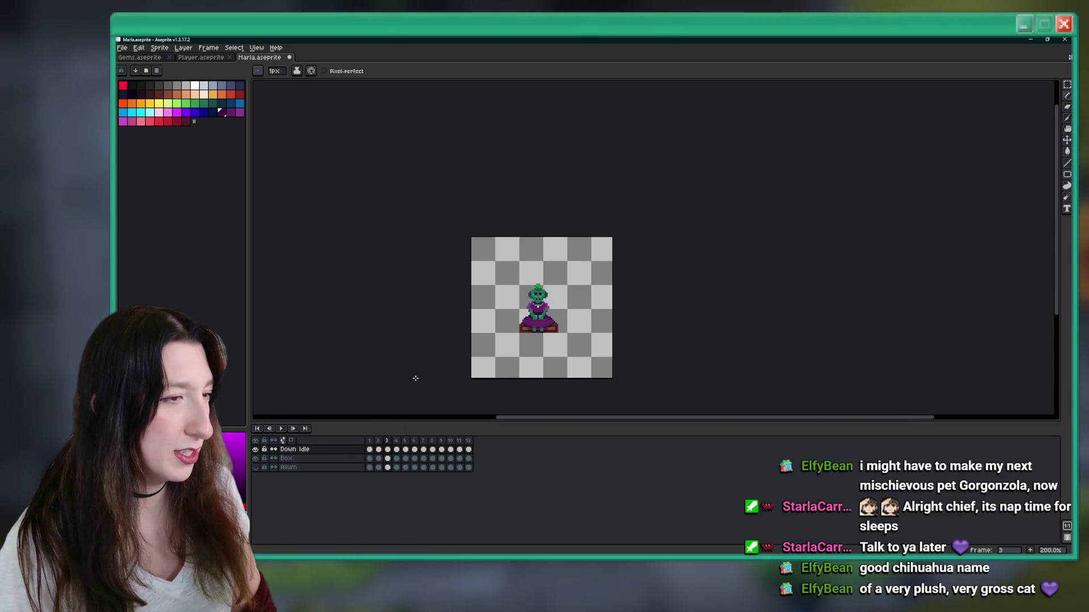
key("i")
scroll(494, 339, "up", 5)
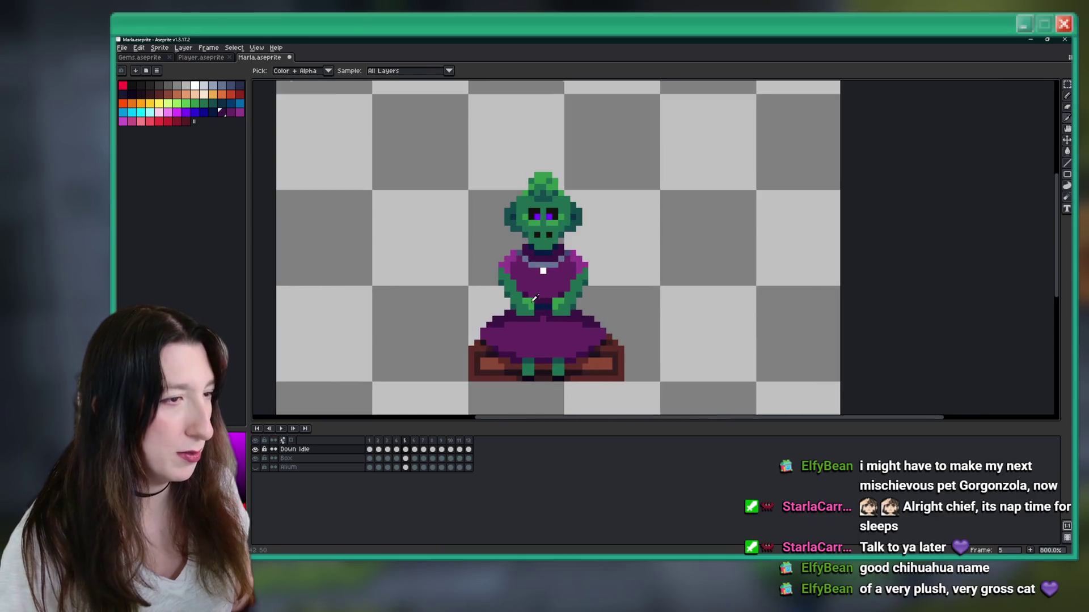
scroll(518, 316, "down", 3)
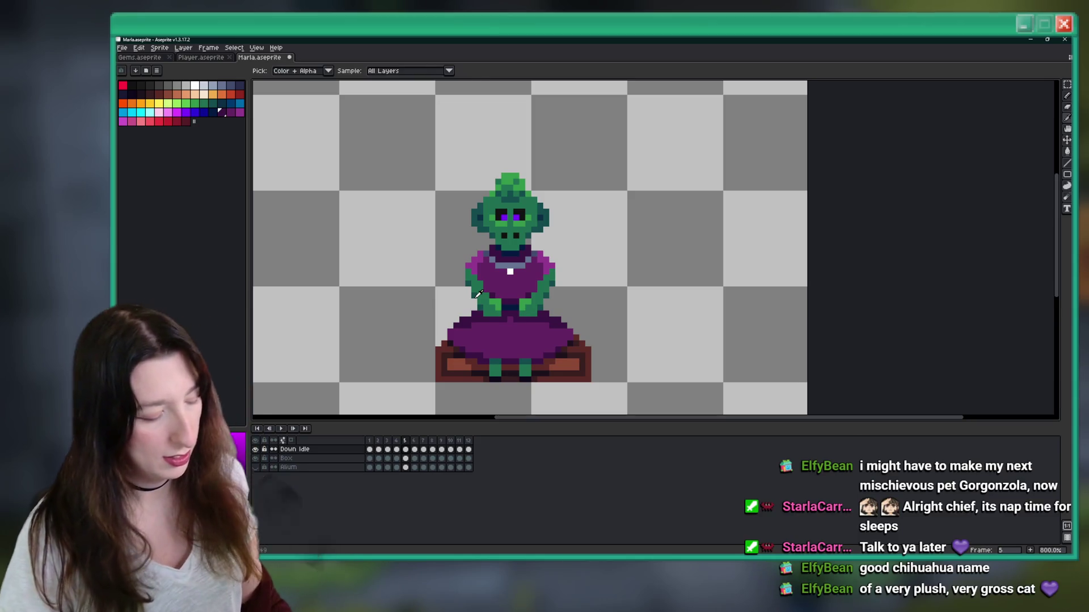
key("m")
scroll(474, 294, "up", 5)
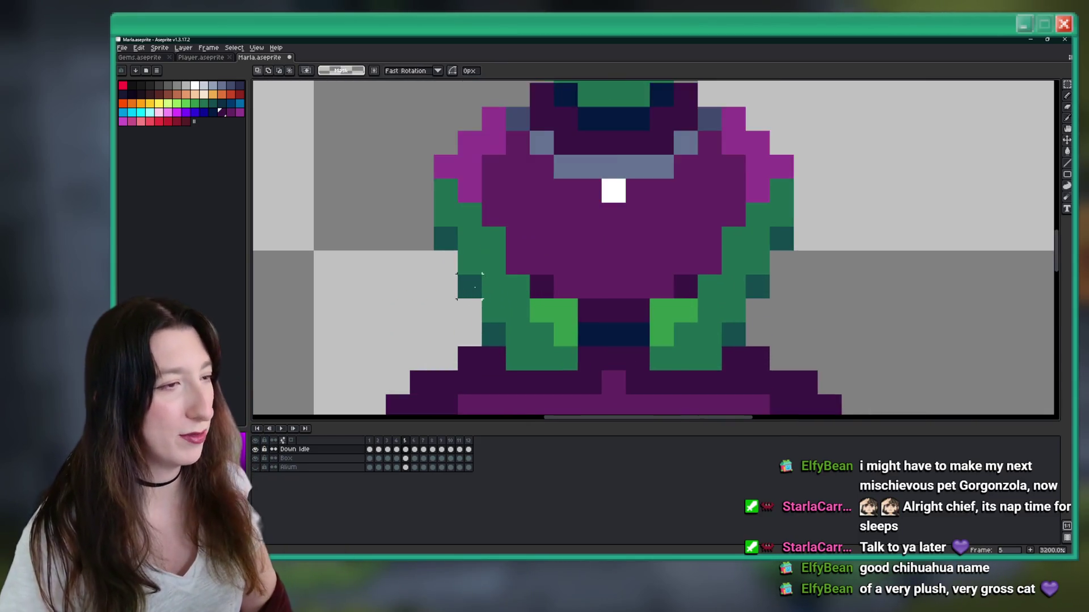
scroll(462, 227, "down", 2)
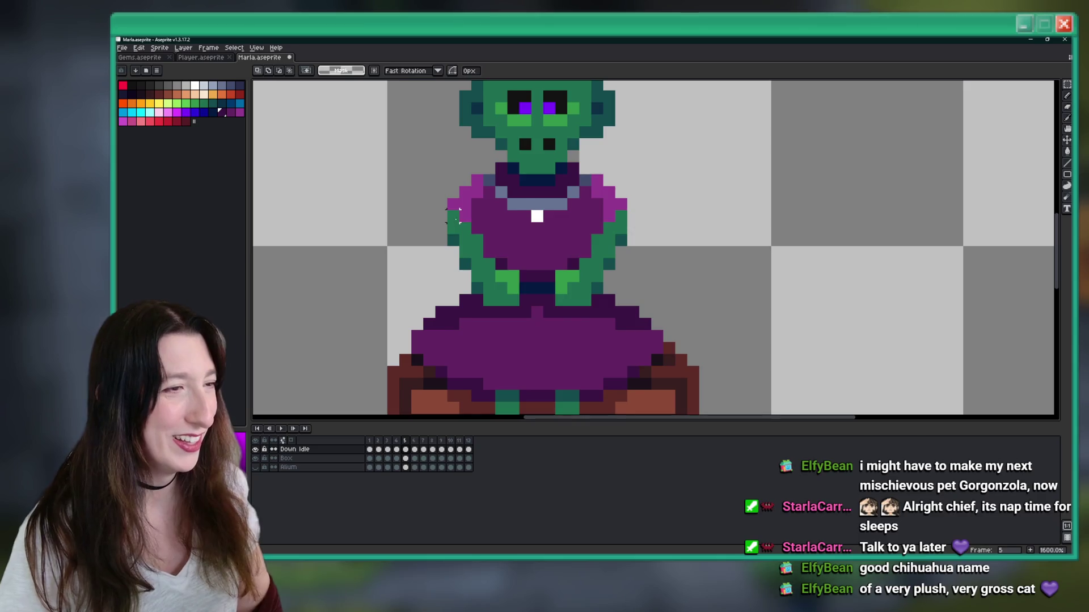
key("Left")
mouse_move(447, 198)
left_mouse_down()
mouse_move(499, 286)
mouse_move(587, 318)
mouse_move(628, 318)
left_mouse_up()
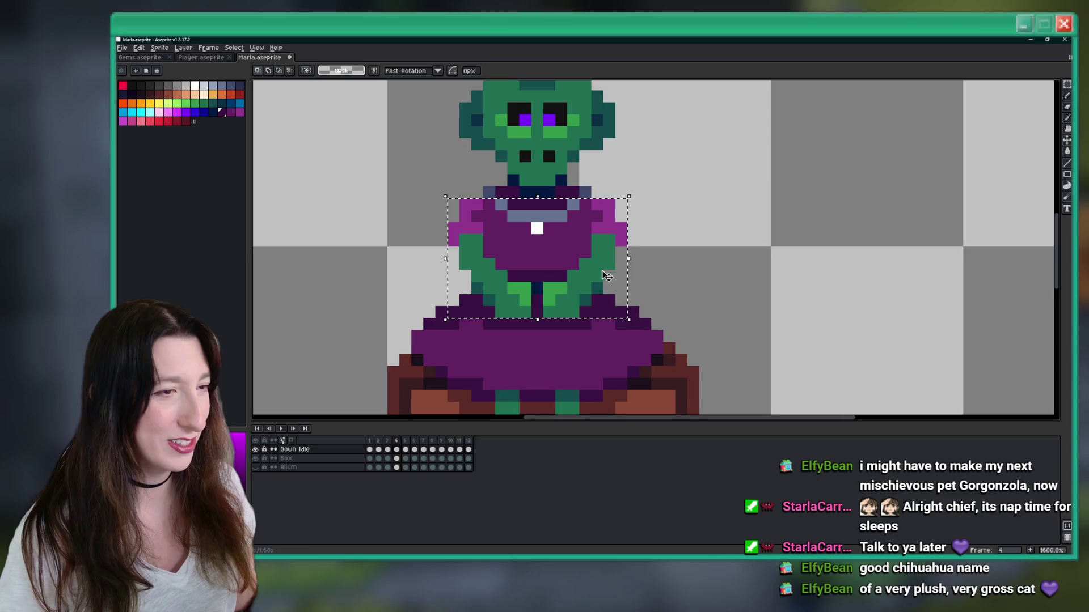
left_click(602, 271)
key("ctrl+d")
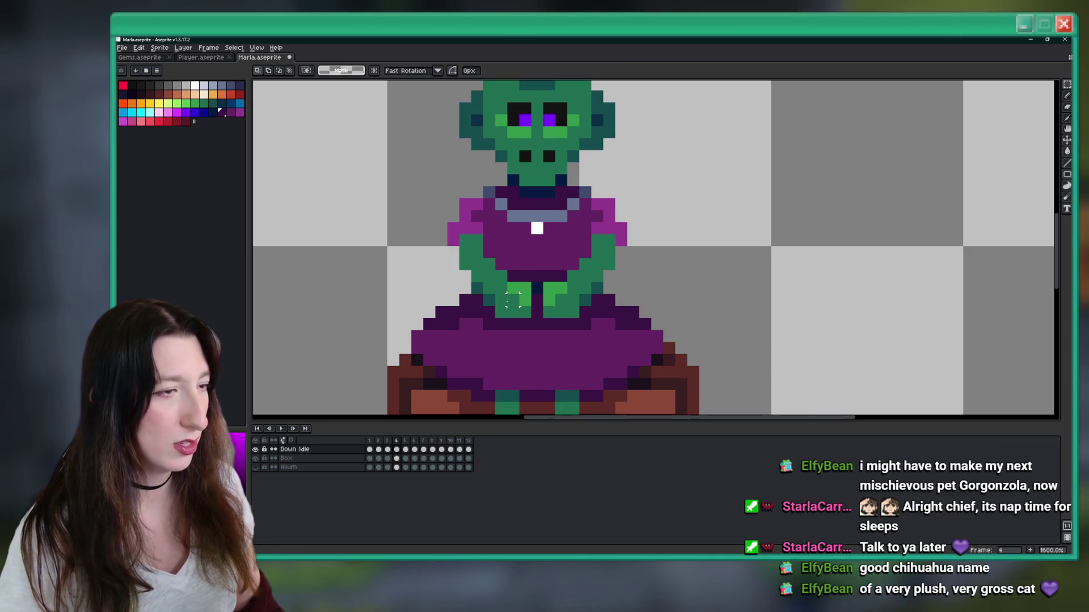
Step: Paste the torso onto frame 5 and recolour the stray green shoulder pixel magenta
key("period")
key("ctrl+shift+d")
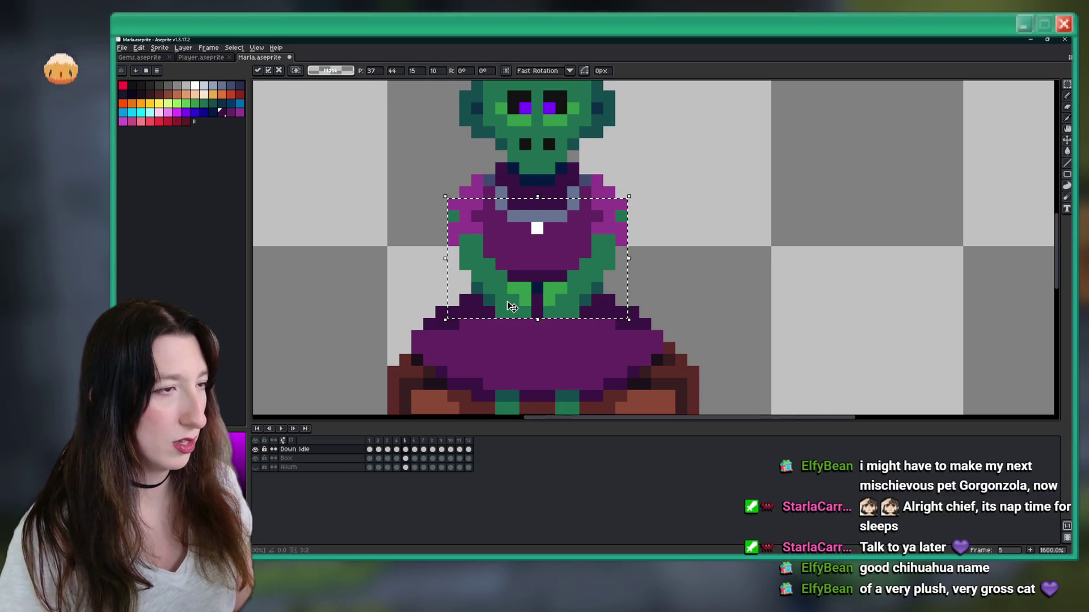
key("ctrl+d")
scroll(456, 207, "up", 3)
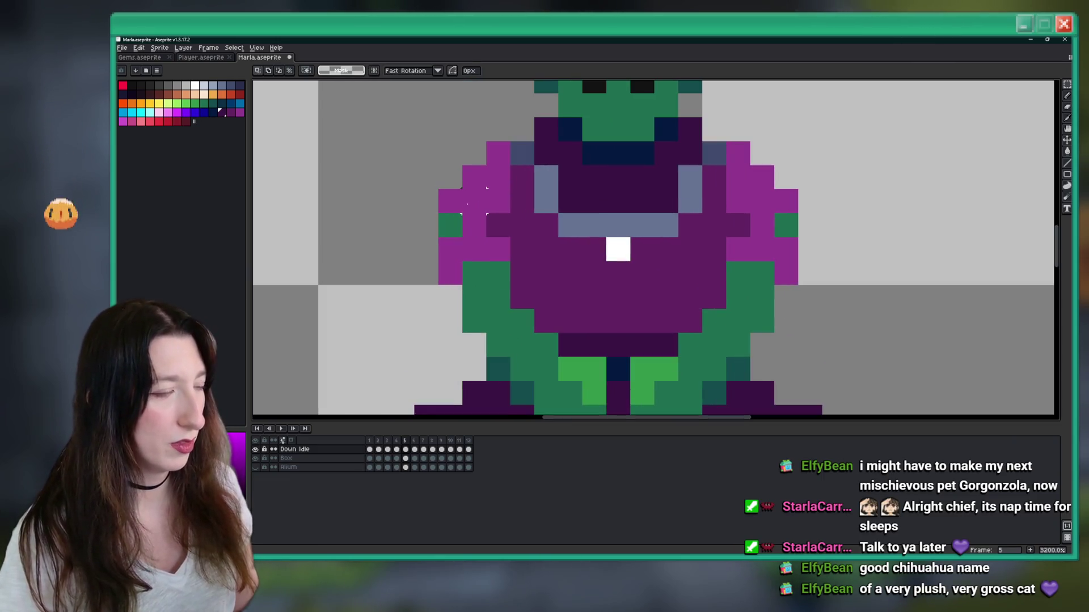
key("i")
key("b")
left_click(451, 224)
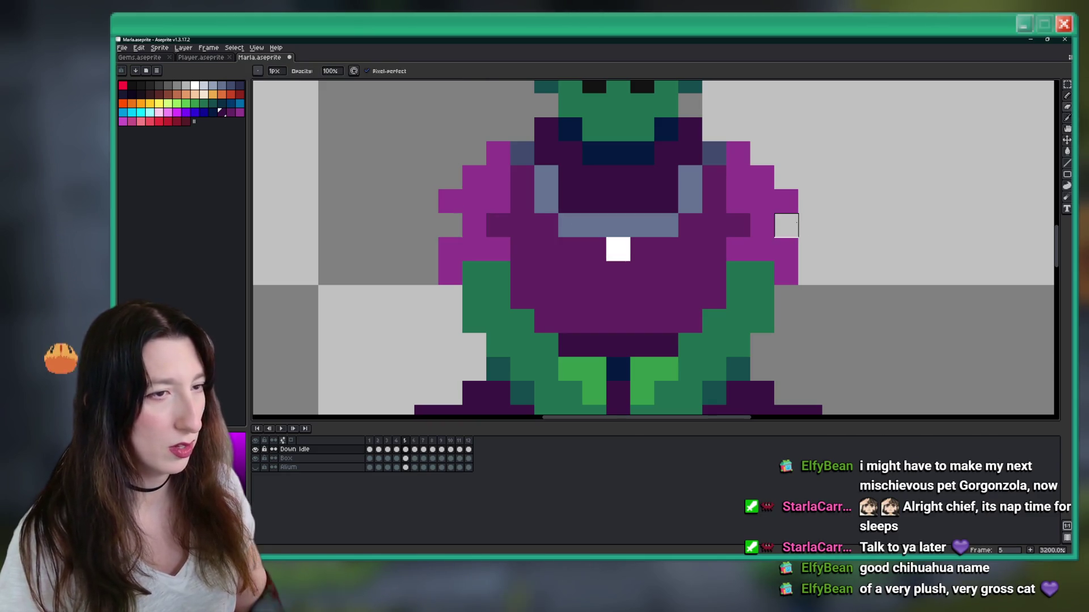
scroll(449, 202, "down", 4)
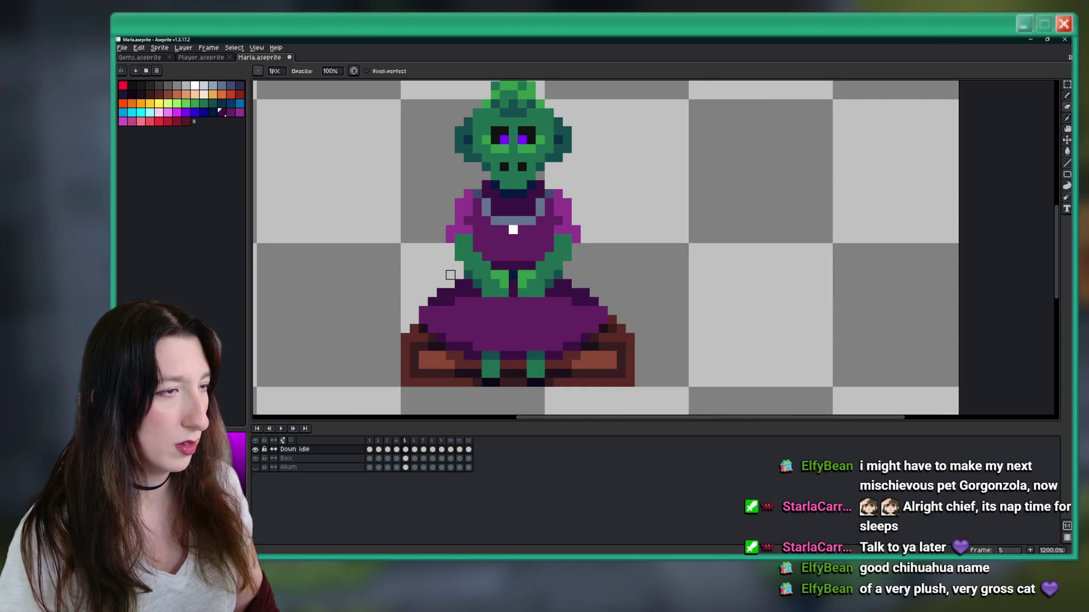
Step: Flip through frames 5 to 8 to compare the goblin's poses
key("period")
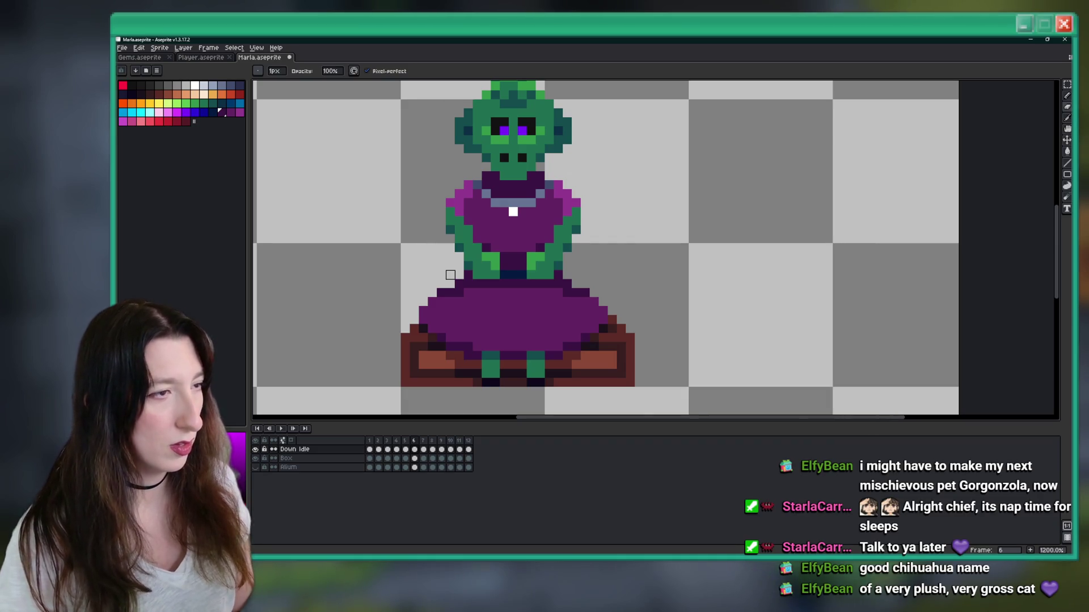
key("period")
key("period")
key("comma")
key("comma")
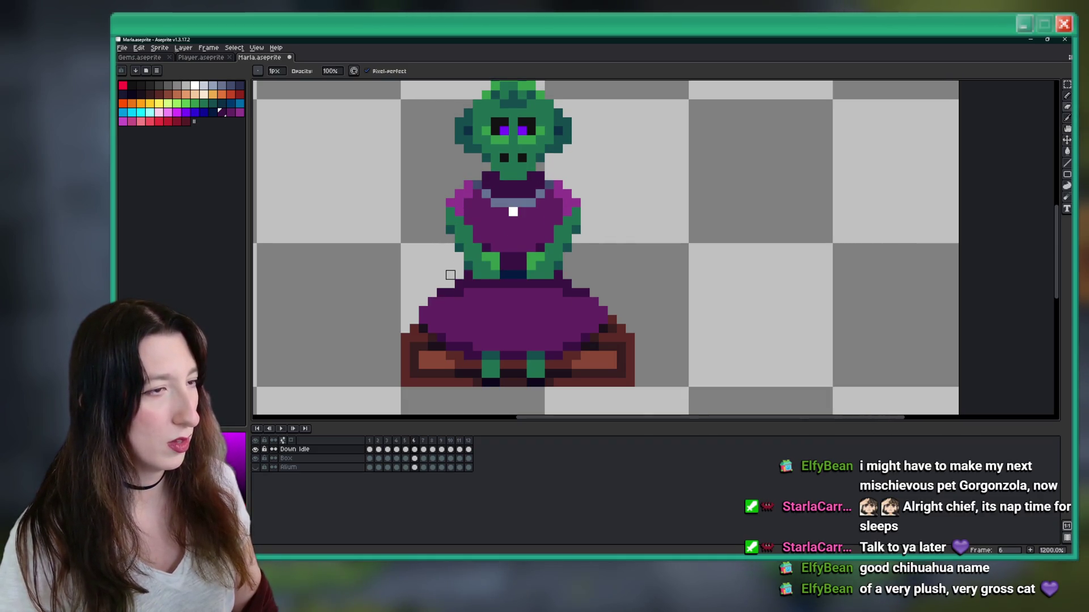
key("period")
key("period")
key("comma")
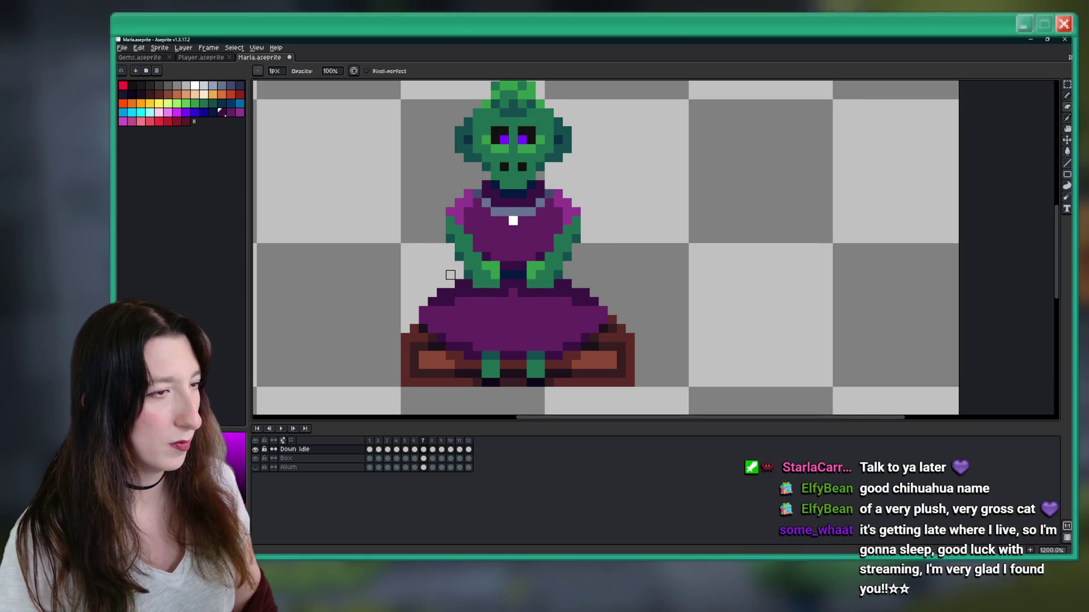
scroll(454, 221, "up", 3)
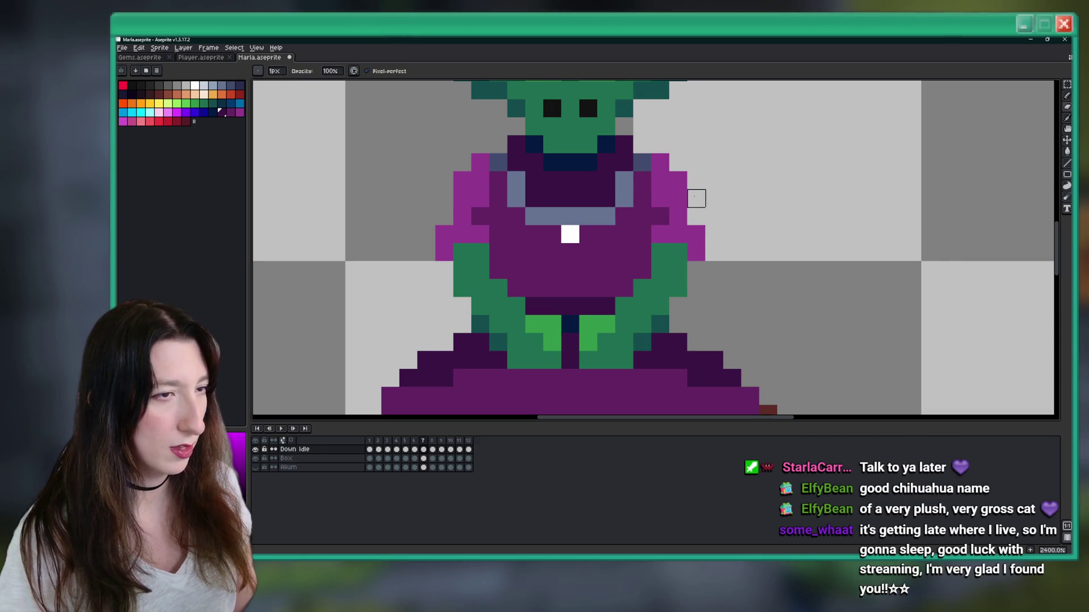
scroll(698, 200, "down", 6)
key("comma")
key("comma")
key("period")
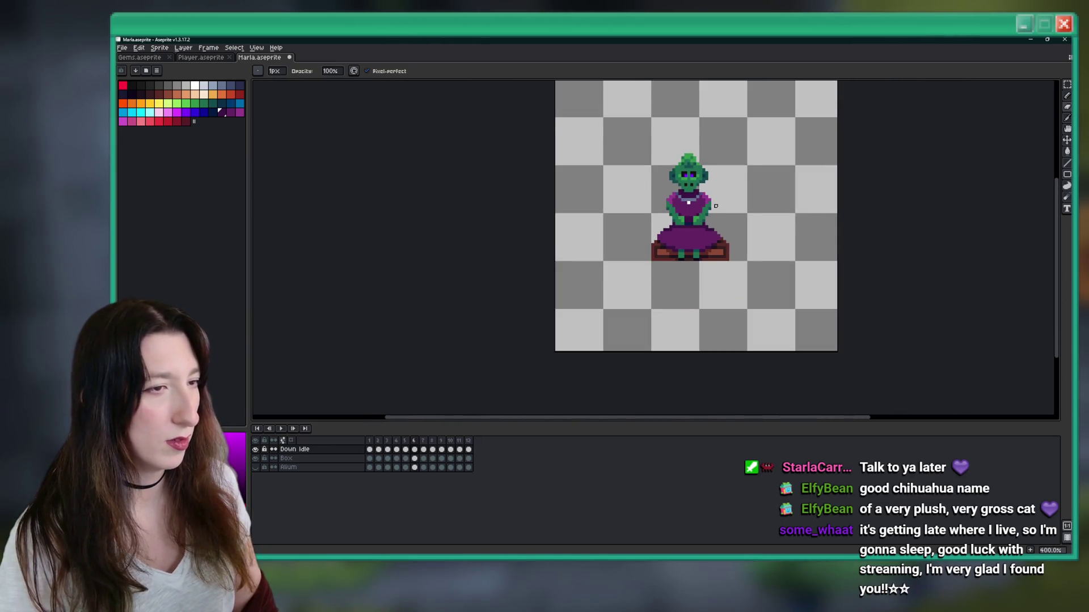
scroll(716, 206, "up", 1)
Step: Paste the torso onto frame 6, nudge it up two pixels, and commit it
key("ctrl+v")
scroll(689, 224, "up", 3)
key("Up")
key("Up")
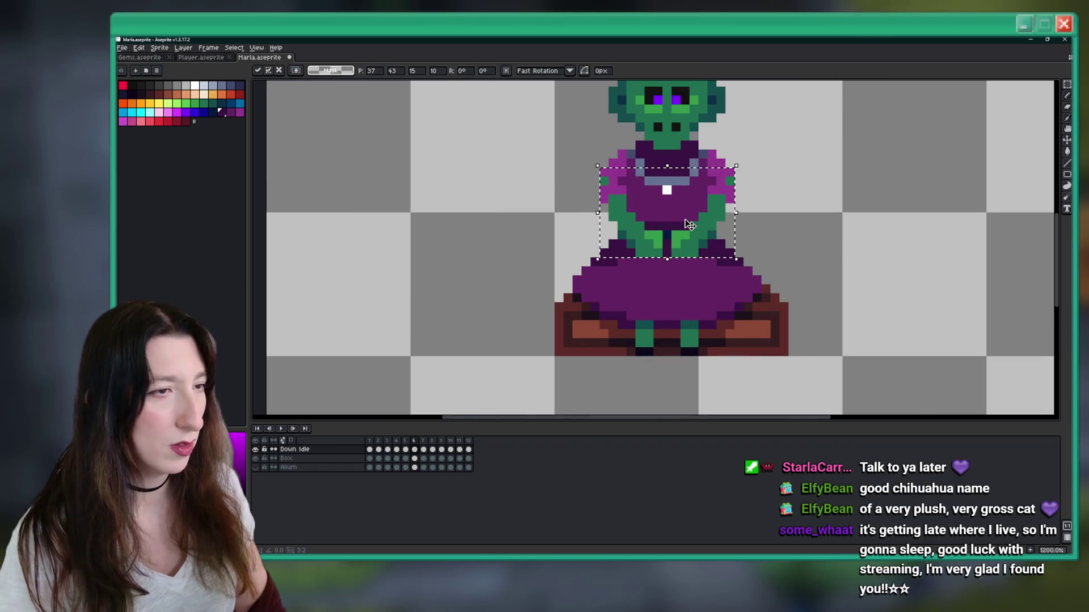
key("Return")
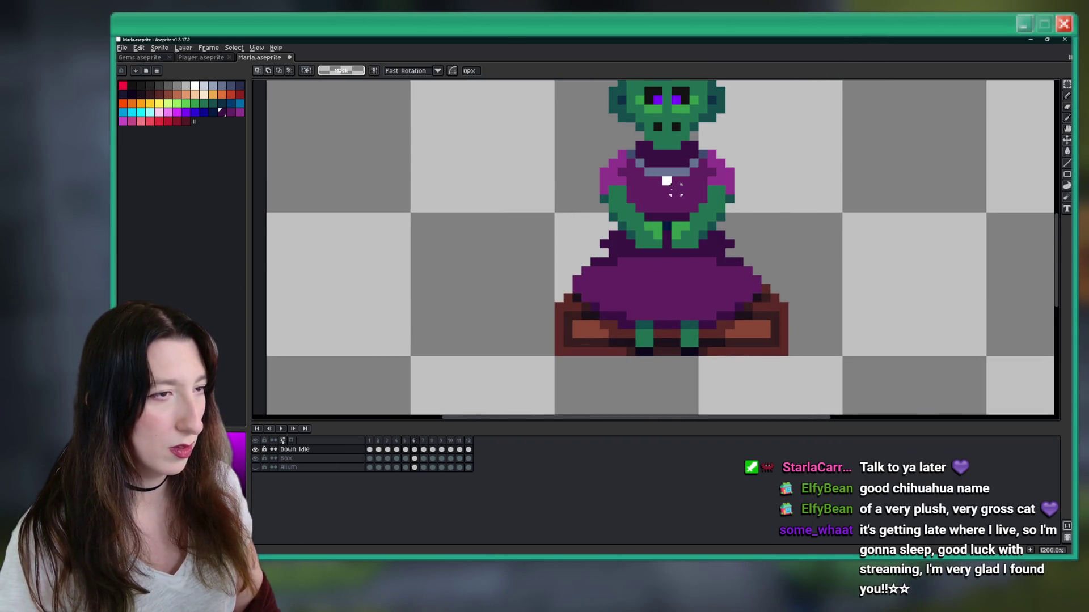
scroll(656, 187, "down", 4)
scroll(641, 195, "up", 7)
key("b")
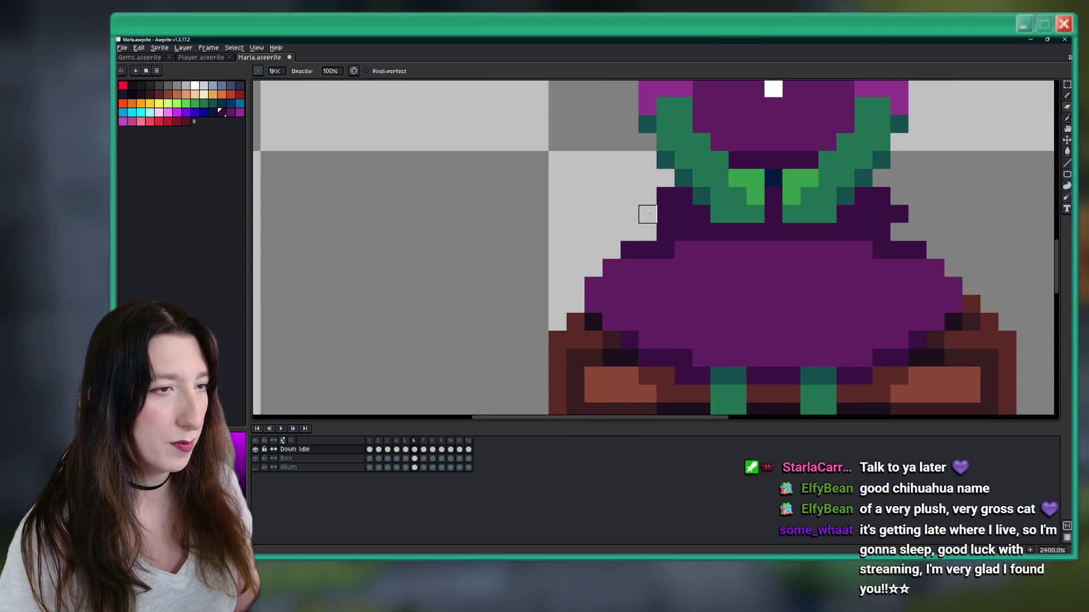
scroll(899, 213, "down", 5)
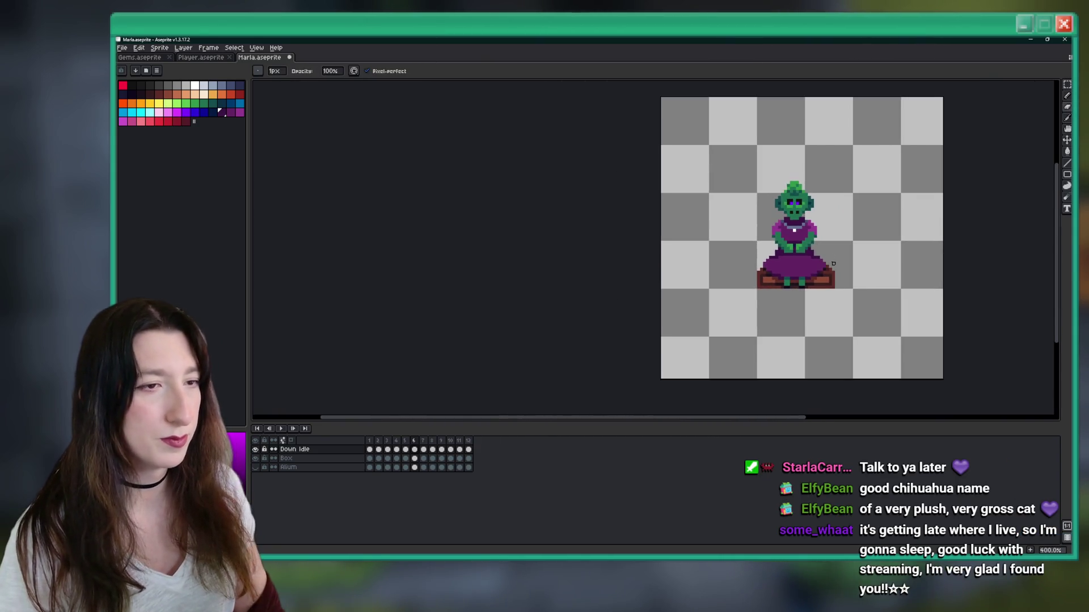
left_click_drag(833, 264, 686, 262)
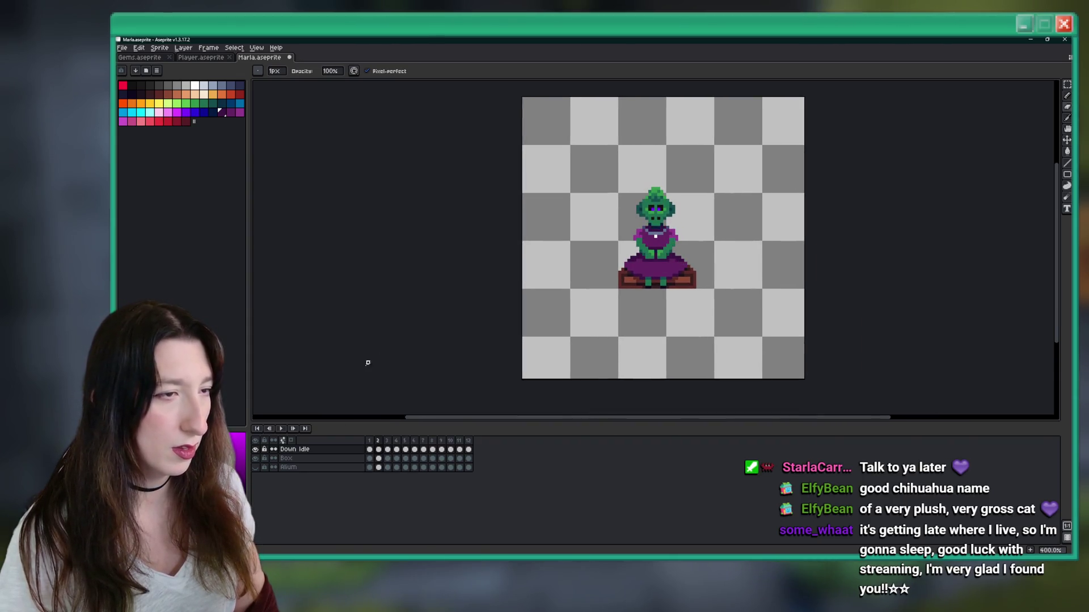
Step: Play and stop the Down Idle animation, then check frames 9 and 10
left_click(280, 430)
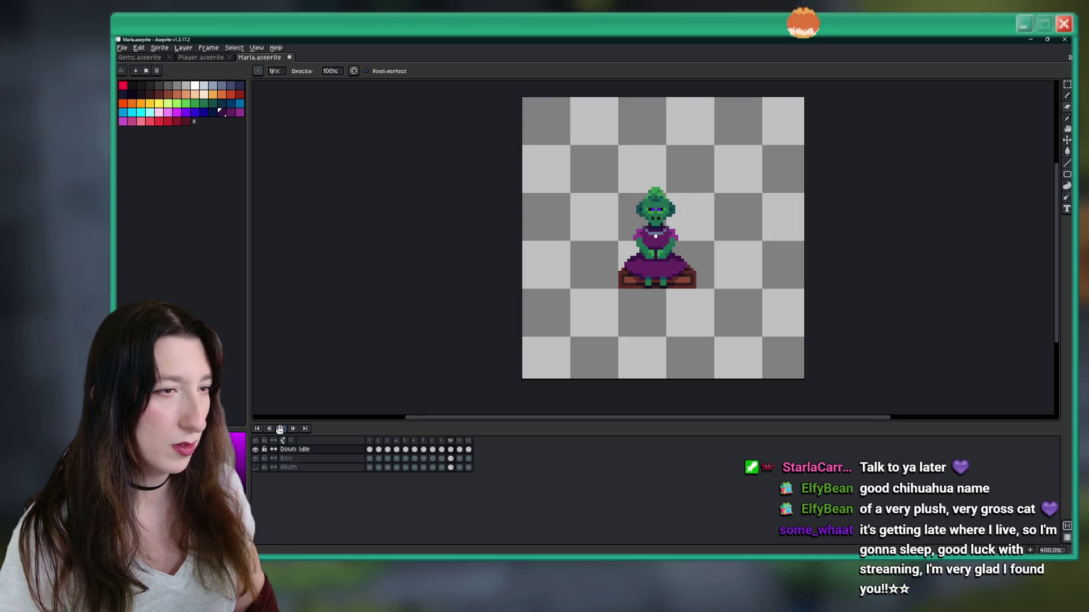
scroll(558, 270, "down", 2)
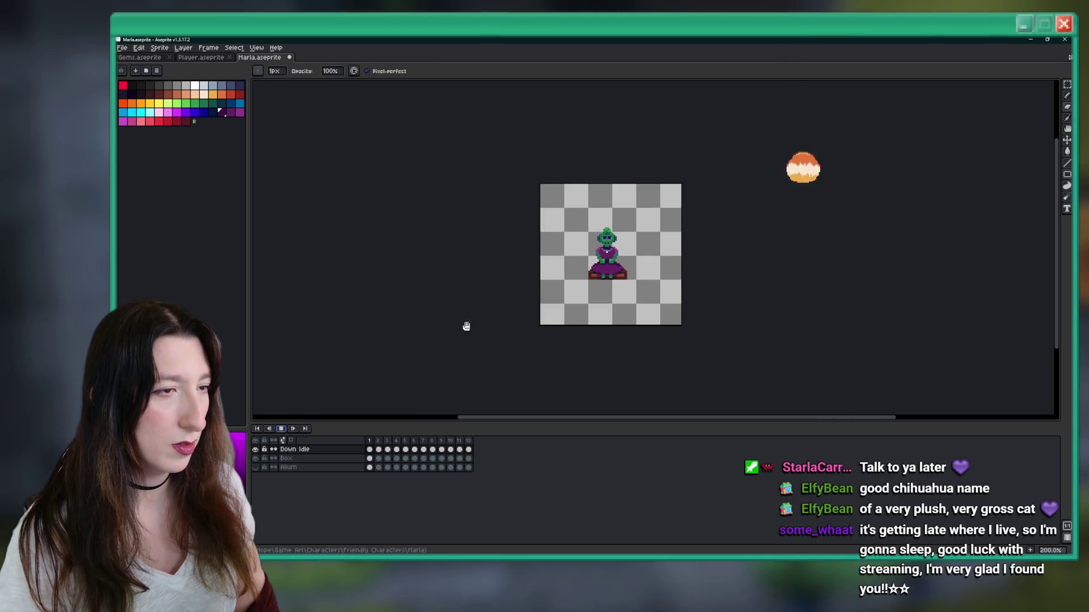
left_click(392, 454)
key("Right")
key("Right")
key("Right")
key("Left")
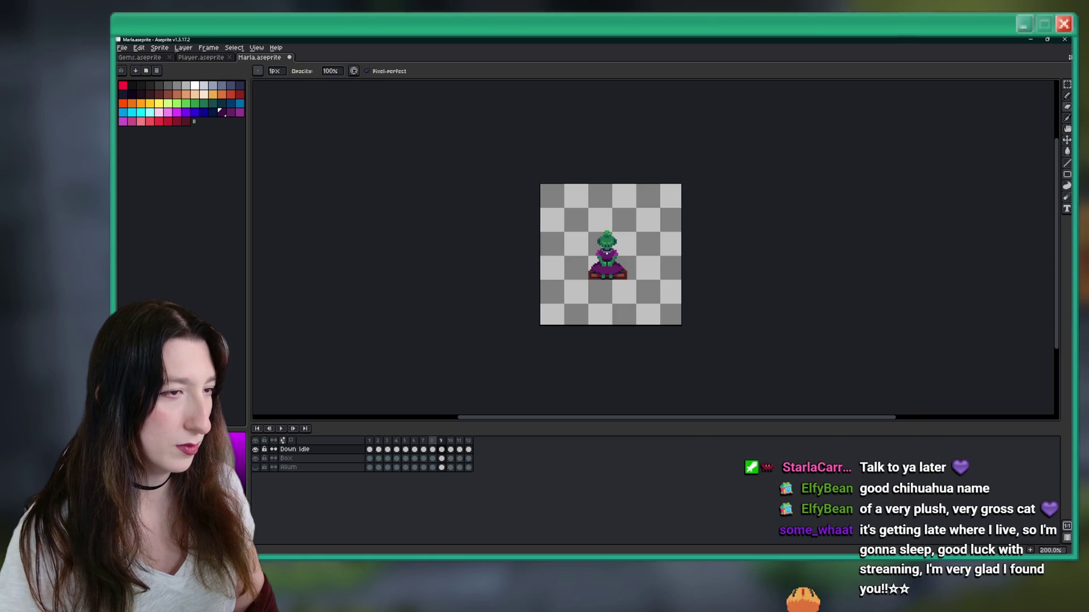
Step: Go to frame 4 and pick up the goblin's torso with the Move tool
left_click(425, 450)
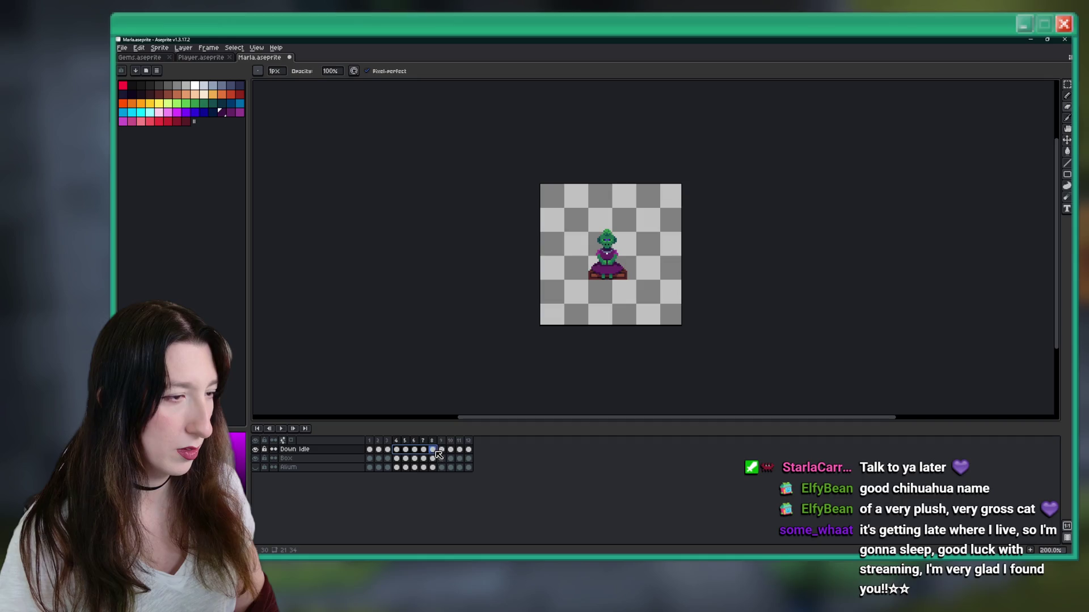
left_click(398, 450)
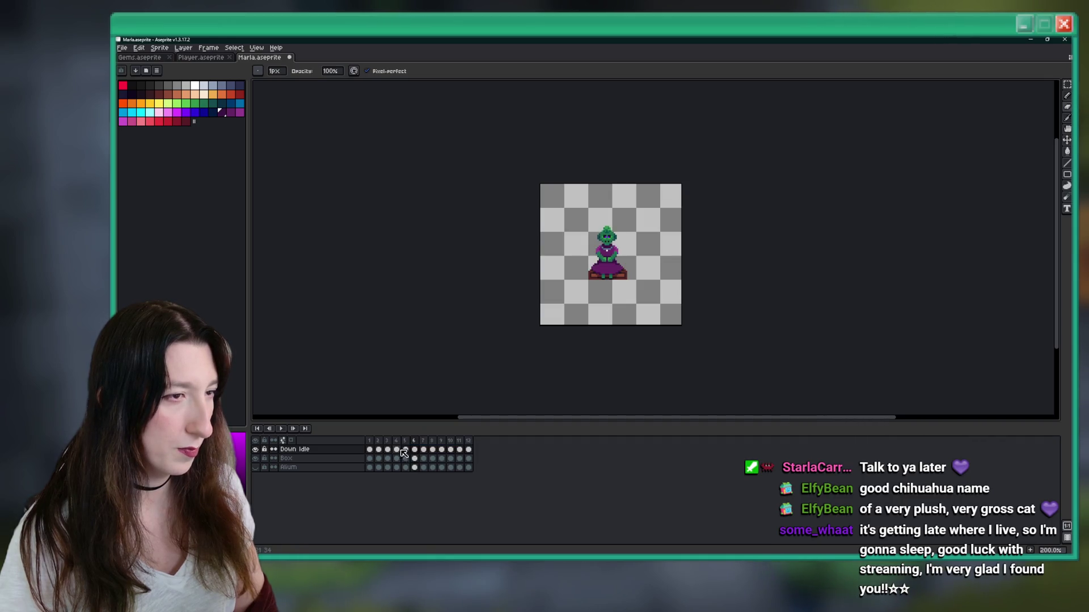
scroll(599, 238, "up", 7)
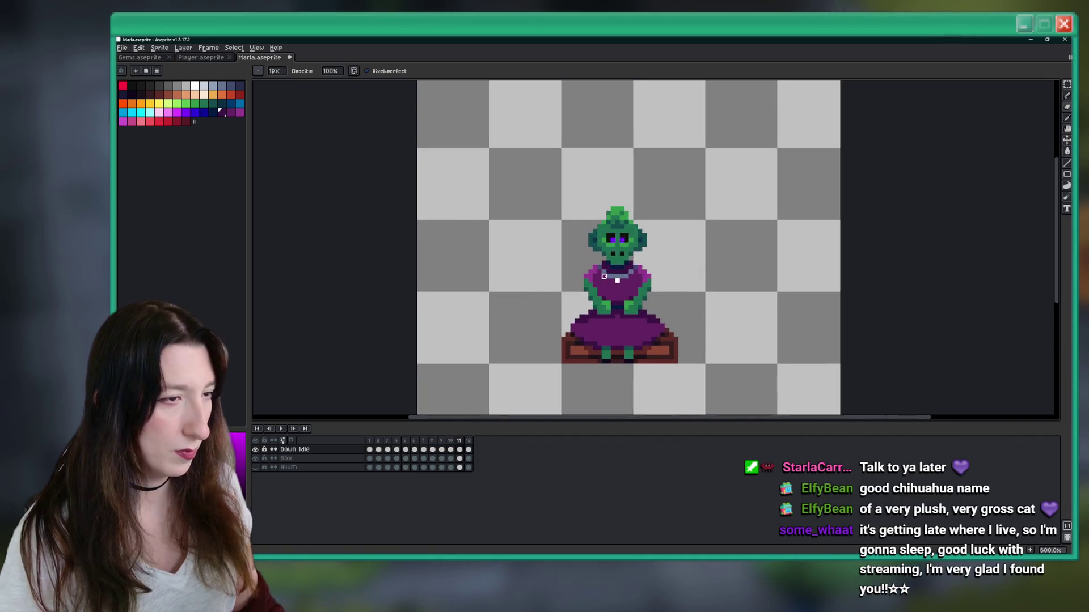
key("ctrl")
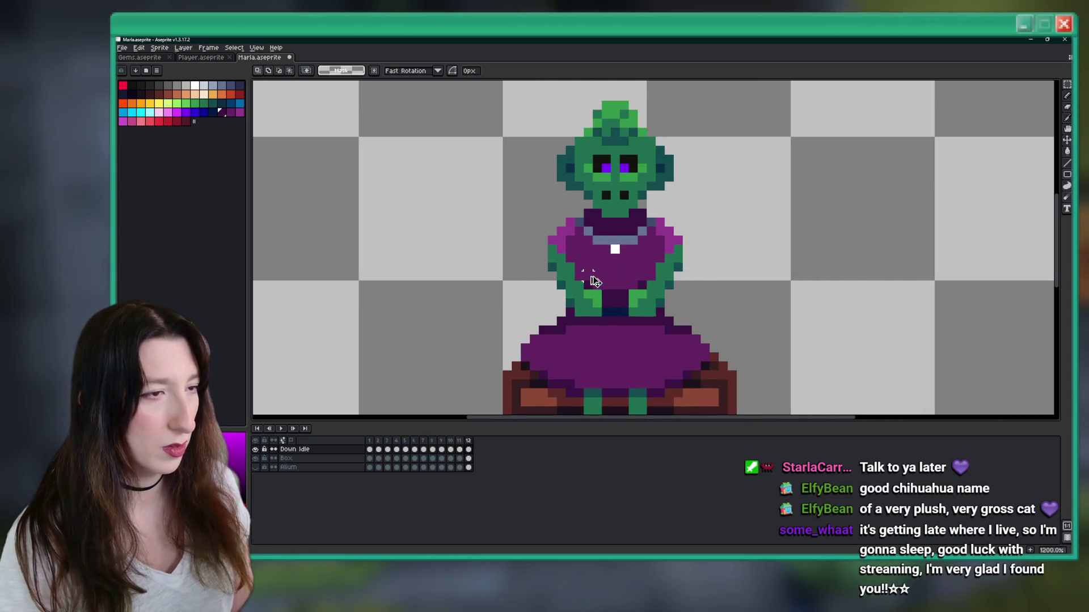
left_click(588, 275, "ctrl")
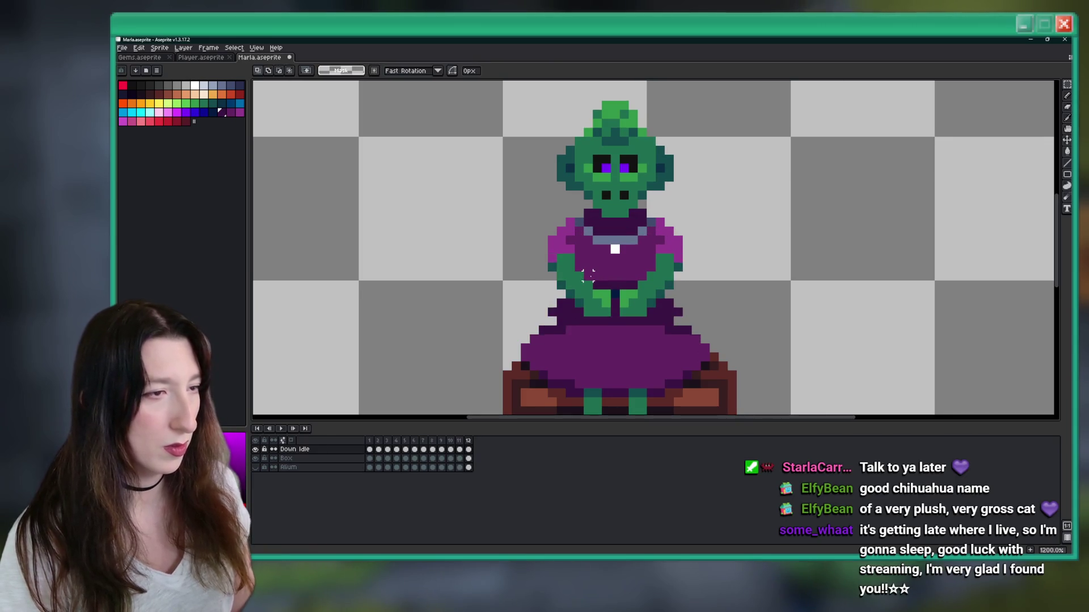
Step: Nudge the torso up one pixel, commit it, and preview the animation
key("Up")
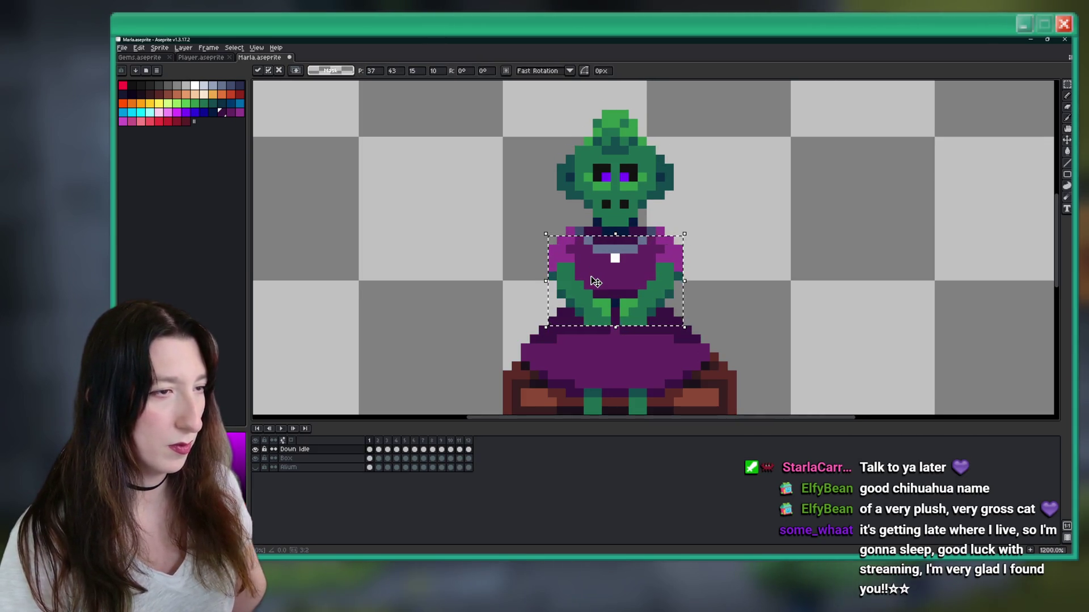
key("ctrl+d")
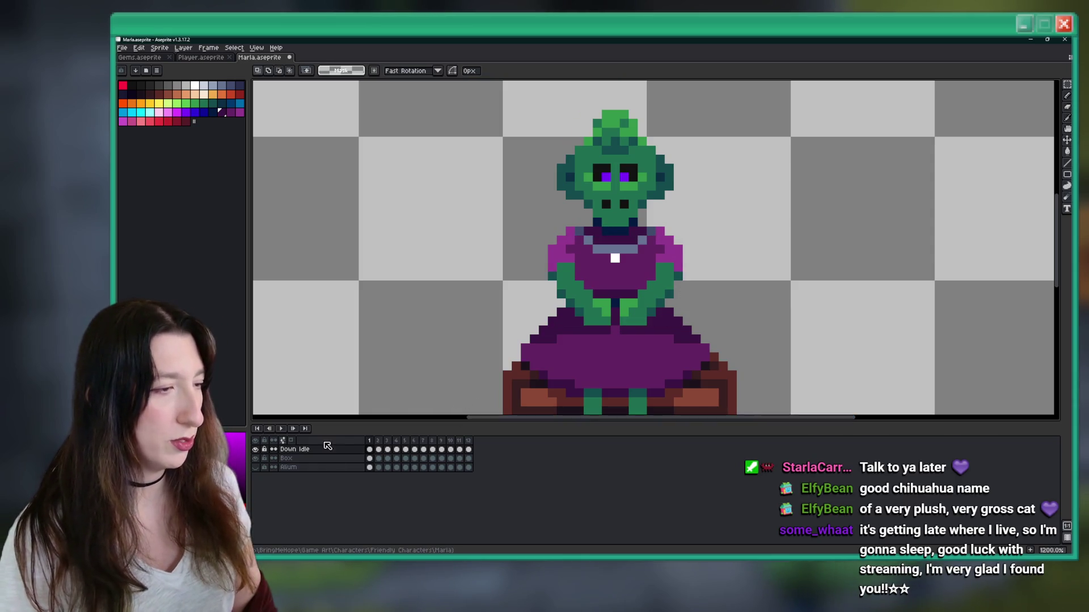
left_click(287, 429)
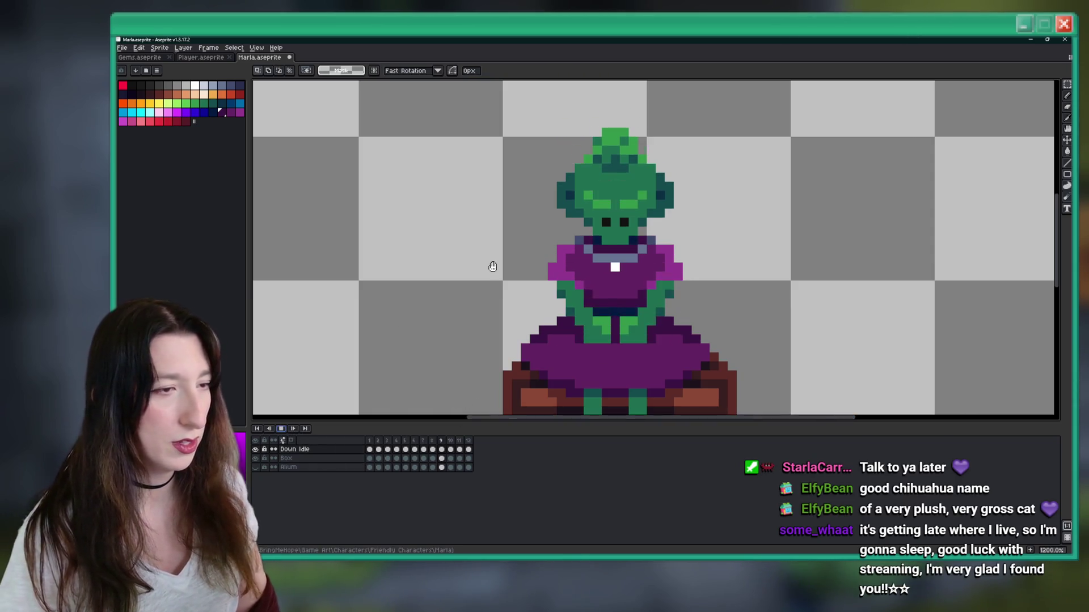
scroll(492, 267, "down", 5)
scroll(492, 266, "down", 1)
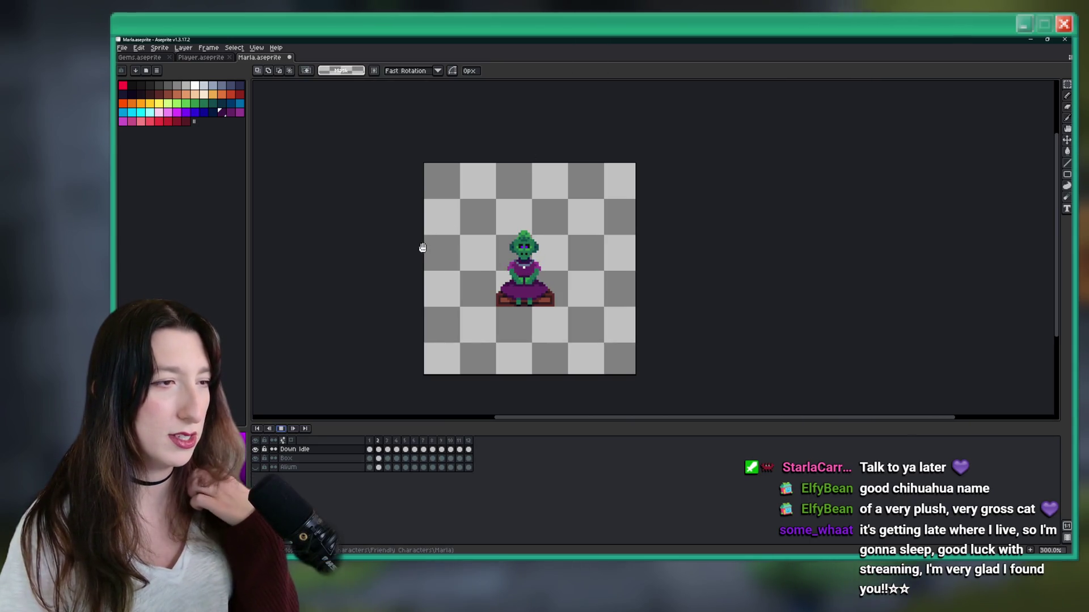
scroll(417, 247, "down", 1)
scroll(412, 257, "up", 2)
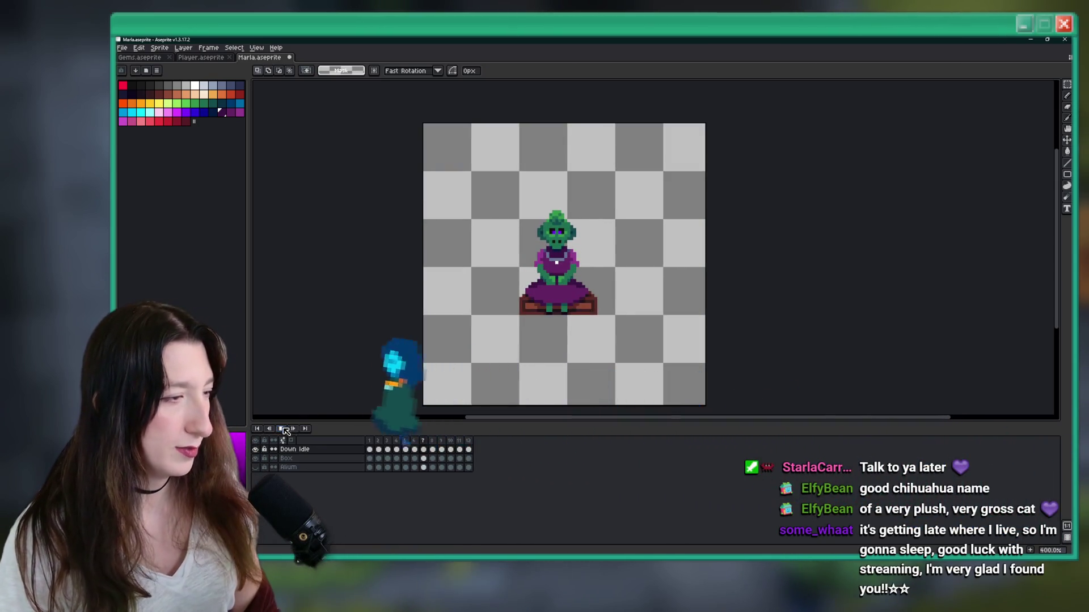
key("Return")
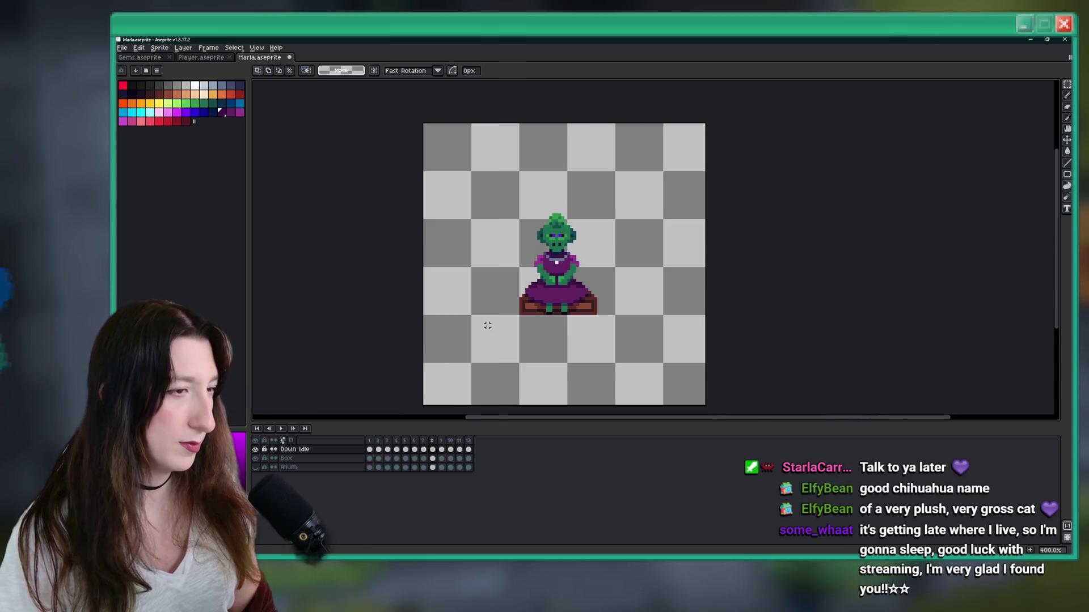
Step: Zoom in on the sprite and switch to the 1px Pencil via the eyedropper
scroll(486, 324, "up", 6)
key("i")
key("b")
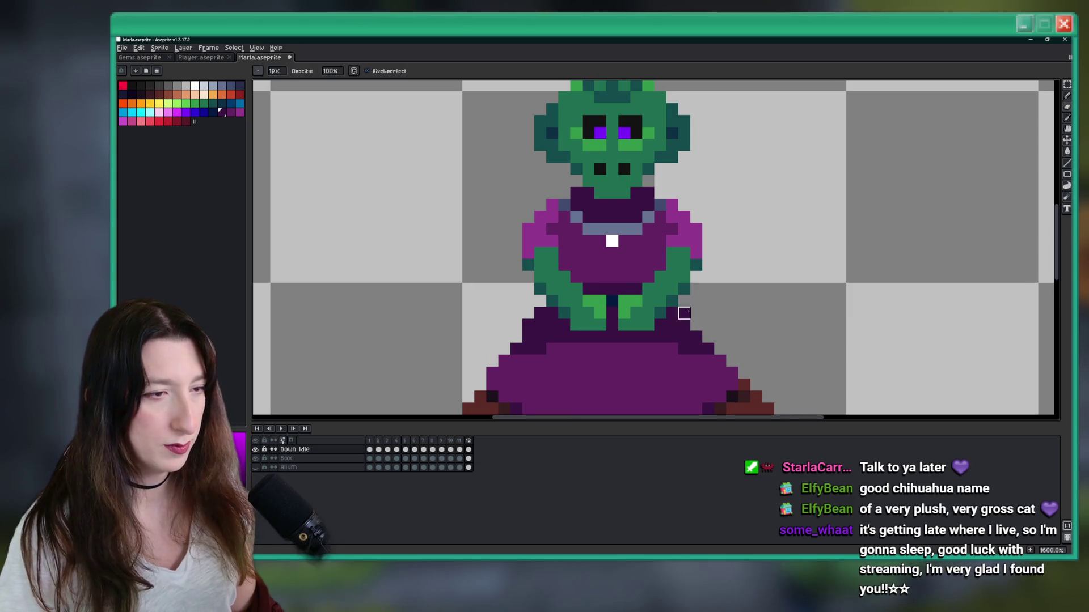
Step: Zoom out and back in to check the sprite, then save Marla.aseprite
scroll(528, 324, "down", 6)
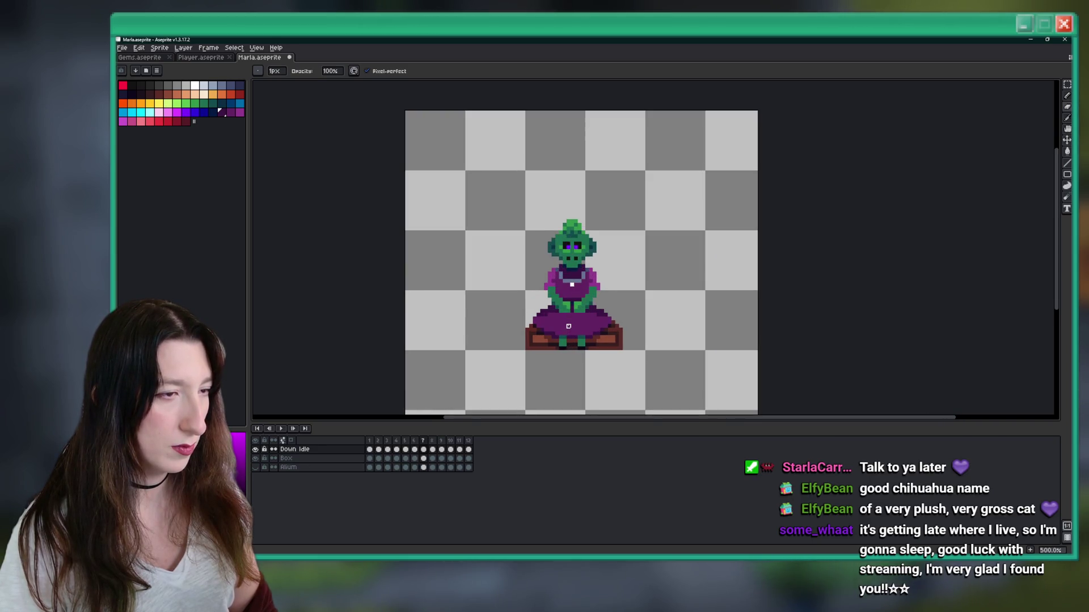
scroll(568, 326, "up", 5)
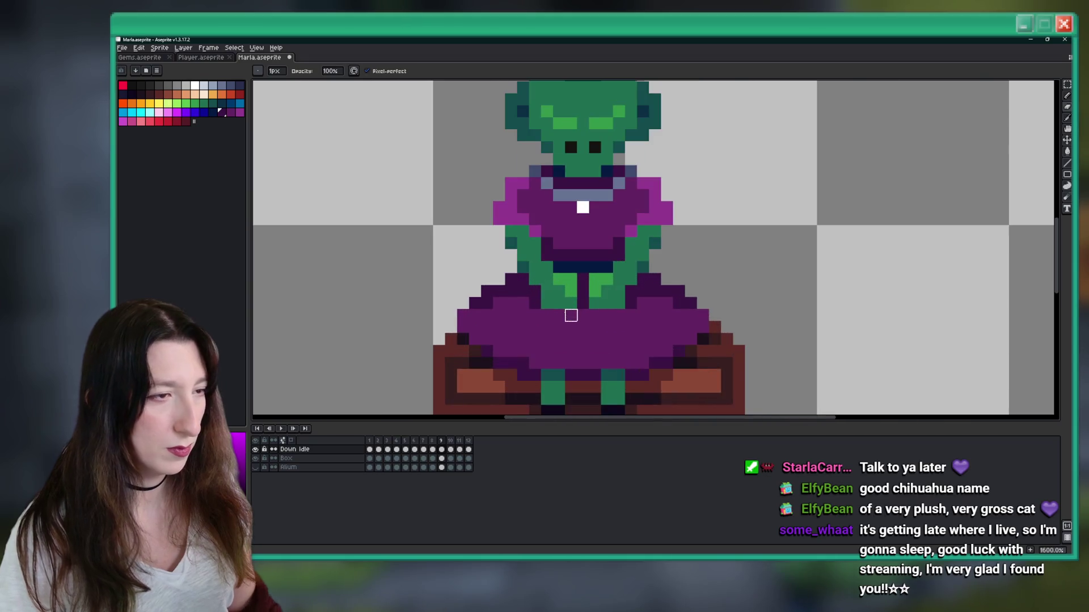
scroll(620, 321, "down", 3)
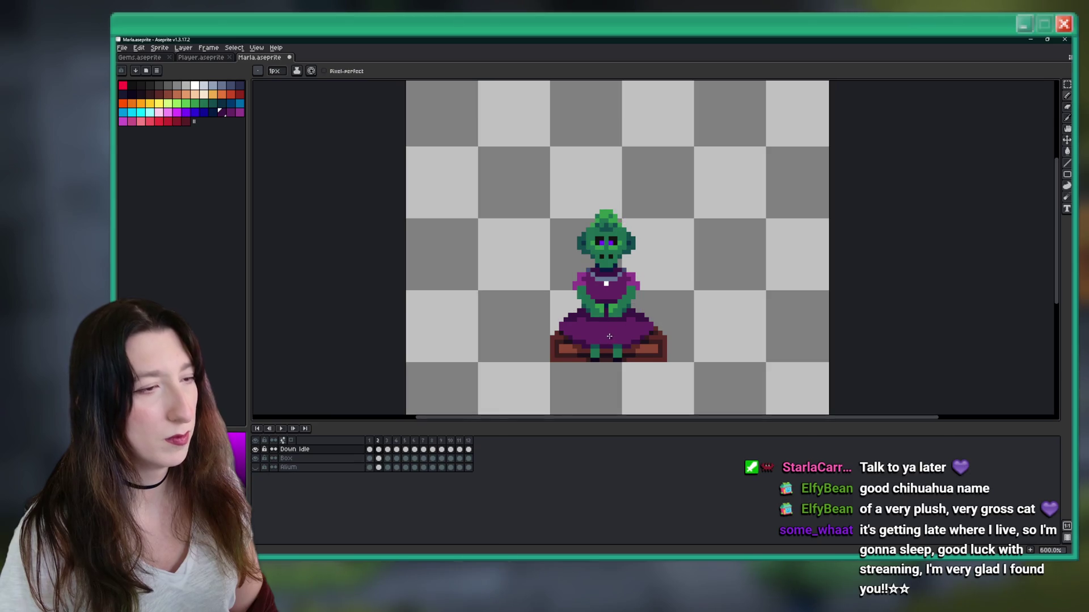
scroll(593, 325, "up", 4)
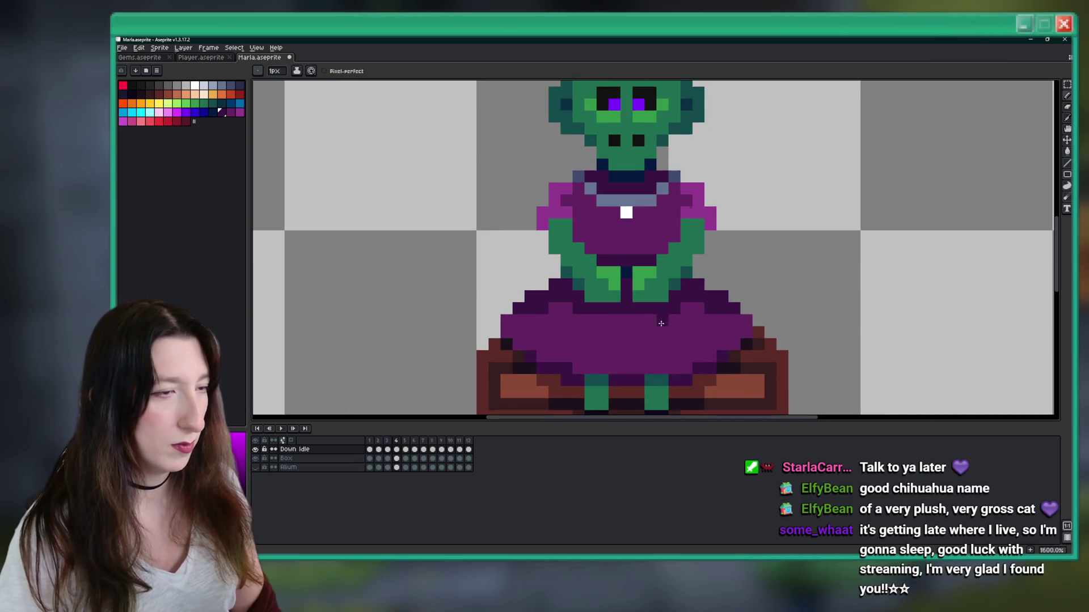
key("ctrl+s")
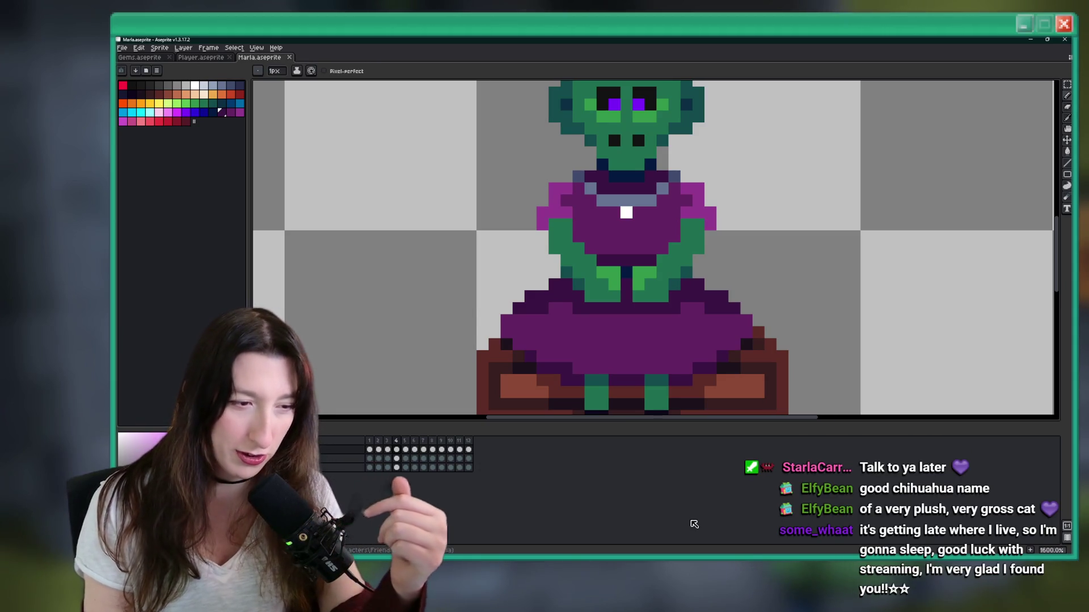
key("super")
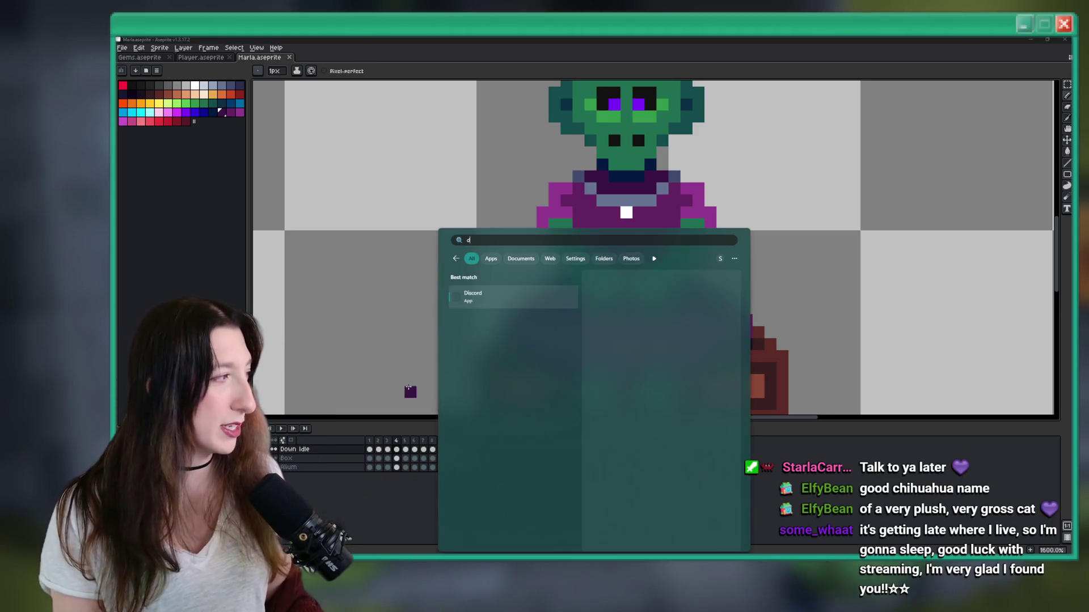
type("d")
key("Escape")
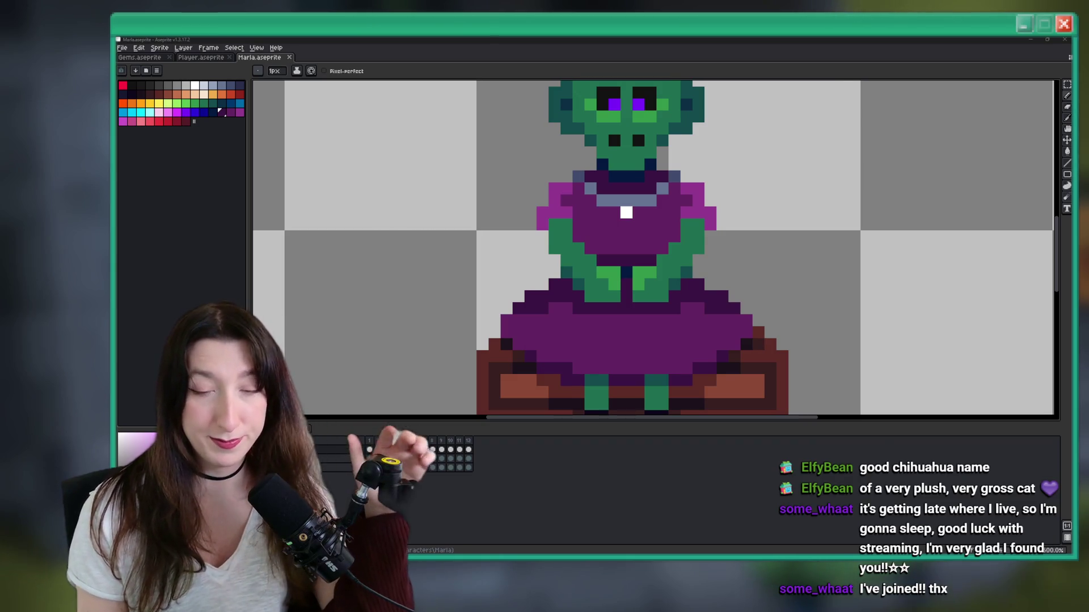
key("super")
key("Escape")
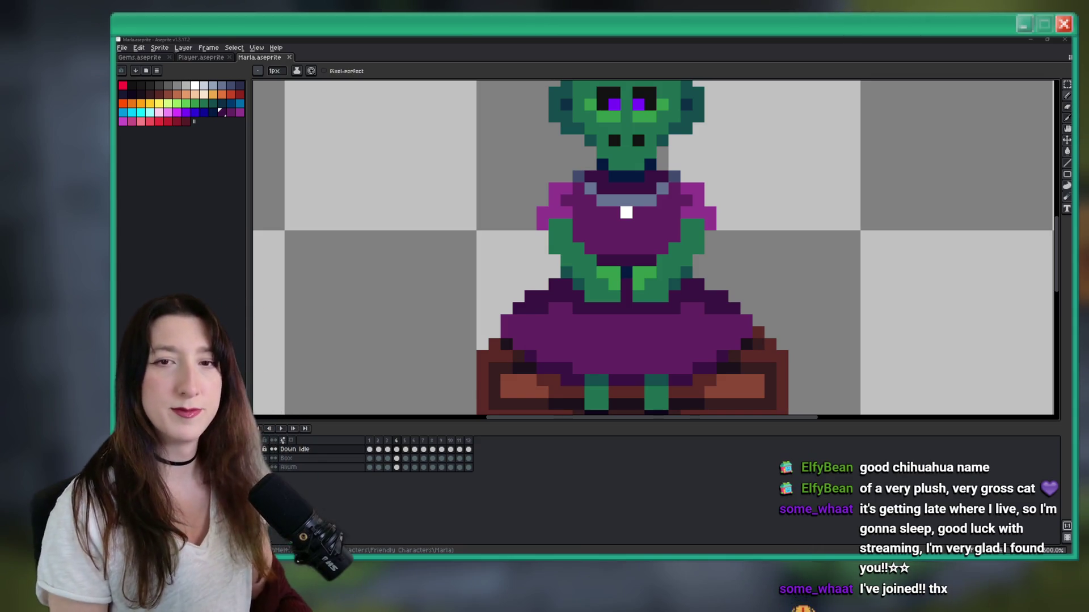
scroll(906, 229, "down", 2)
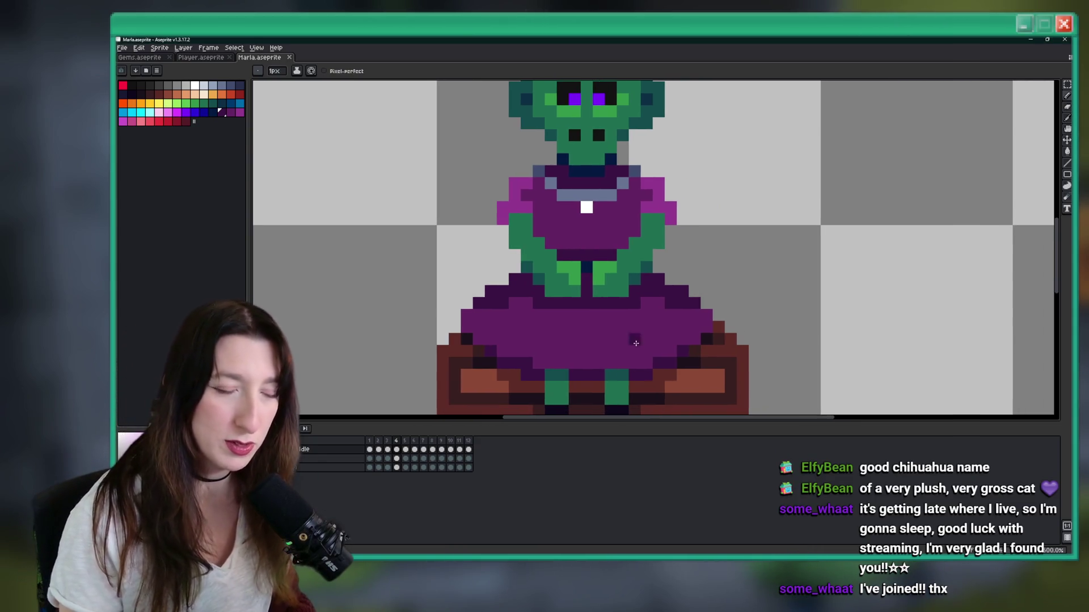
Step: Play the Down Idle animation at its current timing, then stop it back on frame 1
scroll(602, 324, "down", 1)
scroll(602, 324, "down", 1)
left_click(284, 430)
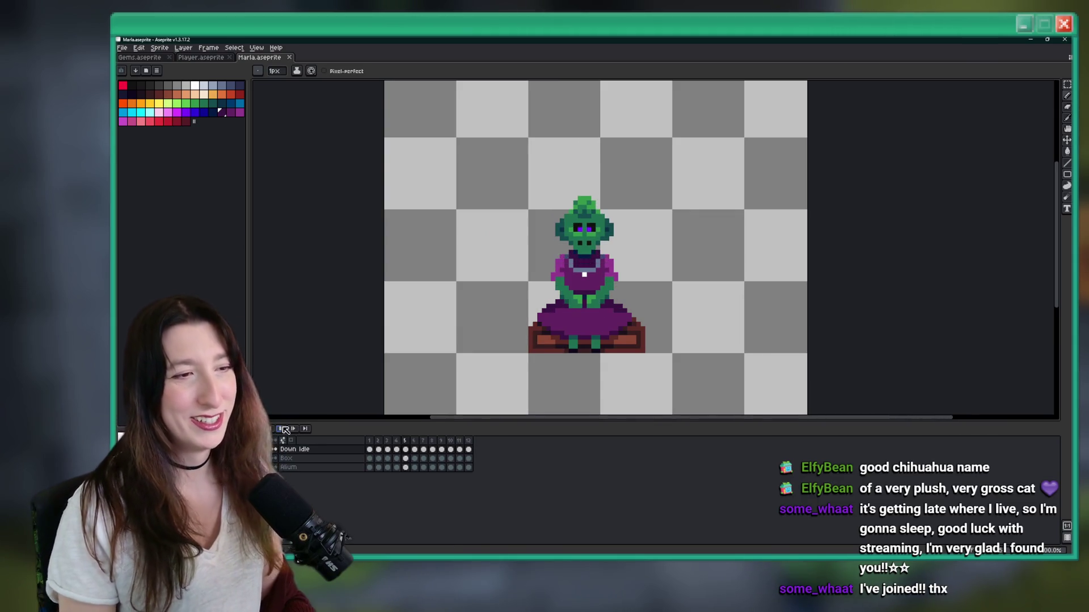
scroll(558, 222, "down", 3)
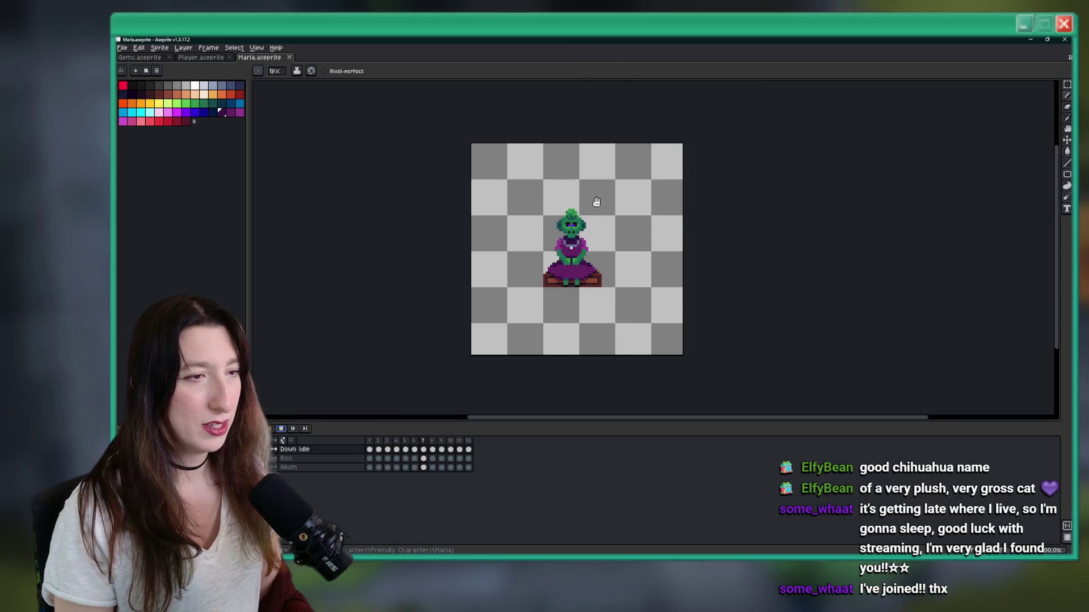
left_click_drag(636, 55, 588, 68)
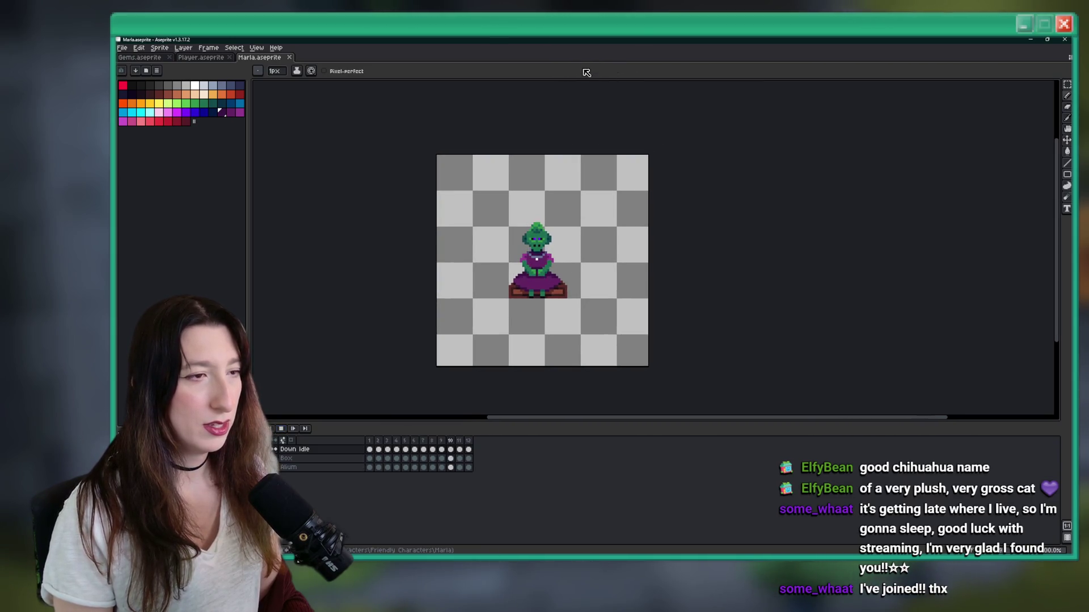
scroll(529, 257, "up", 3)
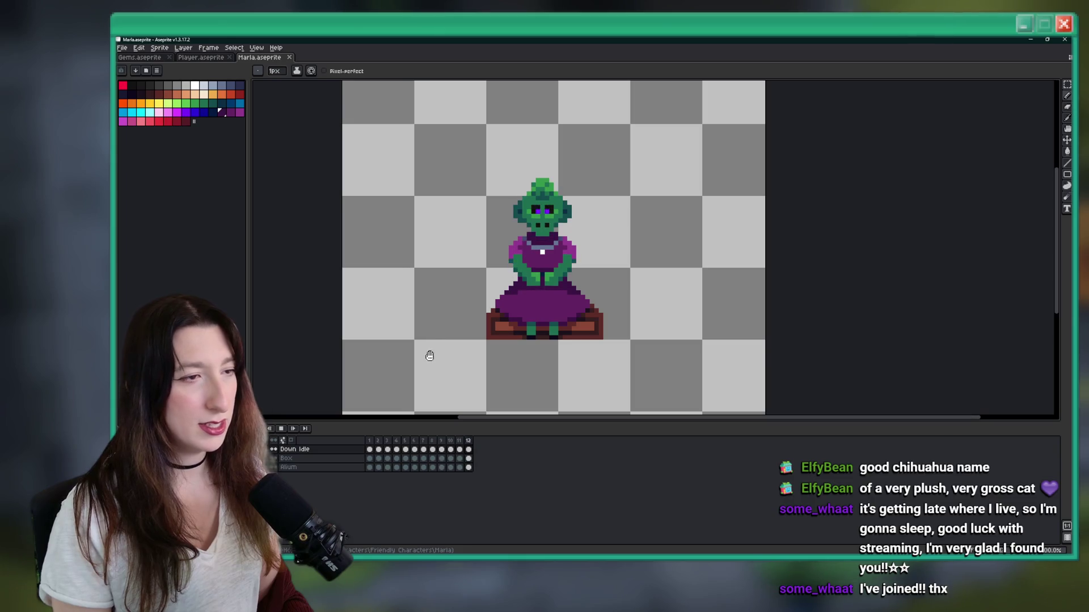
scroll(475, 324, "down", 3)
scroll(475, 324, "down", 1)
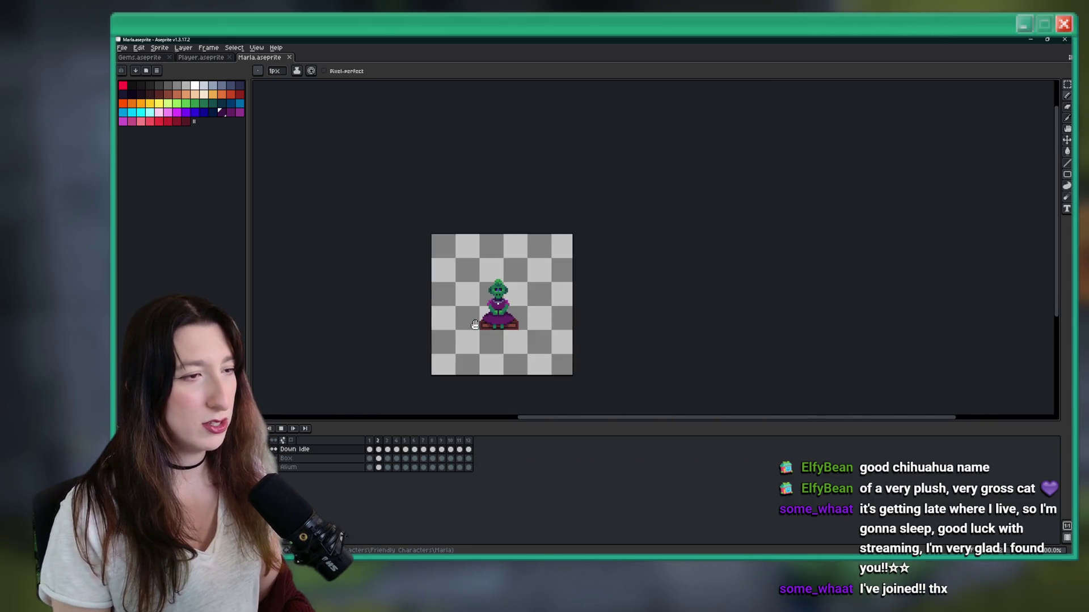
left_click(282, 430)
Step: Give frames 1–12 a longer shared duration in Frame Properties and replay the animation
left_click_drag(469, 442, 369, 441)
right_click(369, 441)
left_click(391, 446)
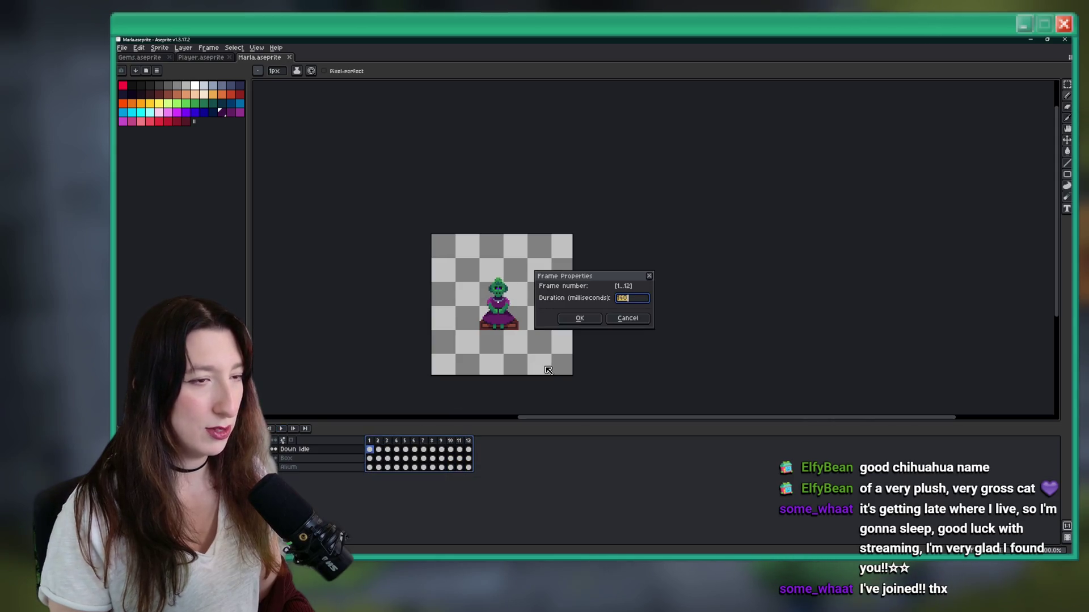
type("00")
key("Return")
left_click(282, 430)
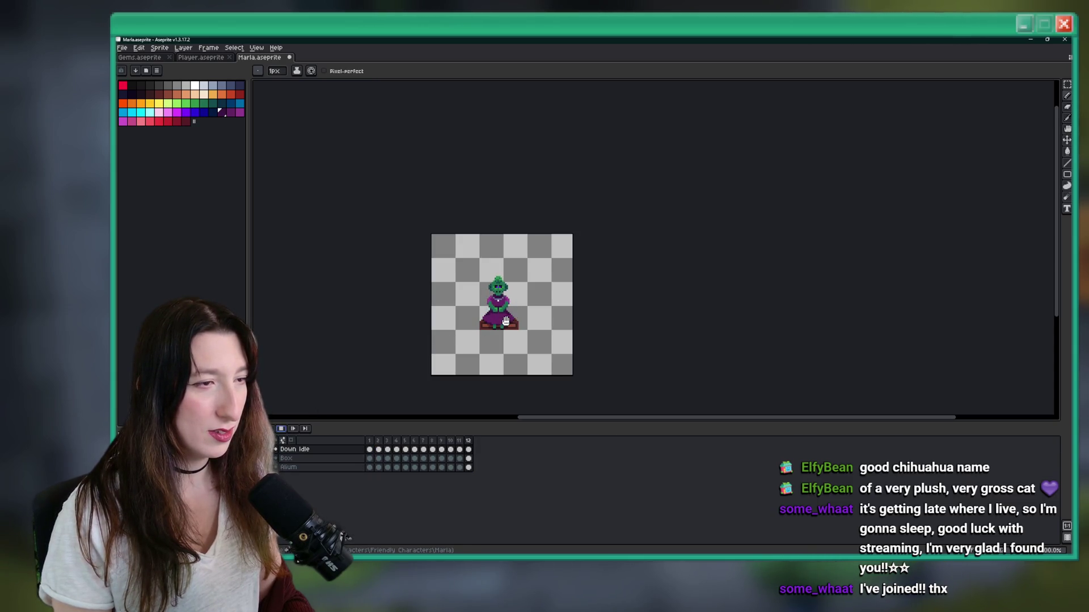
scroll(518, 312, "up", 3)
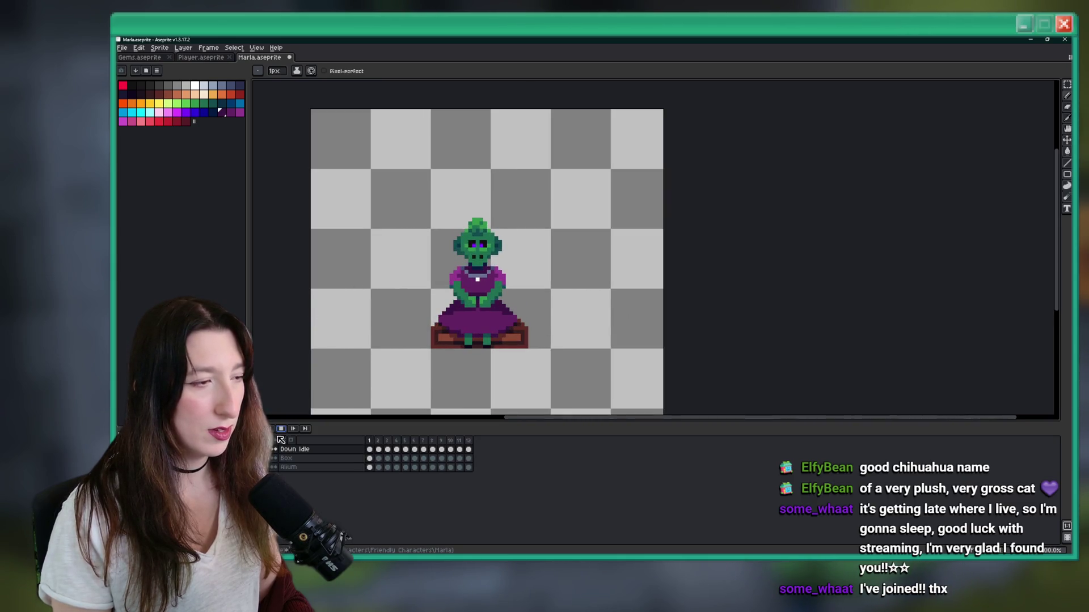
Step: Stop playback, move to frame 5, and sample the arm green as the Pencil colour
key("Return")
key("Right")
key("Right")
key("Right")
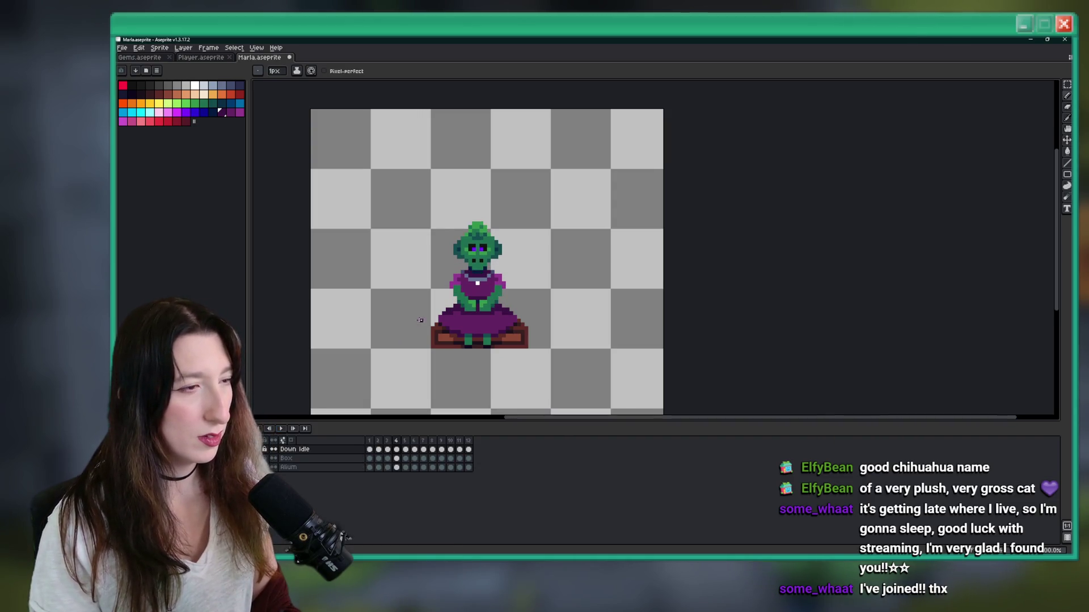
key("i")
scroll(440, 305, "up", 4)
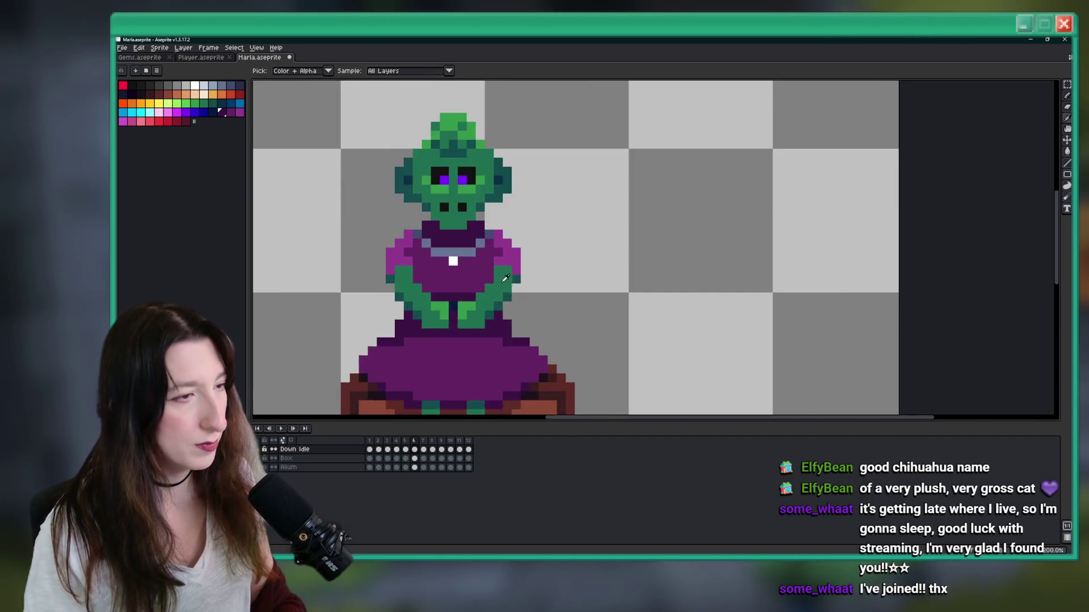
key("Left")
left_click(404, 254)
key("b")
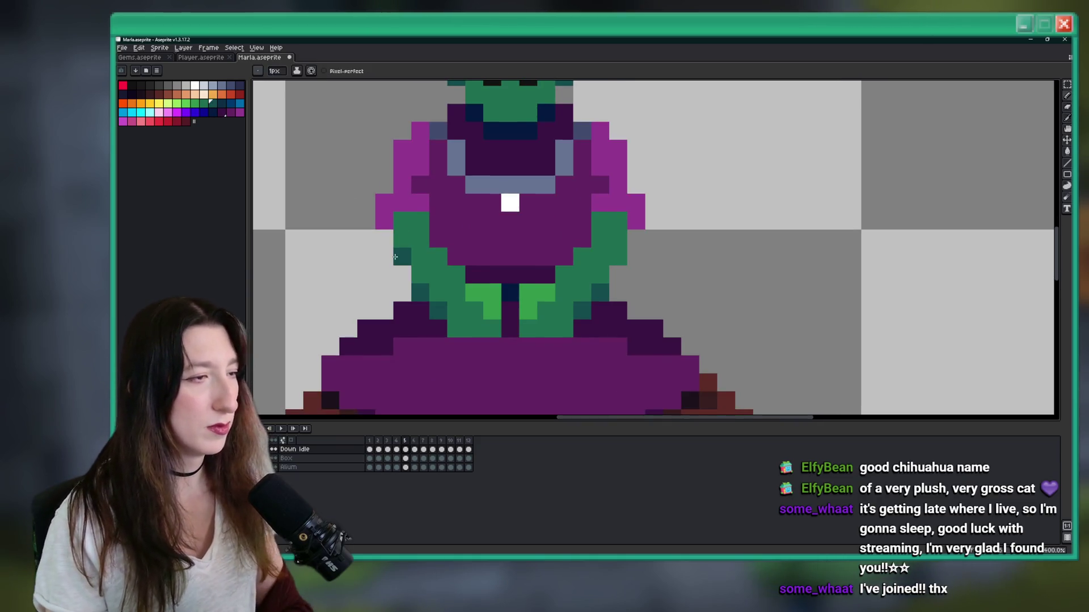
Step: Flip back and forth between frames 3, 4 and 5 to compare the arm poses
key("Left")
key("Left")
scroll(323, 267, "down", 3)
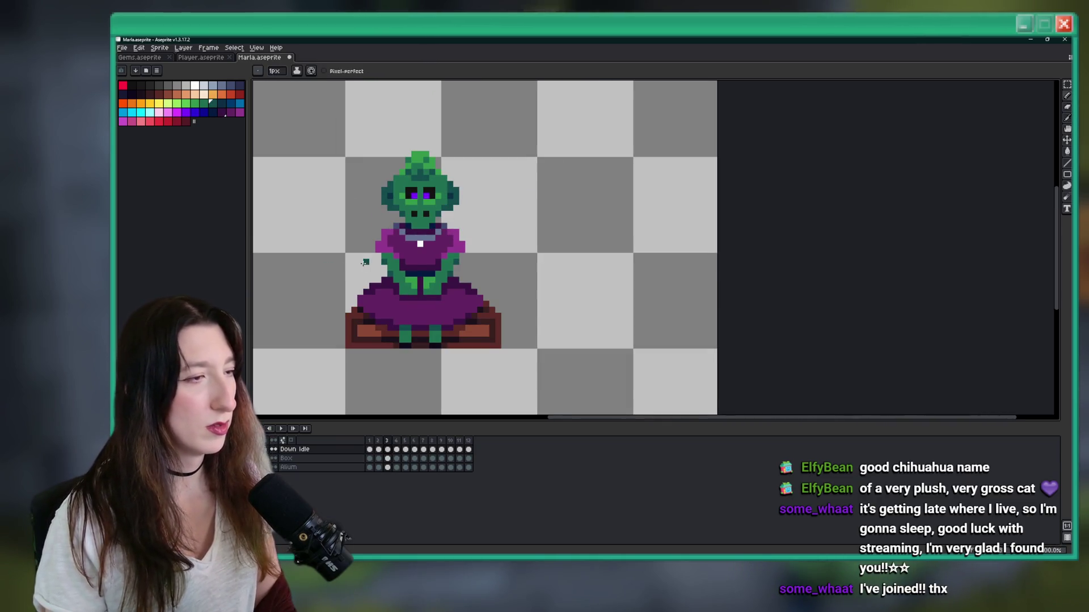
key("Right")
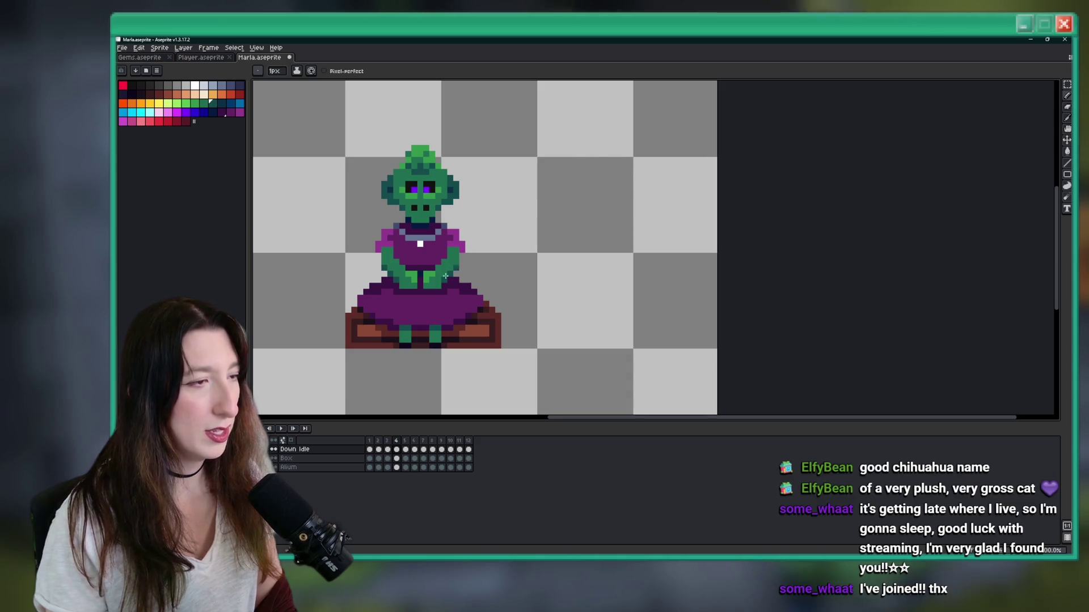
key("Right")
key("Right")
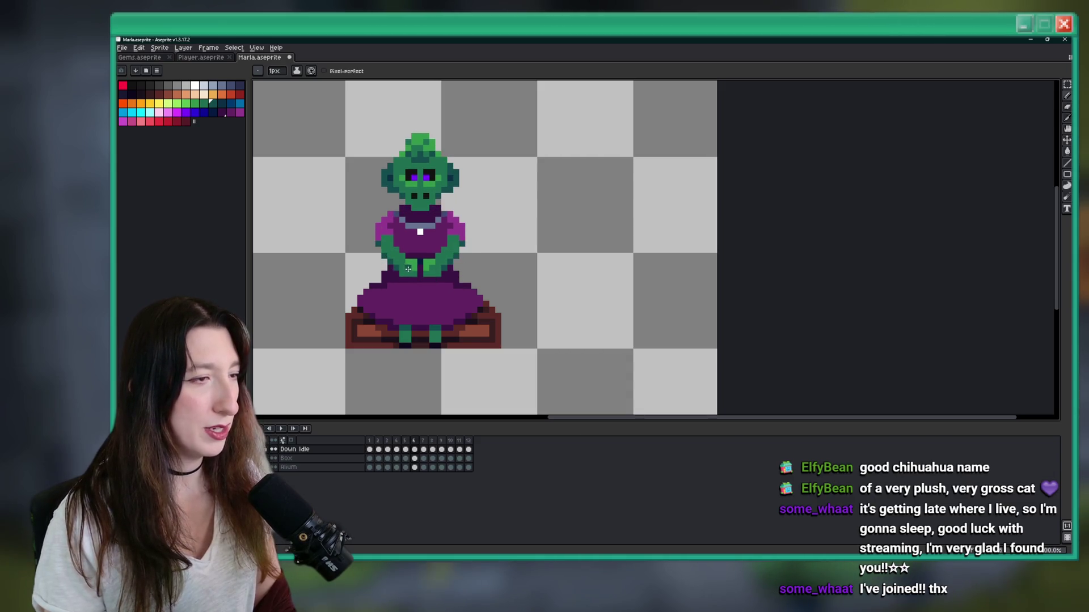
scroll(396, 305, "up", 1)
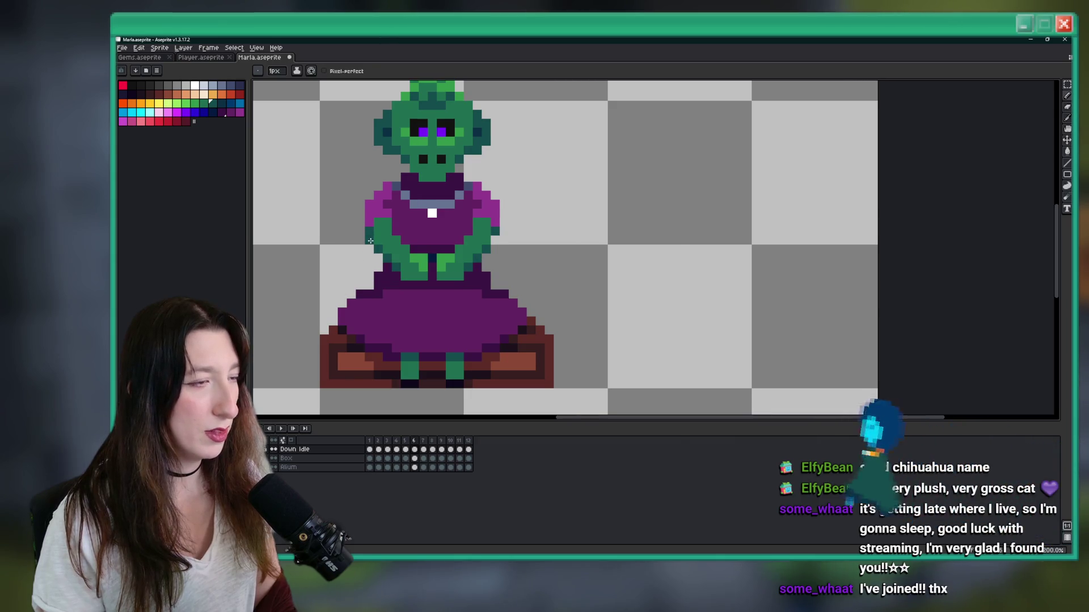
scroll(370, 241, "up", 2)
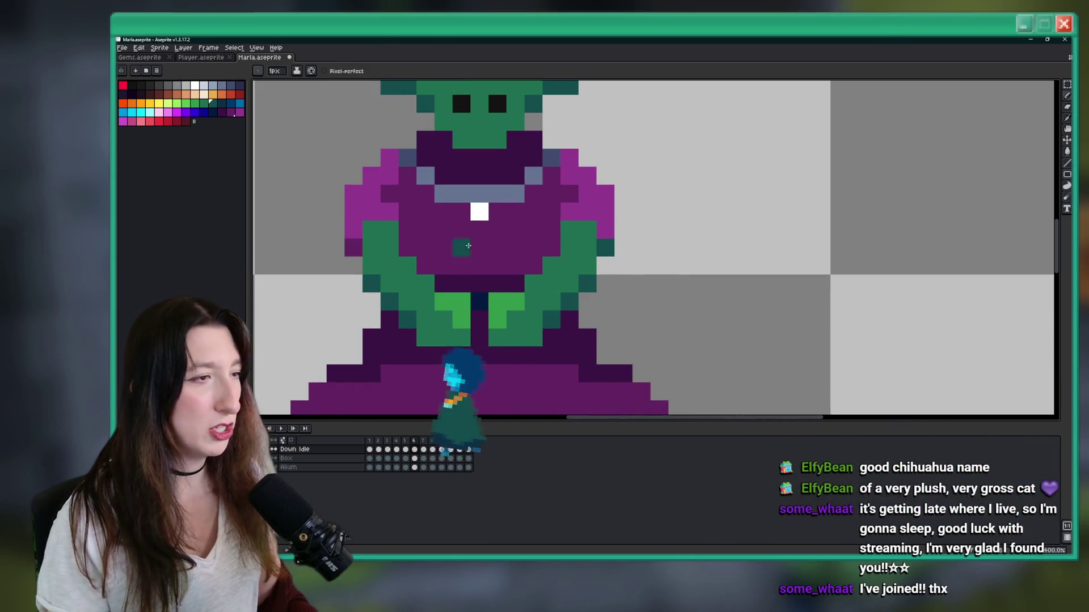
scroll(584, 289, "down", 4)
key("Left")
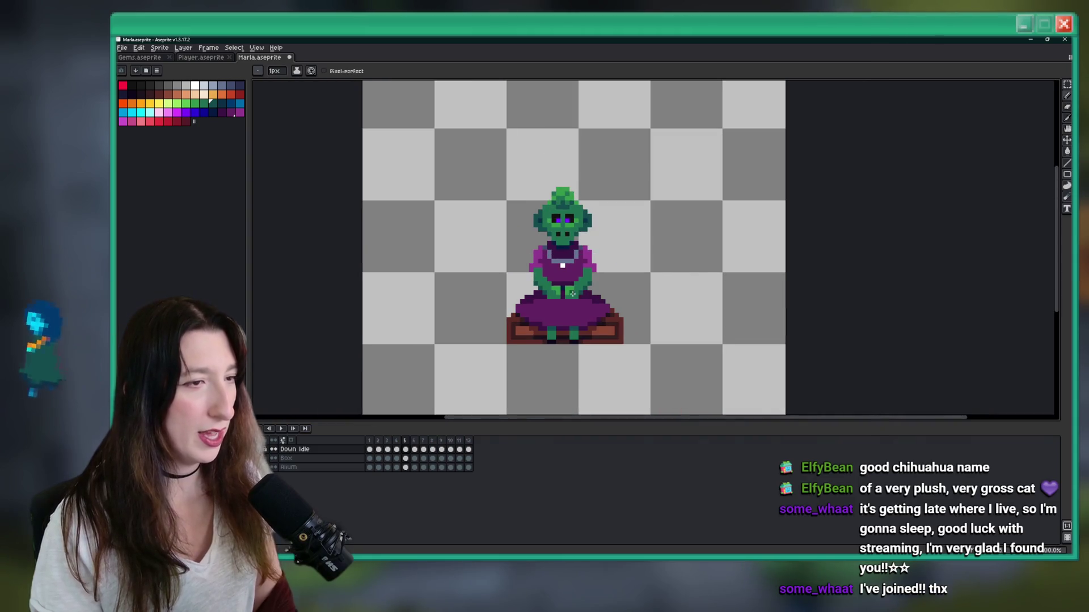
key("Right")
scroll(560, 264, "up", 1)
key("Left")
key("Right")
key("Left")
Step: Step through frames 7 to 12 and loop around to frame 2, checking the arms
key("Right")
key("Right")
key("Right")
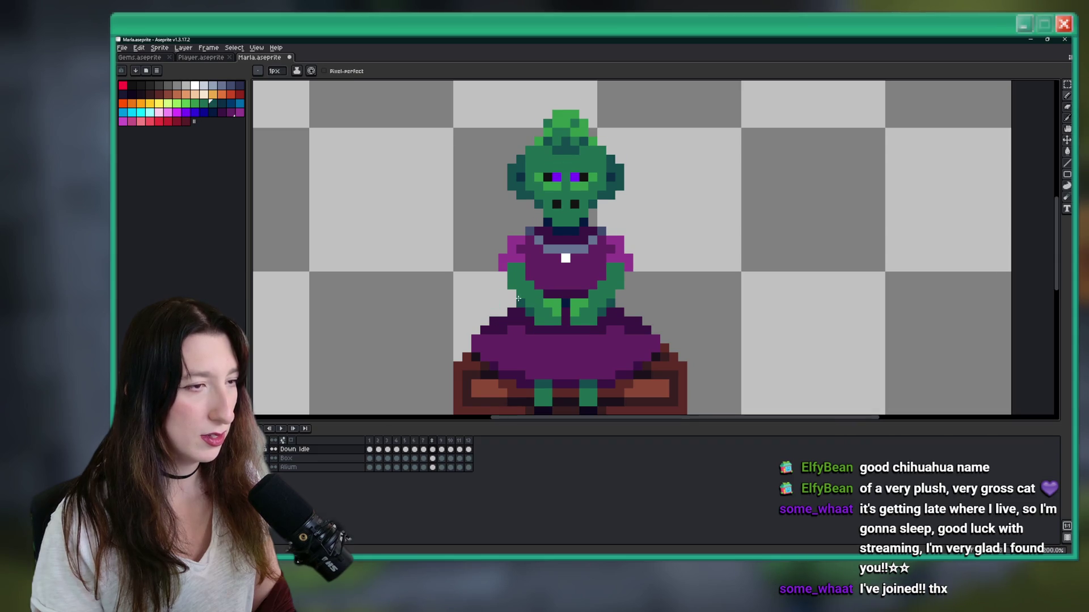
key("Left")
key("Left")
key("Right")
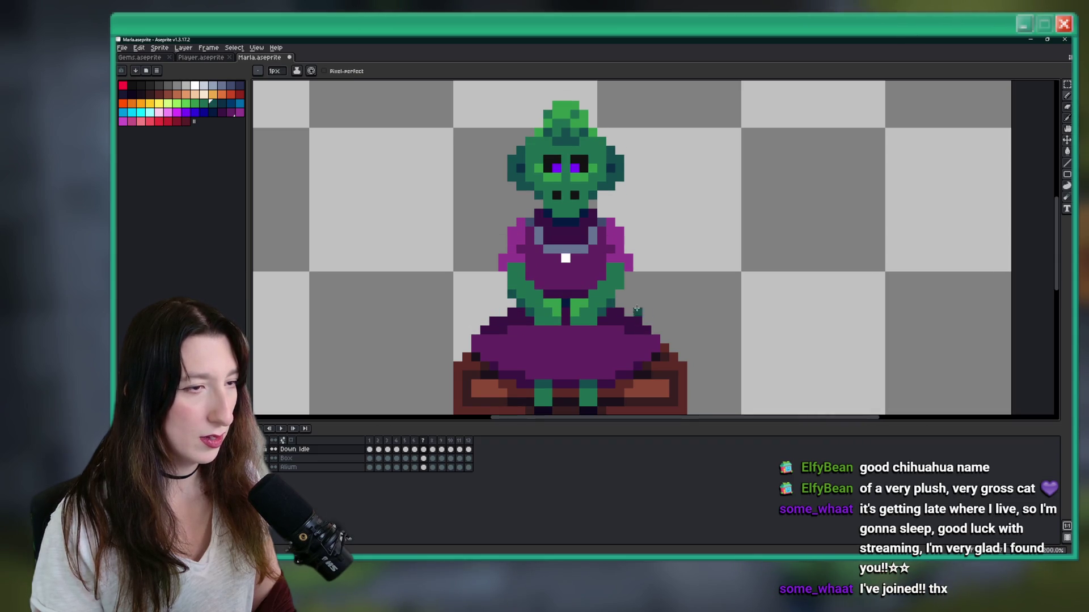
key("Right")
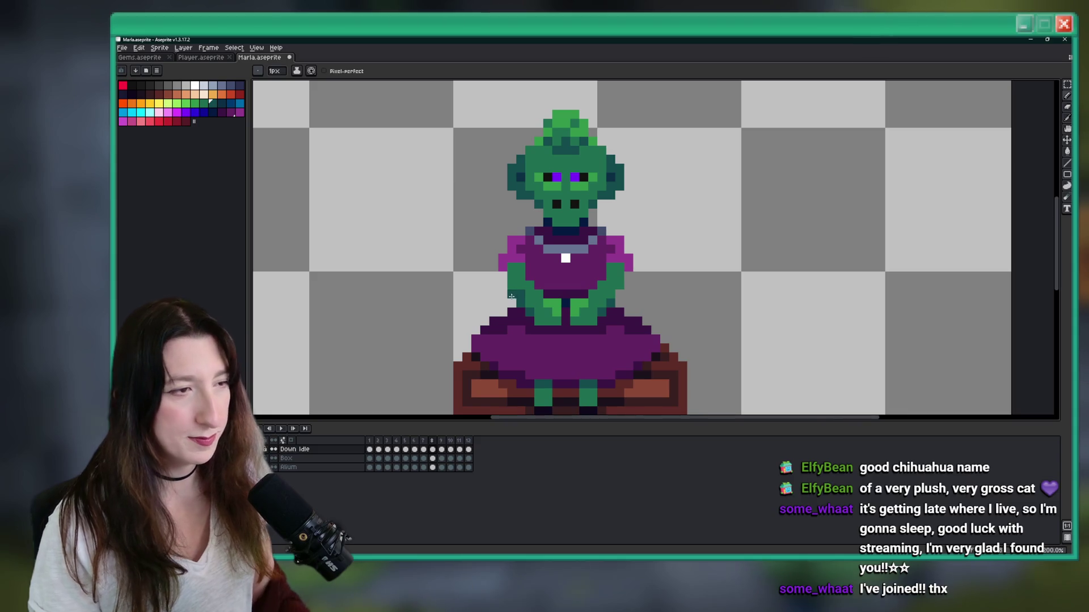
key("Right")
key("Right")
key("Right")
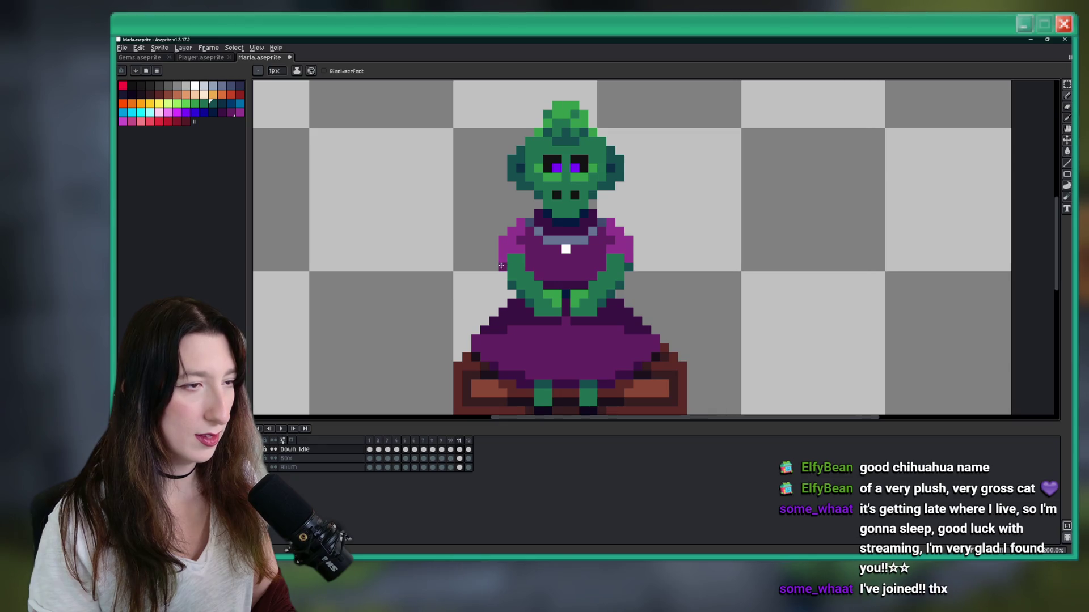
key("Right")
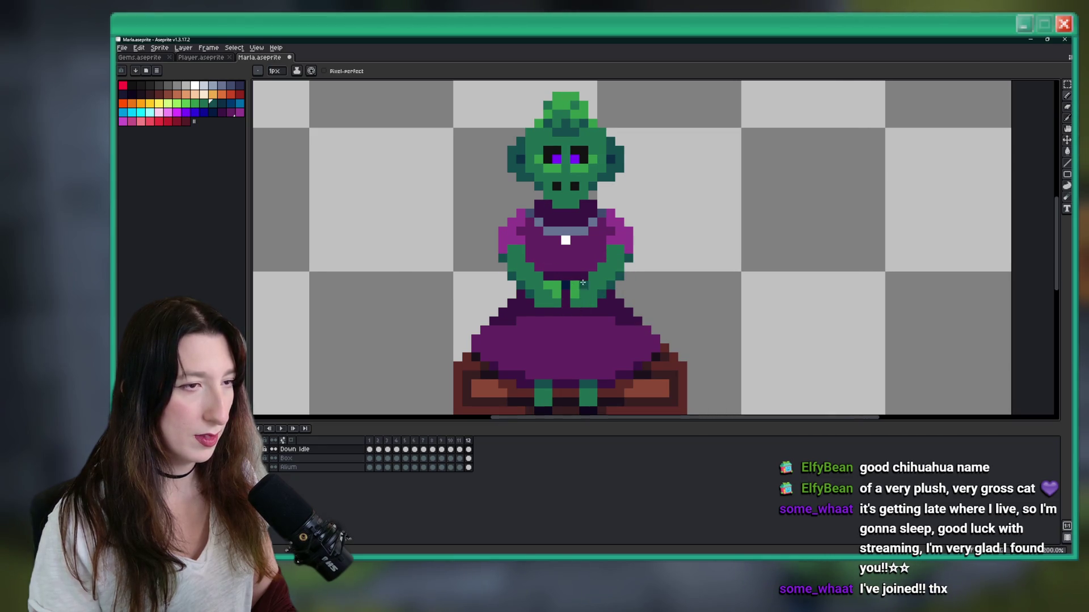
key("Right")
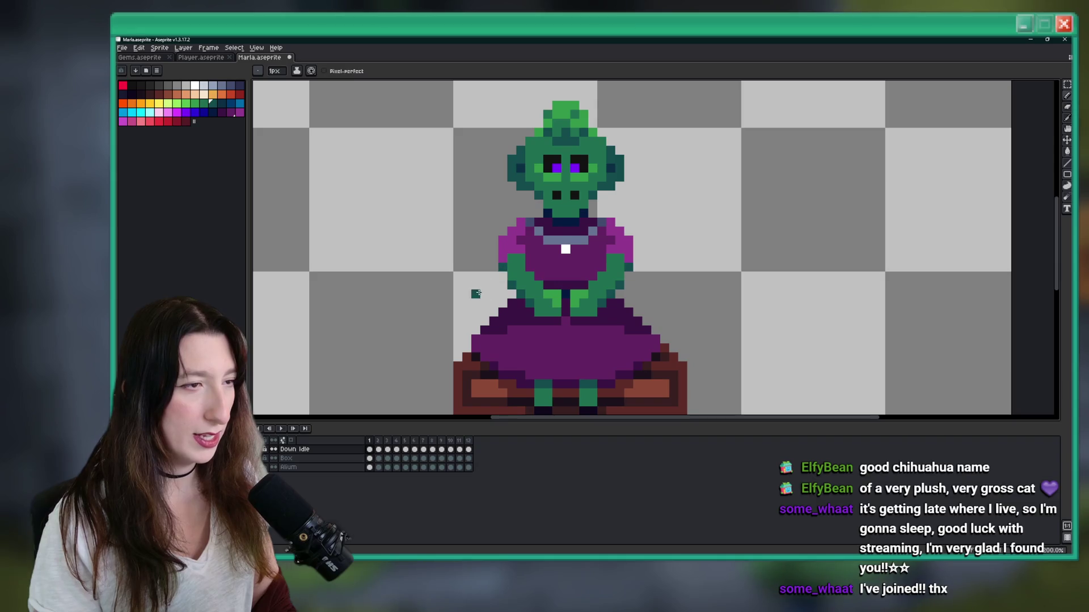
scroll(630, 269, "down", 3)
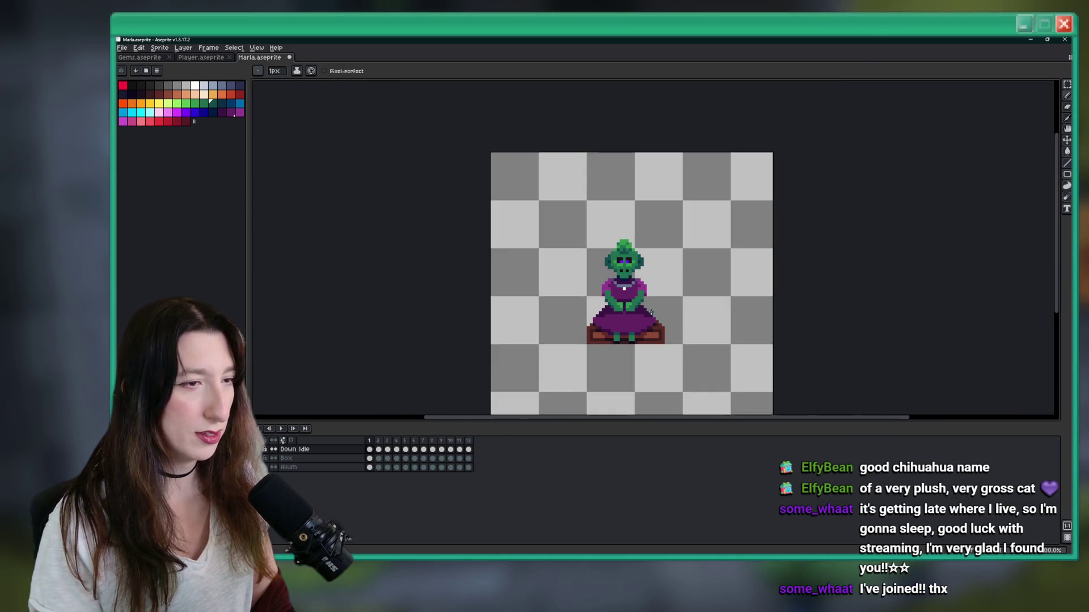
scroll(650, 312, "down", 1)
key("Right")
scroll(544, 328, "up", 4)
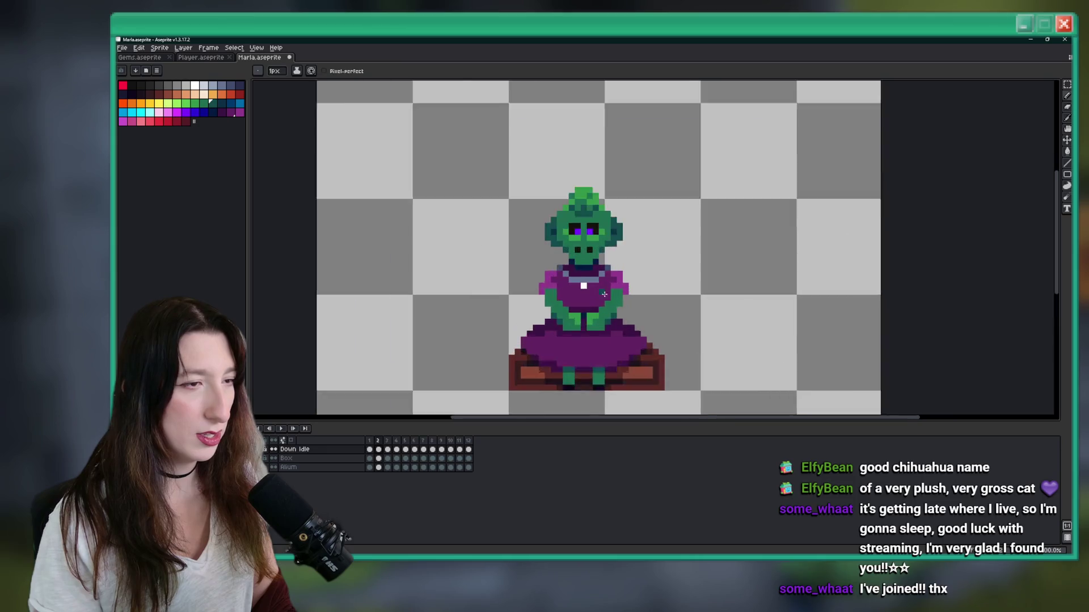
Step: Play the idle loop, undo the stray purple pixel, and repaint one arm pixel
key("Return")
scroll(411, 287, "down", 2)
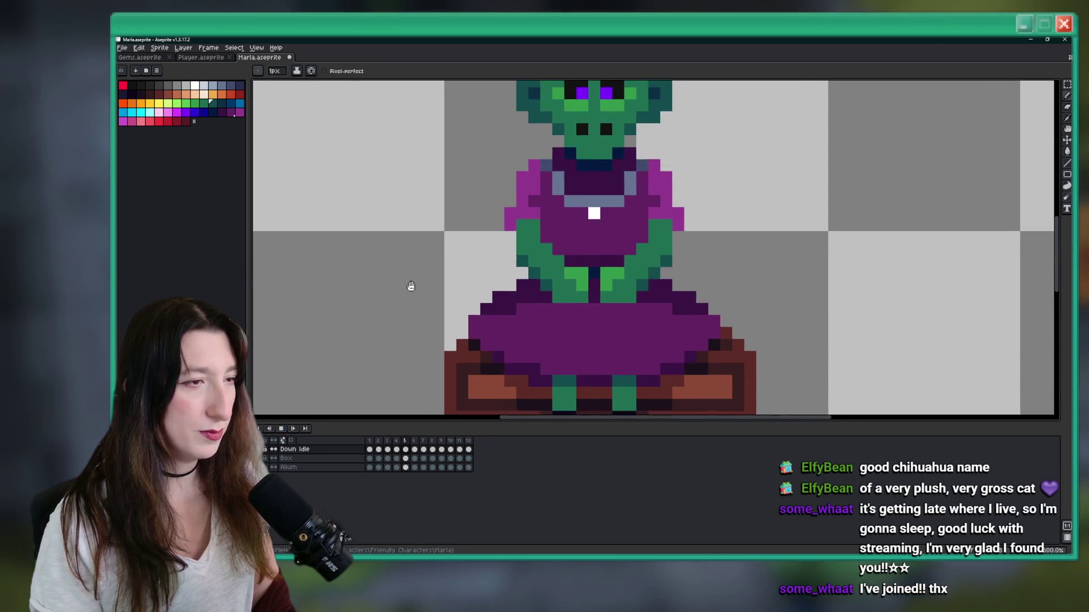
scroll(411, 287, "down", 3)
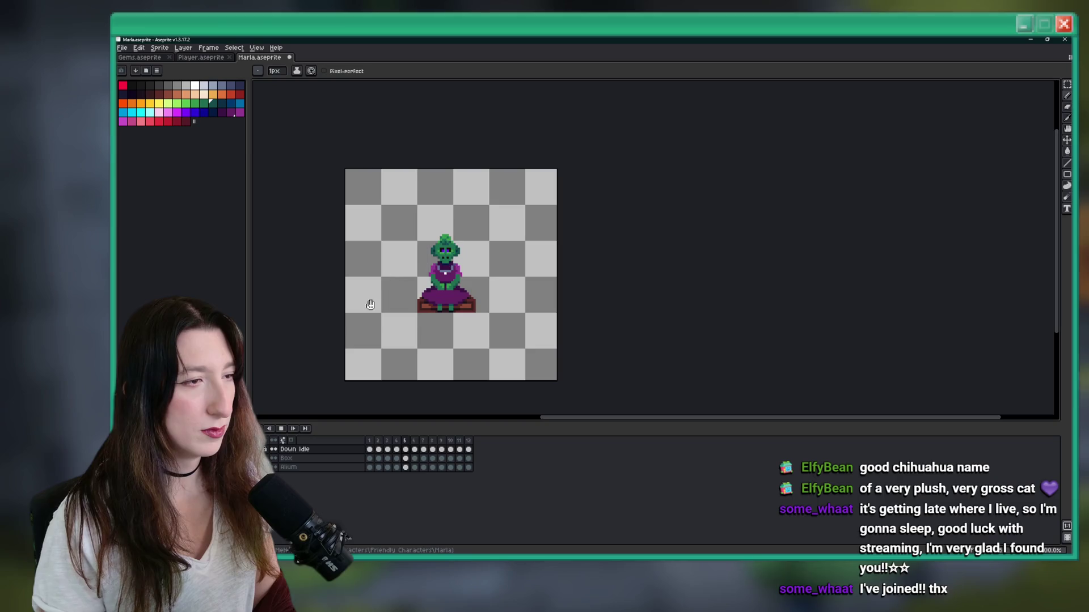
scroll(433, 276, "up", 5)
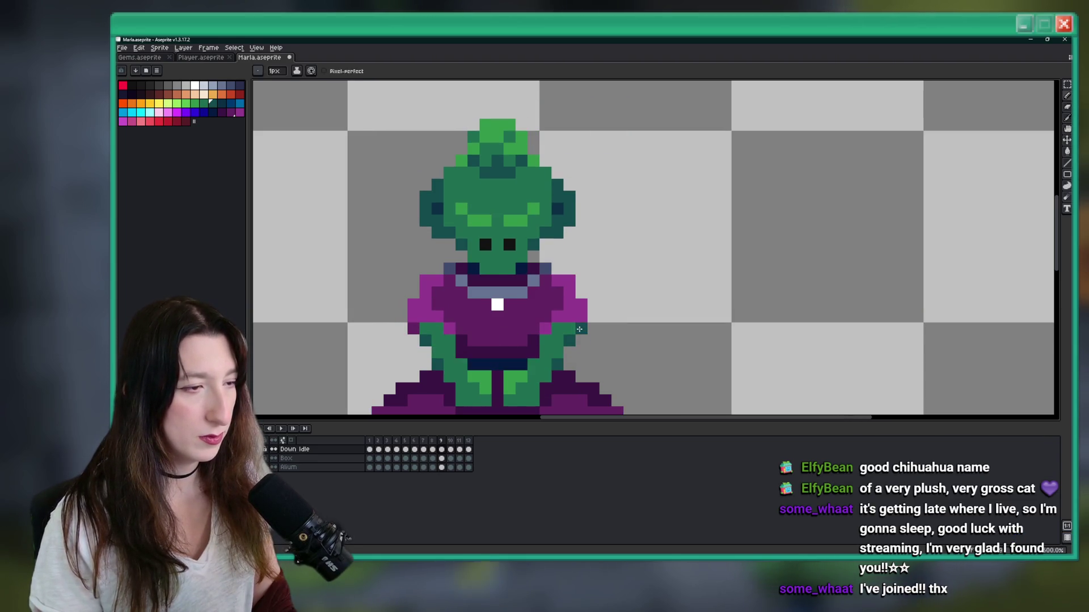
key("ctrl+z")
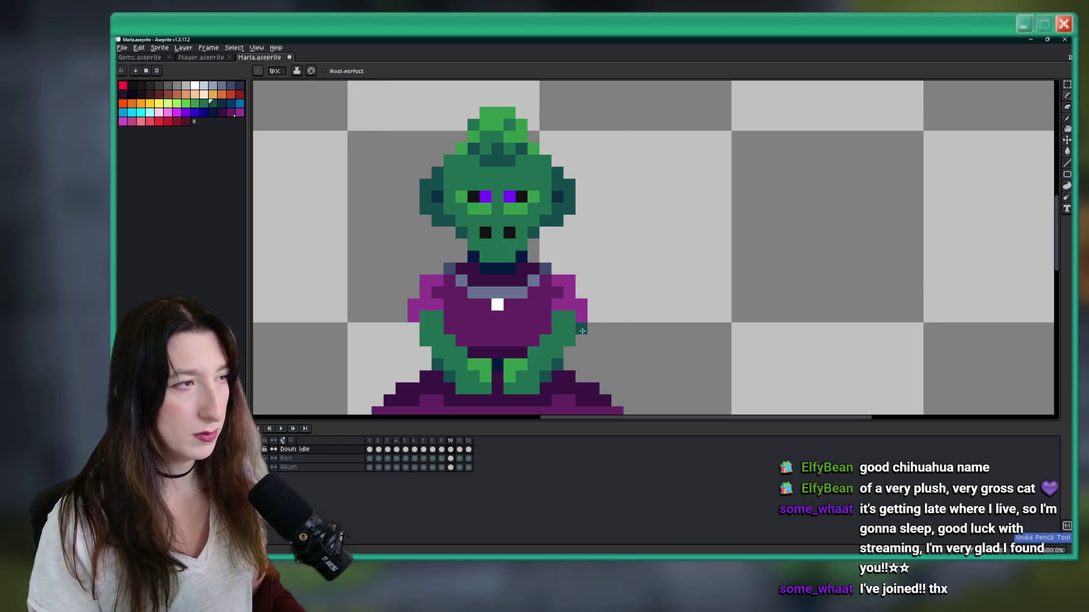
left_click(415, 328)
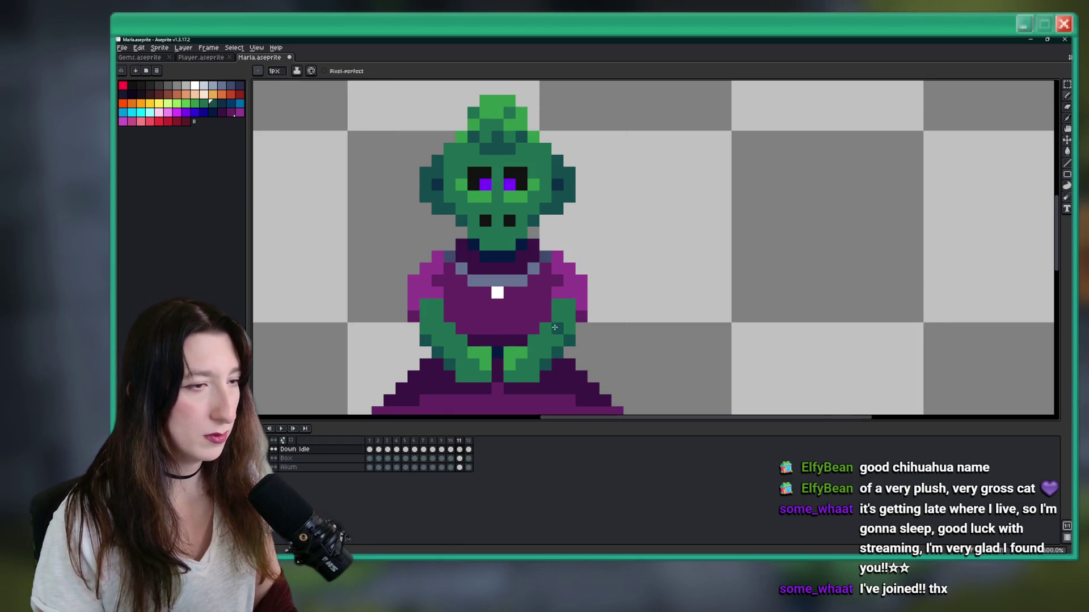
scroll(461, 344, "down", 4)
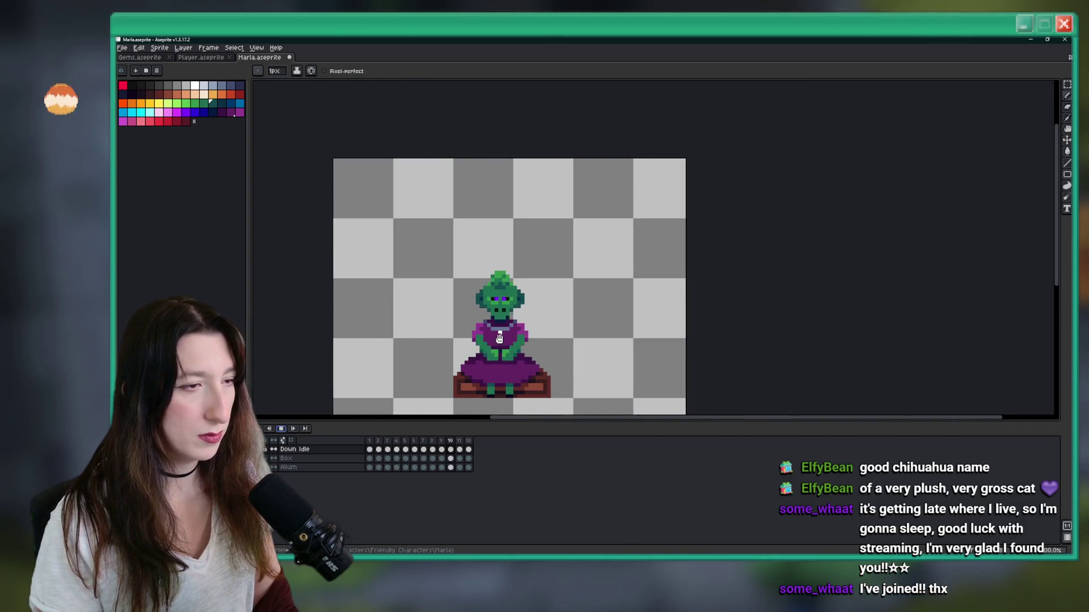
Step: Recentre the sprite and halt playback so frame 3 of the goblin stays on screen
scroll(492, 355, "down", 3)
left_click_drag(516, 224, 530, 186)
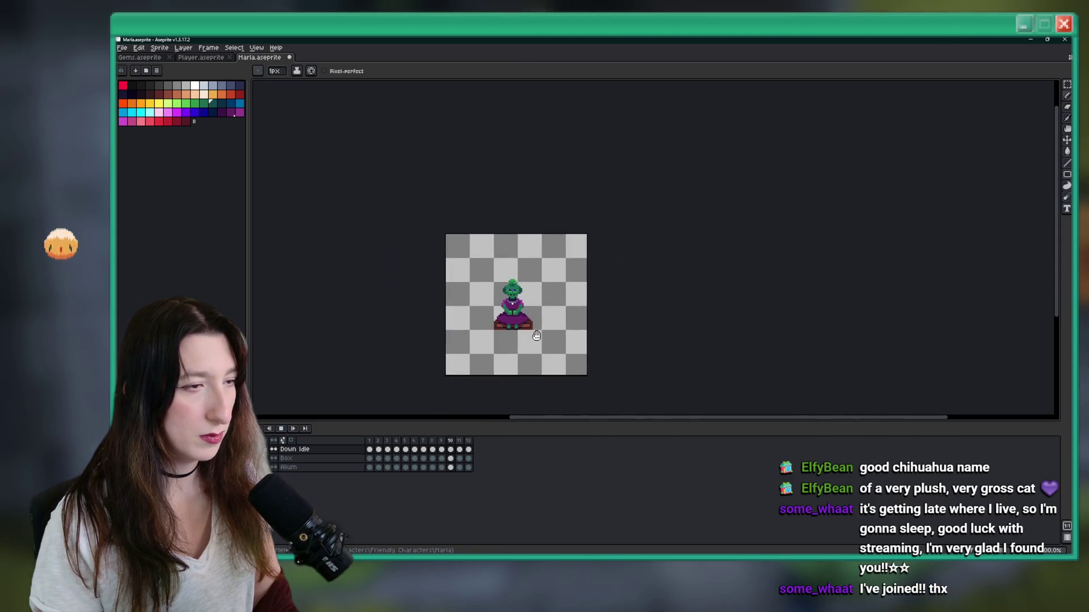
left_click(280, 429)
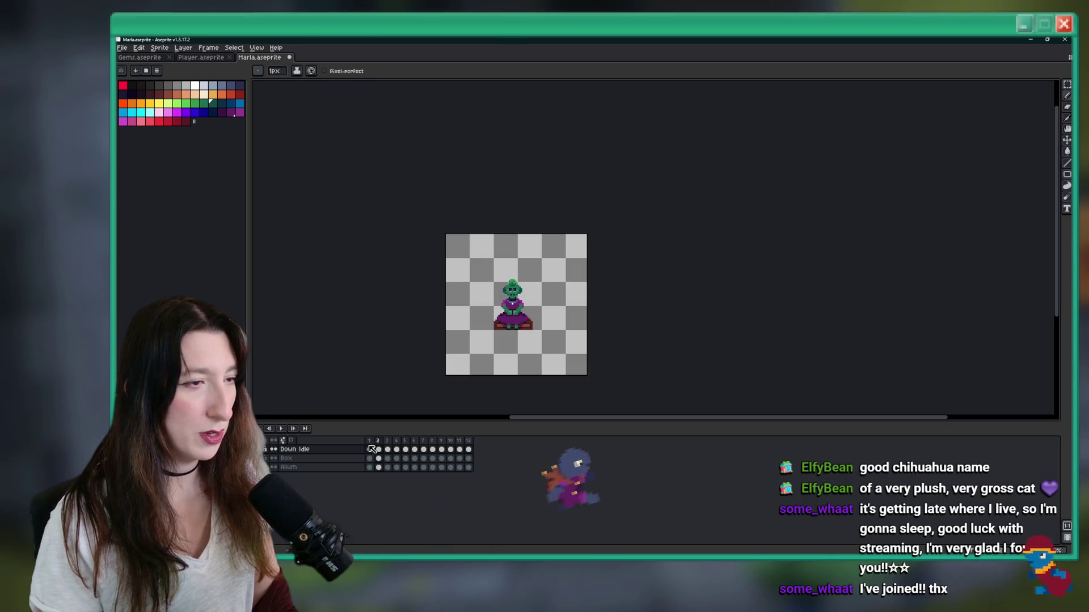
scroll(468, 318, "up", 1)
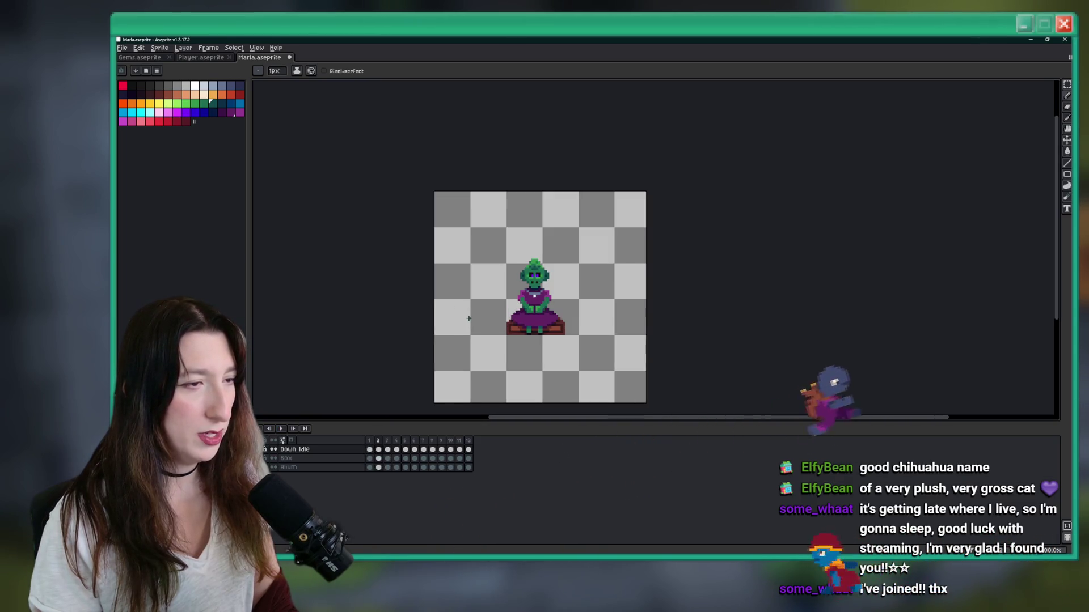
scroll(439, 339, "down", 1)
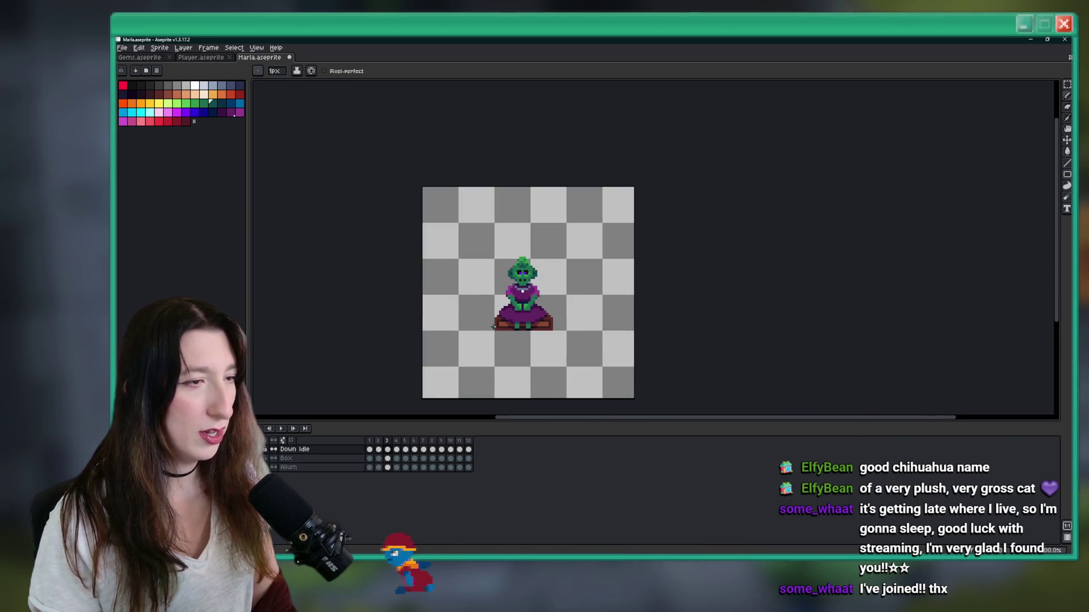
scroll(408, 328, "up", 3)
key("alt")
left_click(409, 328)
left_click(389, 349)
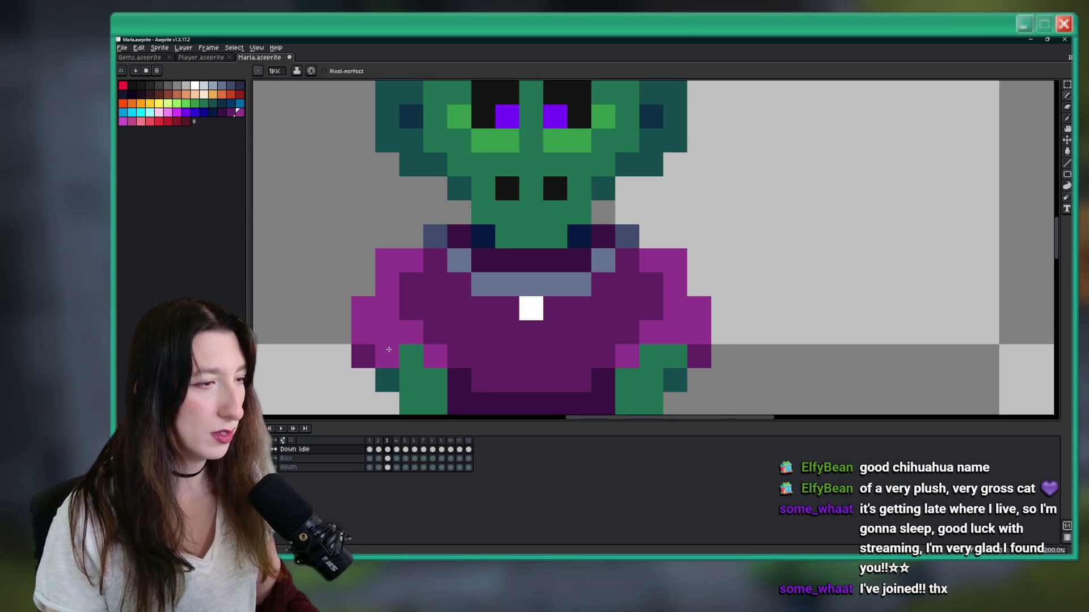
scroll(461, 362, "down", 4)
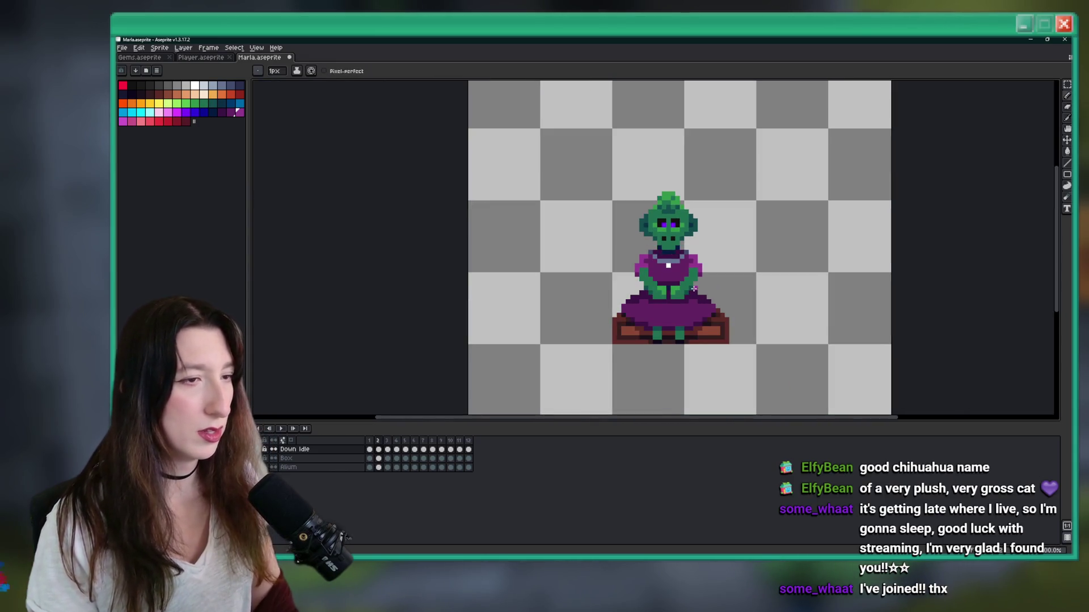
scroll(639, 277, "down", 2)
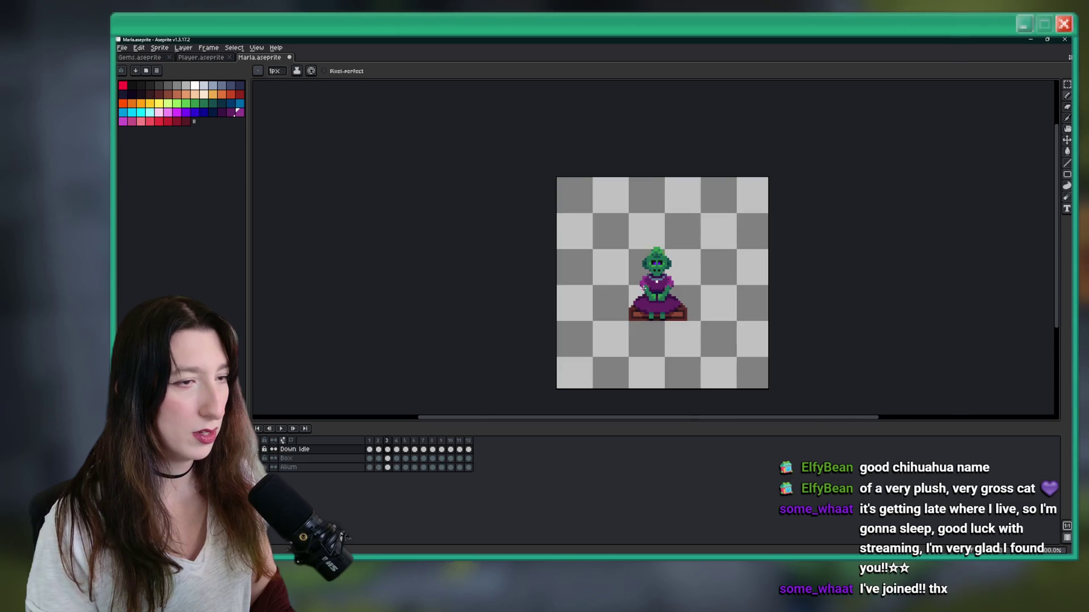
scroll(643, 289, "up", 4)
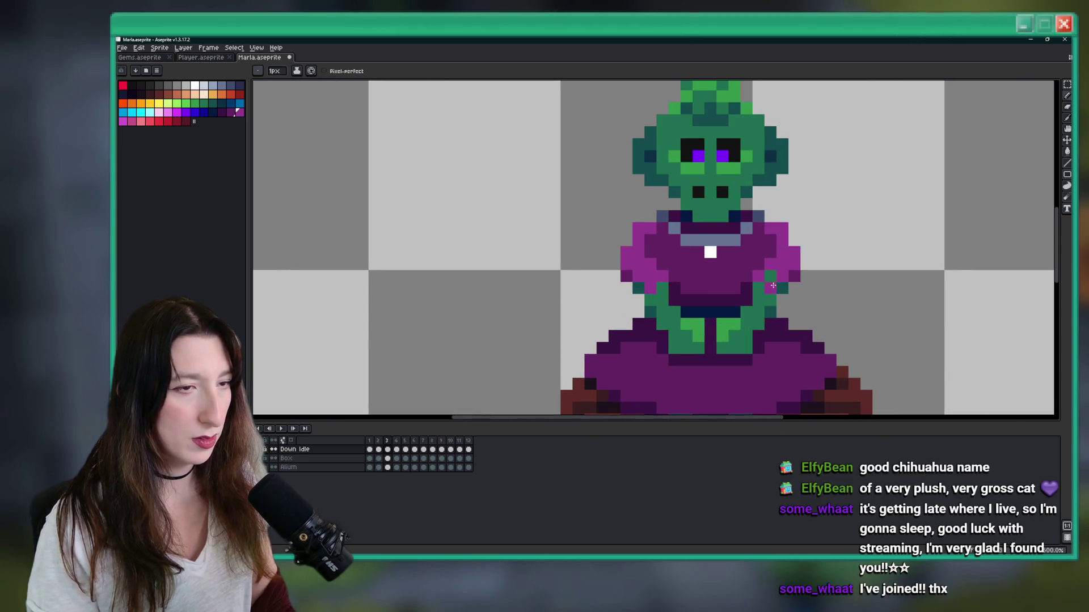
scroll(772, 285, "down", 4)
scroll(785, 295, "down", 1)
scroll(785, 287, "up", 2)
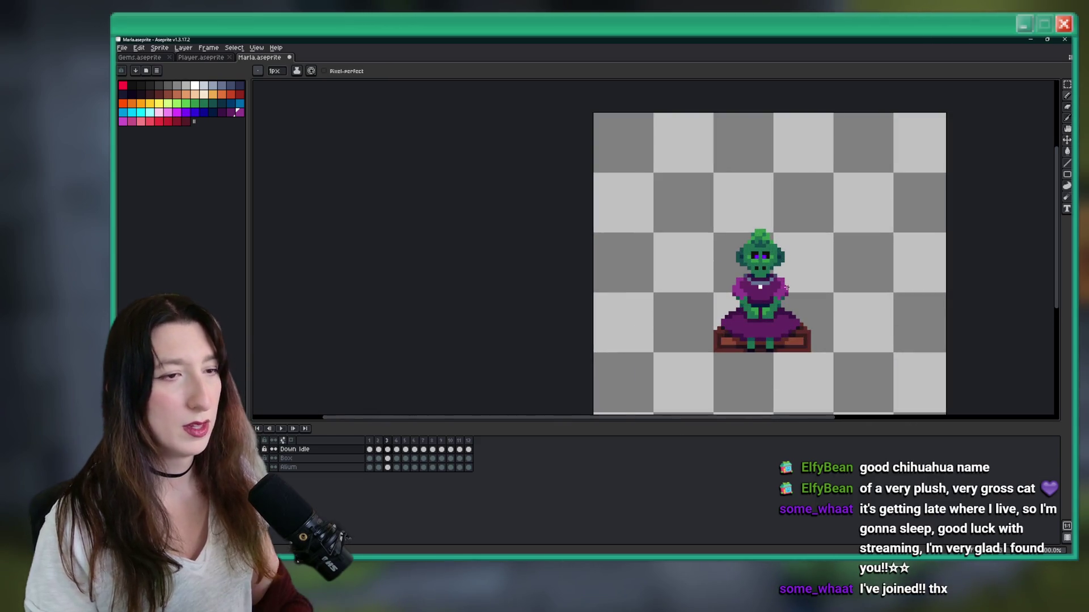
scroll(785, 289, "up", 3)
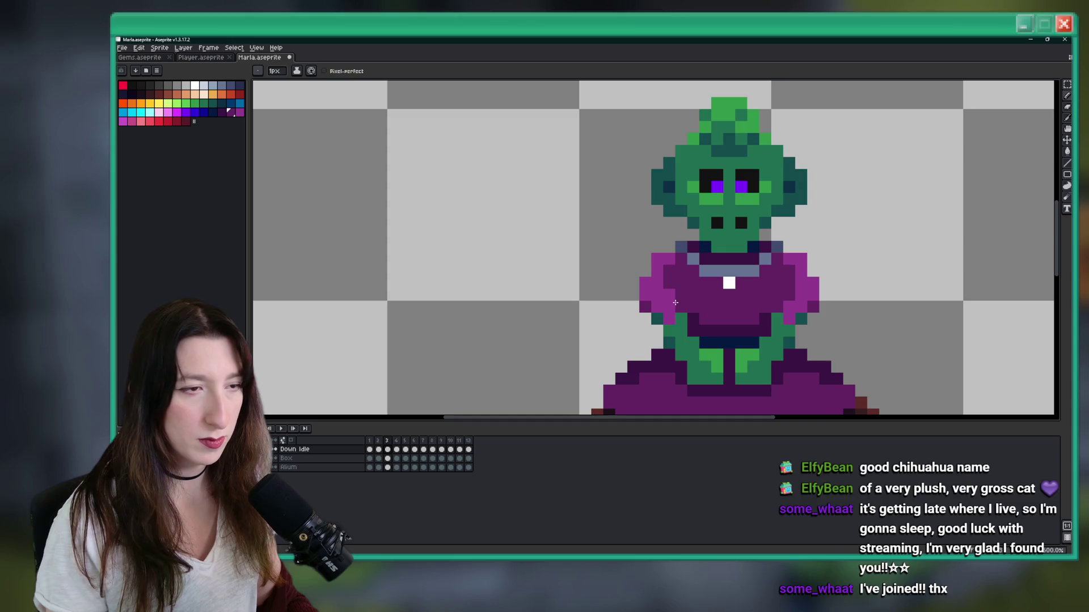
scroll(708, 306, "down", 5)
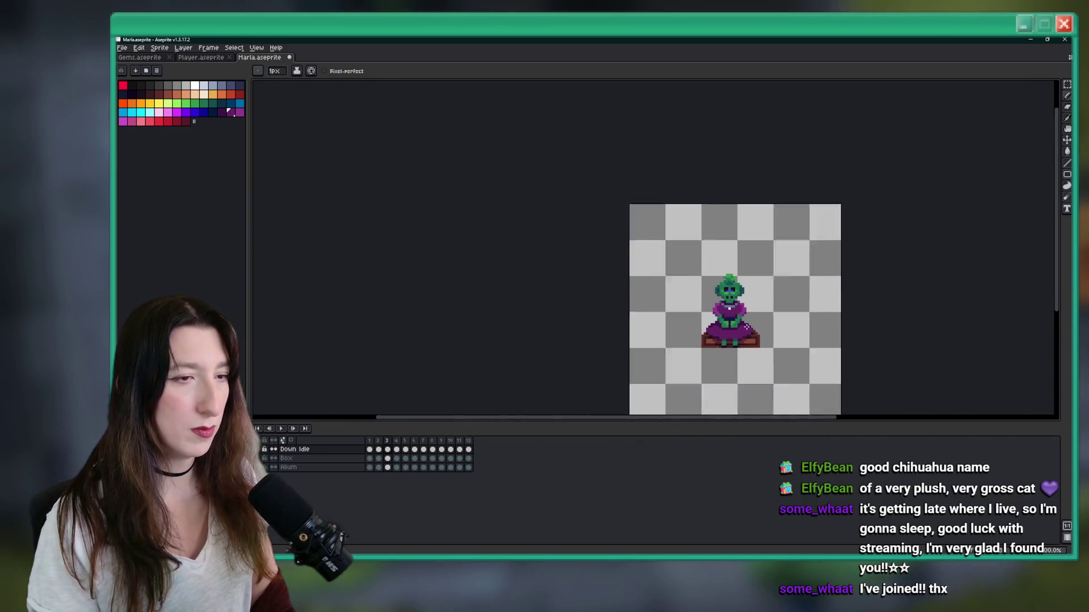
scroll(739, 328, "up", 1)
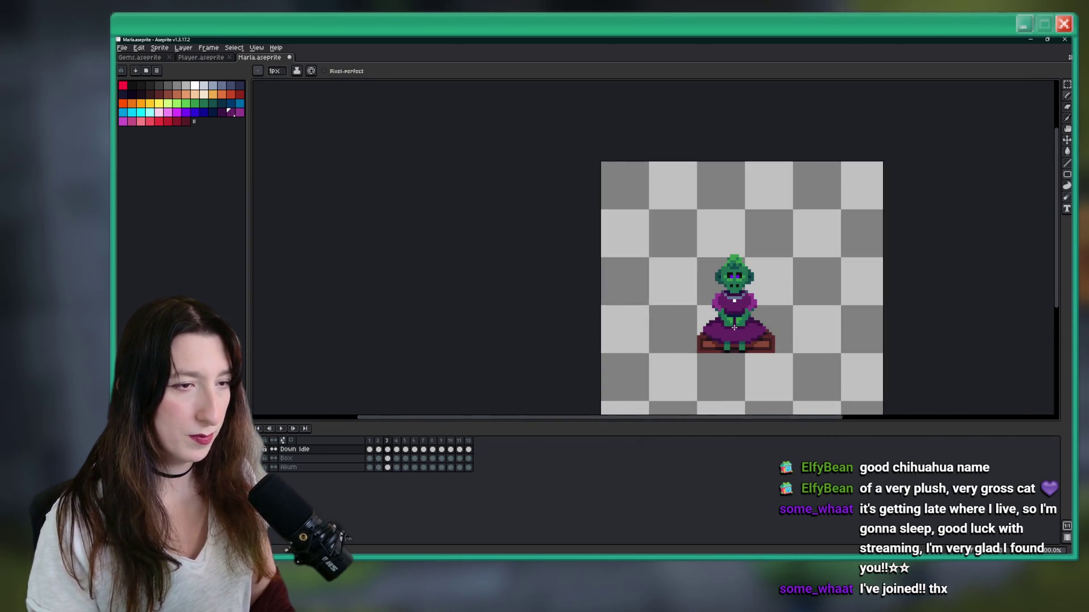
scroll(734, 328, "up", 4)
key("alt")
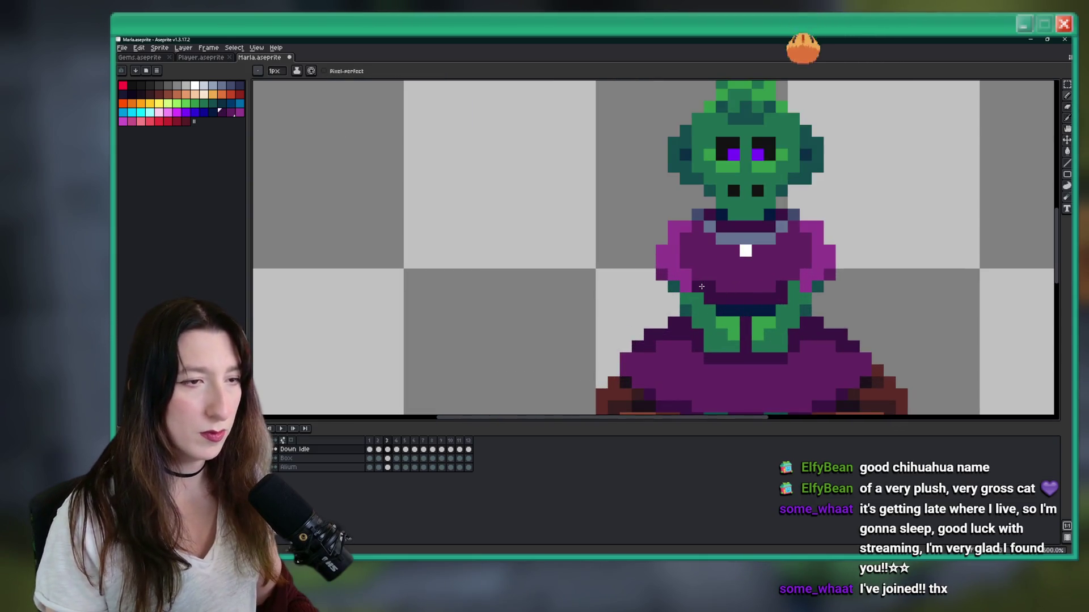
scroll(799, 306, "down", 4)
scroll(800, 307, "down", 2)
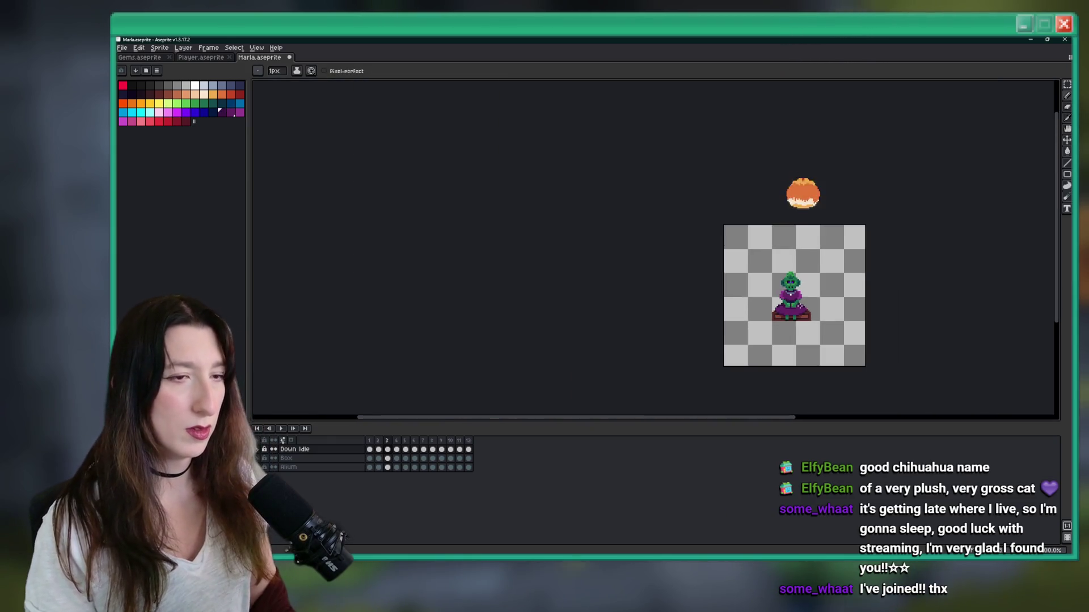
left_click_drag(826, 304, 783, 313)
scroll(784, 313, "up", 3)
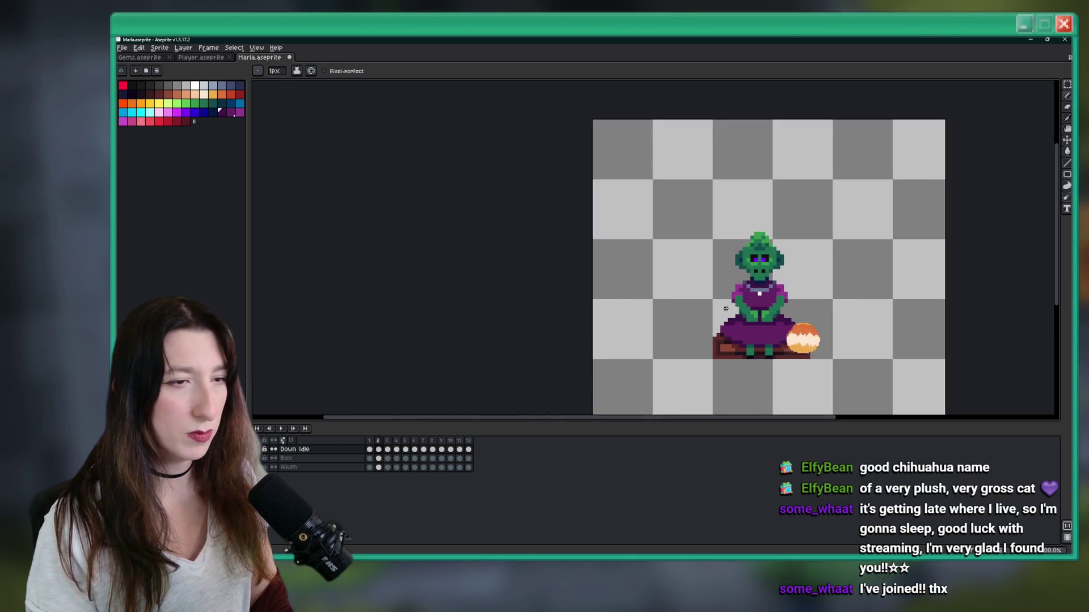
scroll(793, 308, "down", 1)
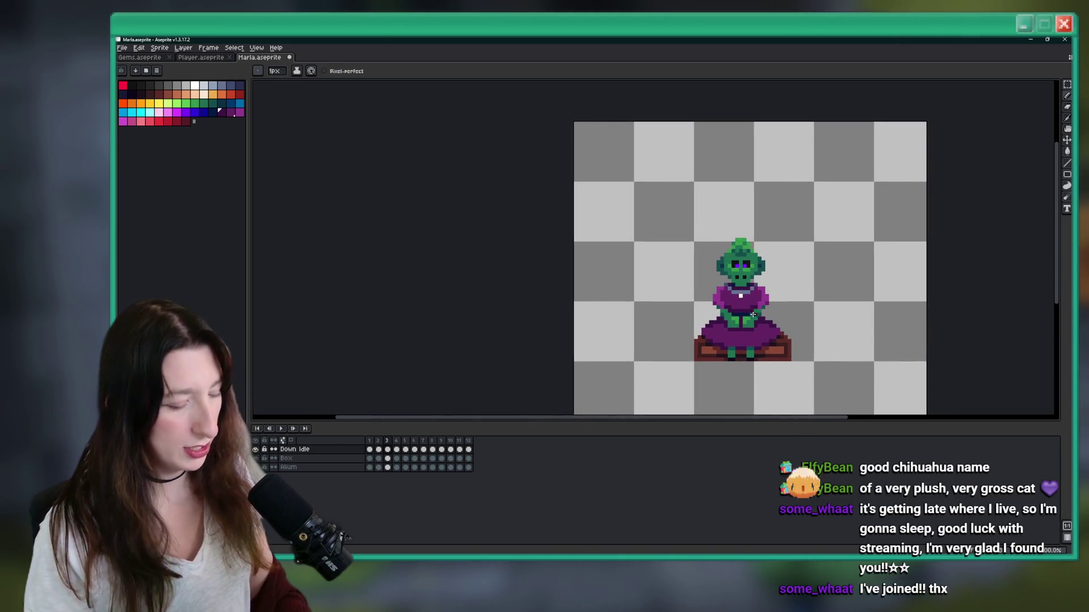
scroll(721, 279, "up", 5)
scroll(737, 280, "right", 3)
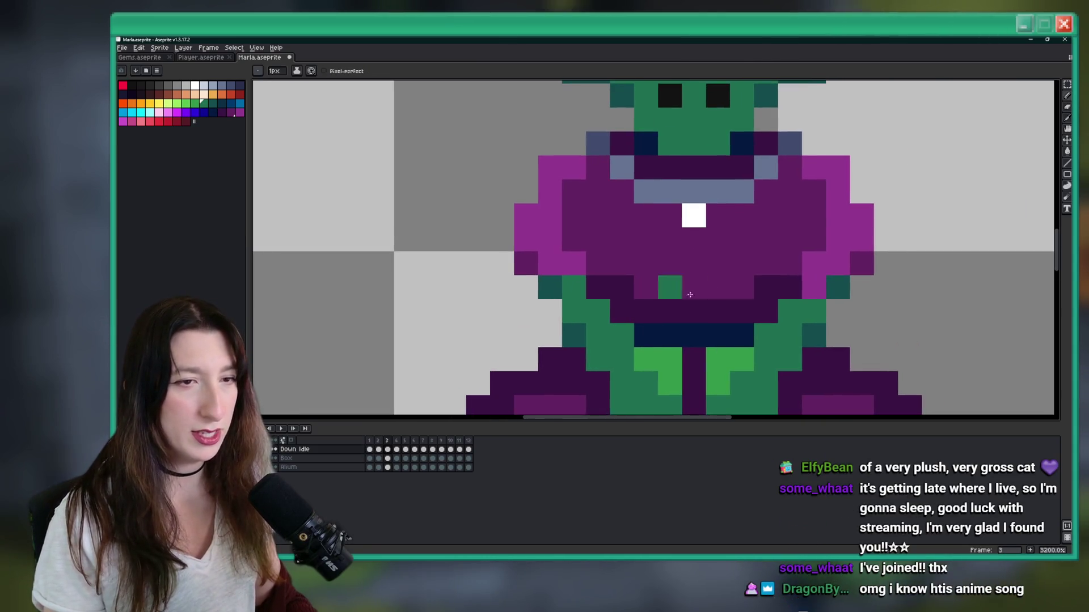
scroll(740, 279, "down", 8)
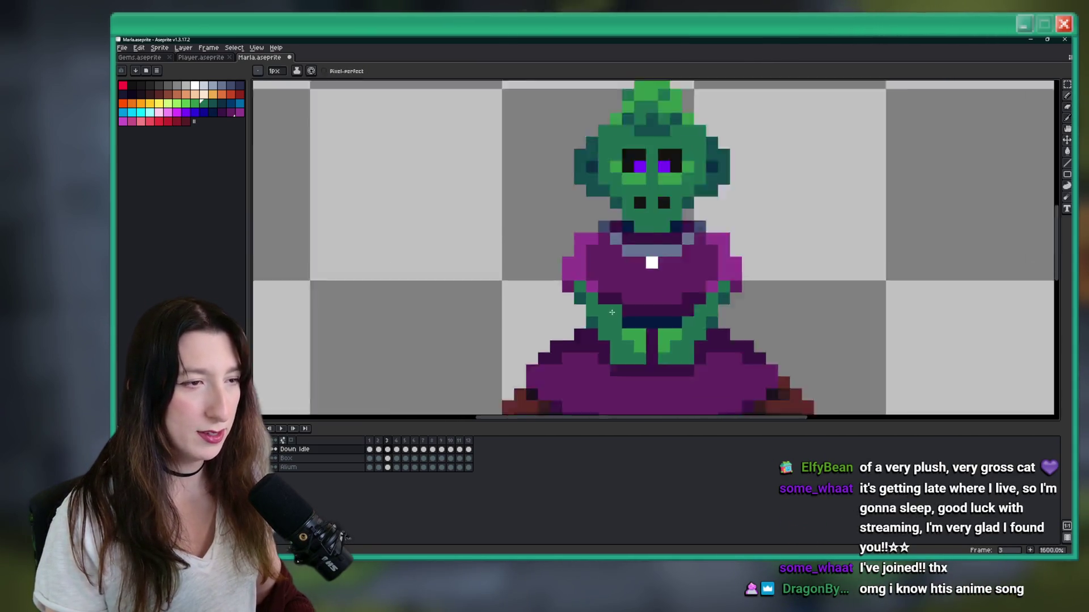
scroll(636, 334, "down", 1)
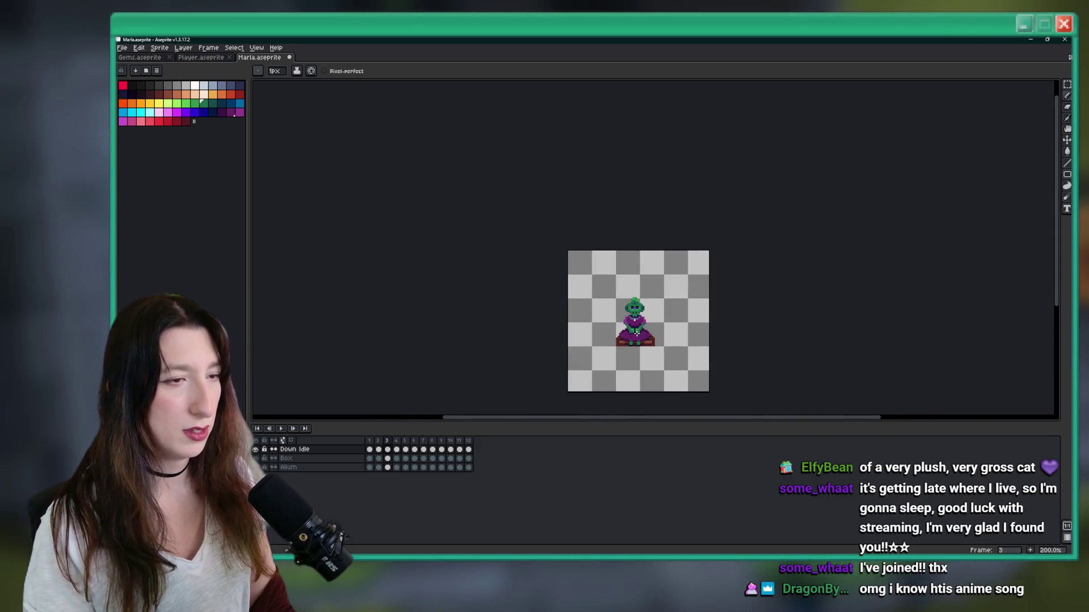
scroll(637, 334, "up", 2)
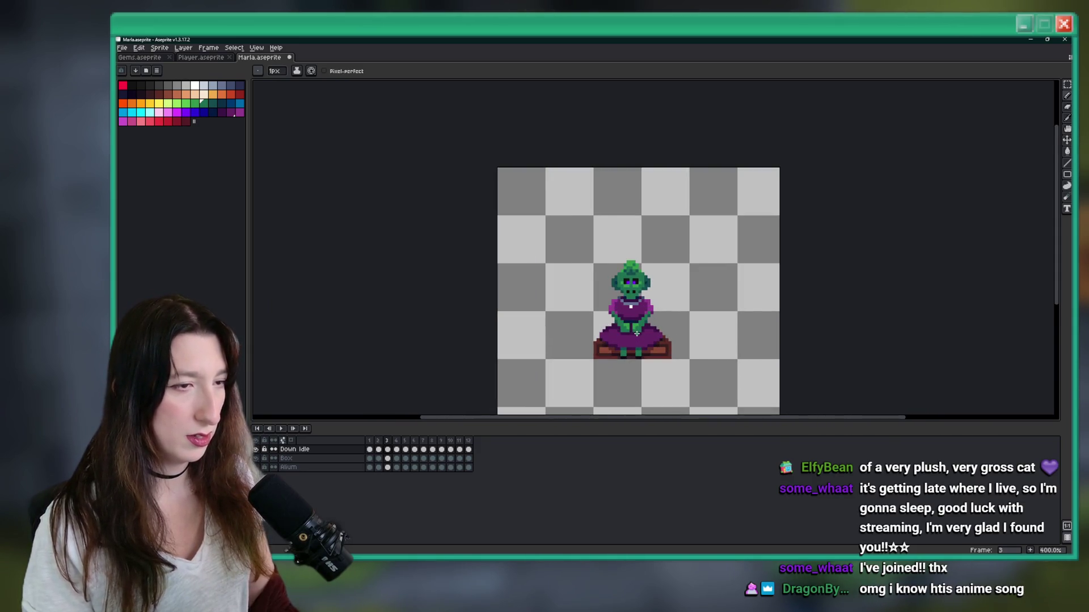
scroll(665, 300, "up", 8)
scroll(665, 300, "up", 6)
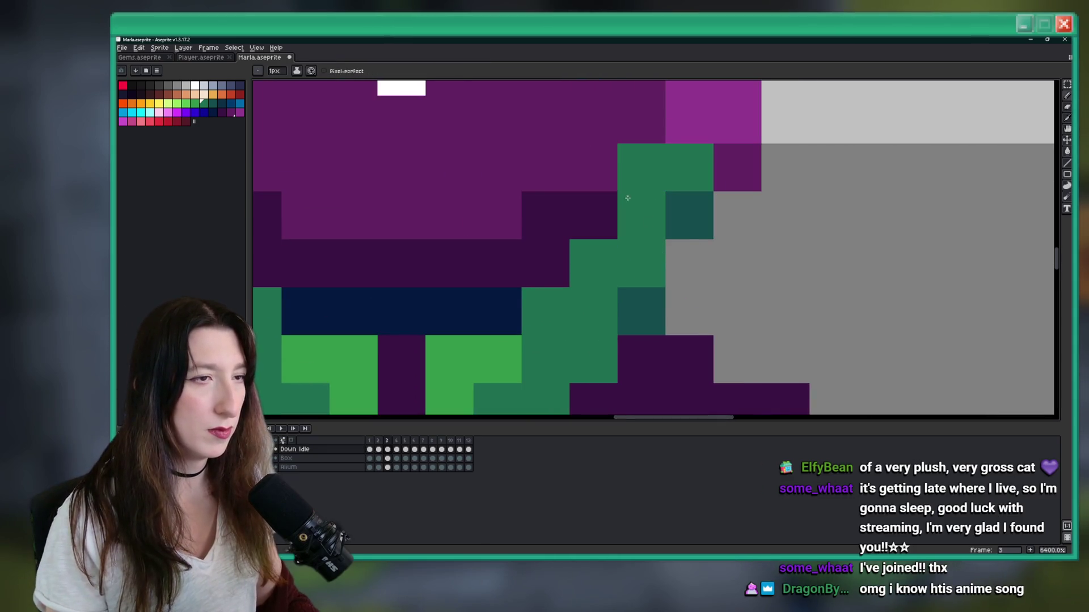
scroll(645, 258, "down", 6)
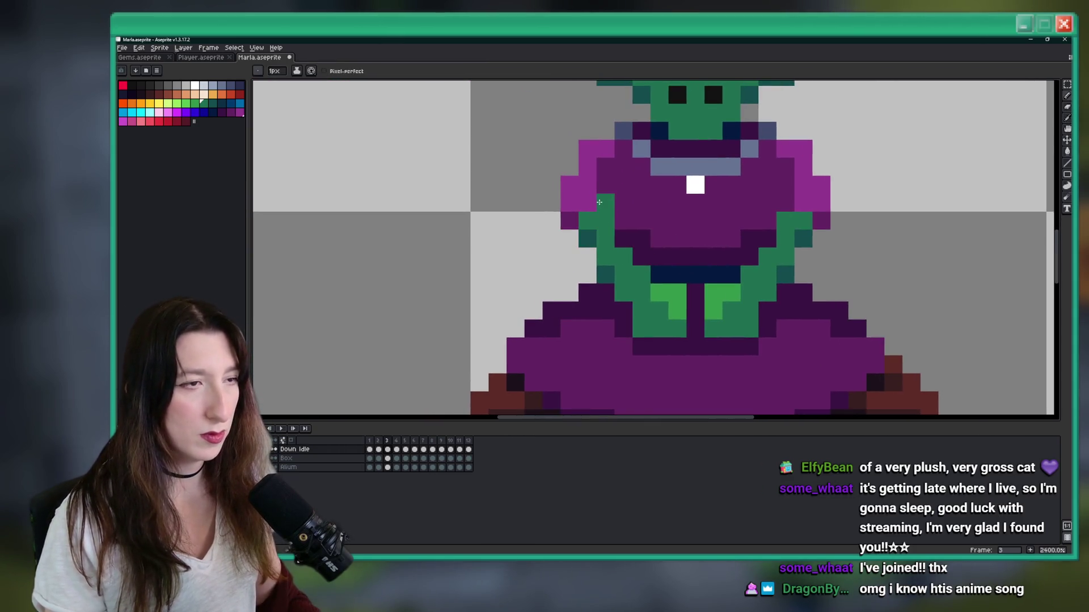
scroll(792, 209, "down", 8)
key("Left")
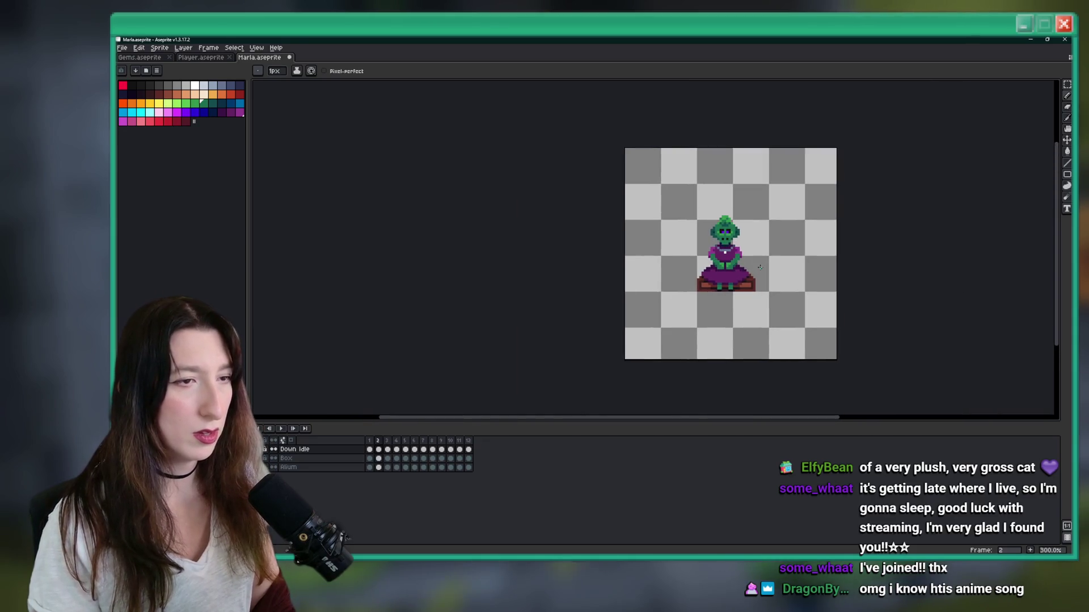
key("Right")
left_click_drag(760, 267, 737, 264)
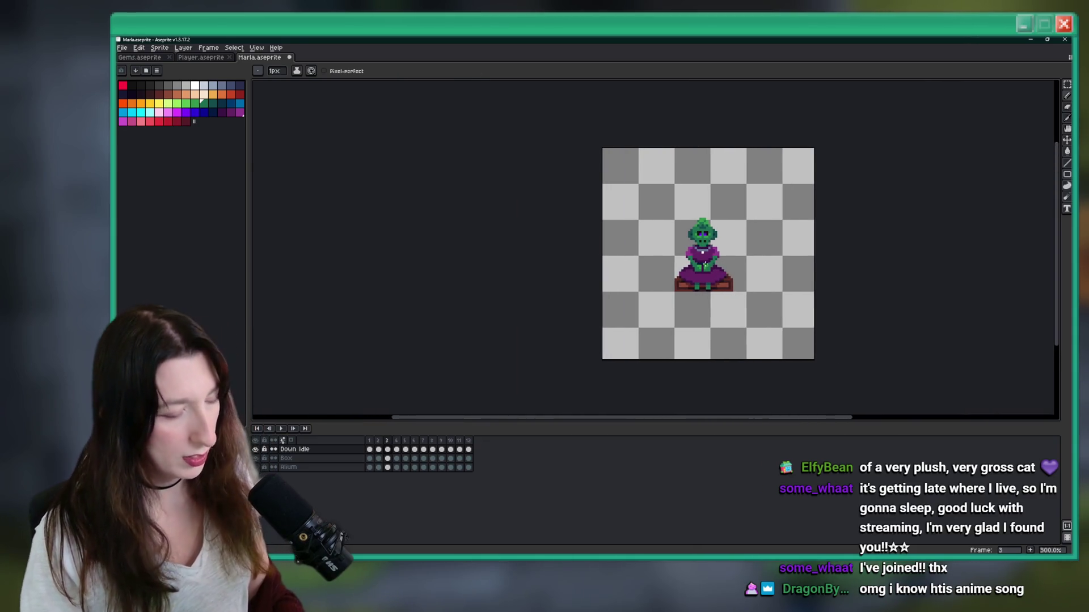
key("m")
Step: Select the goblin's torso on frame 3, visit frames 10 and 9, then clear the selection
scroll(734, 263, "up", 6)
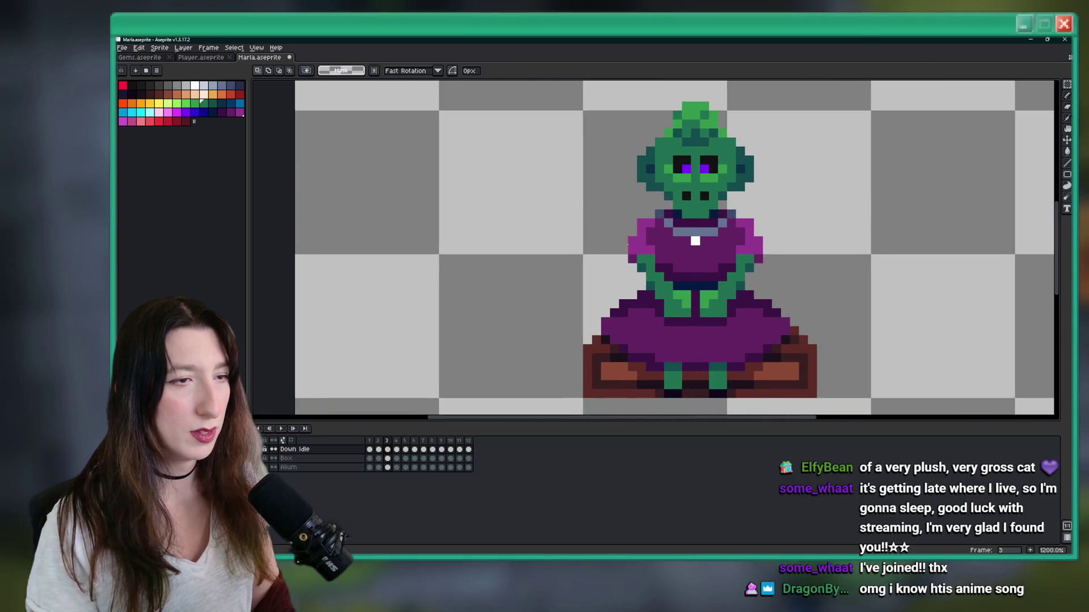
mouse_move(630, 248)
left_mouse_down()
mouse_move(721, 311)
mouse_move(764, 319)
left_mouse_up()
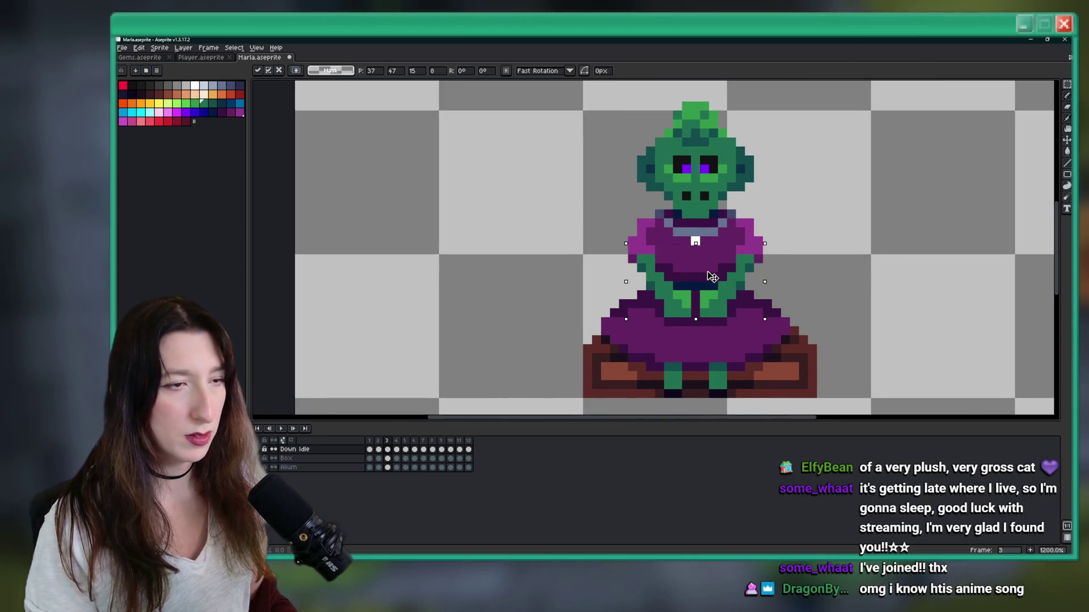
left_click(450, 450)
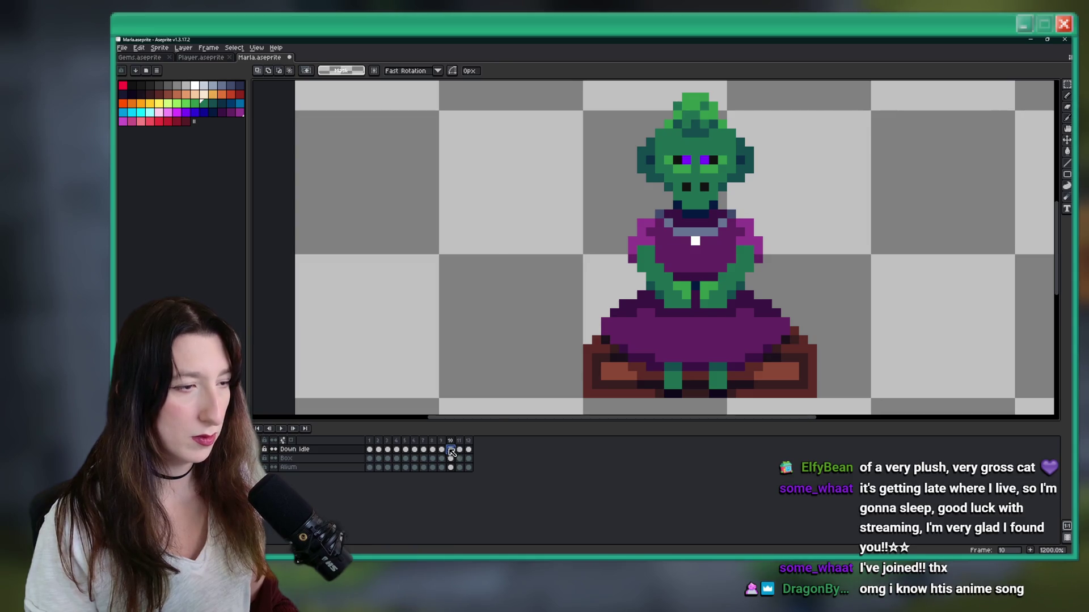
left_click(442, 449)
scroll(737, 272, "down", 2)
key("ctrl+shift+d")
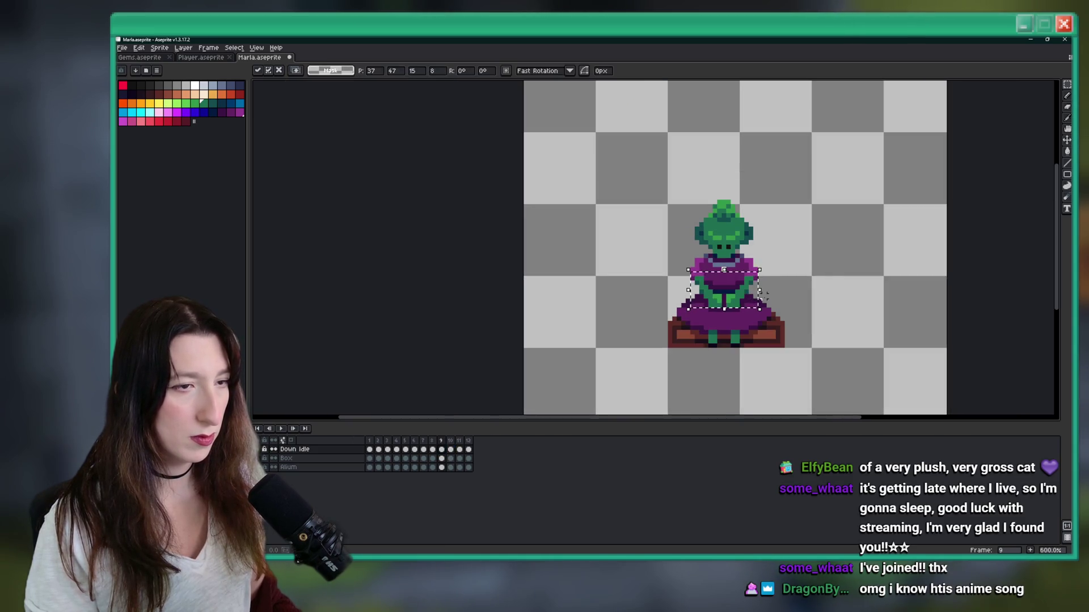
left_click(413, 360)
Step: Play the Down Idle loop and recentre the goblin on the canvas
left_click(281, 430)
scroll(781, 284, "down", 3)
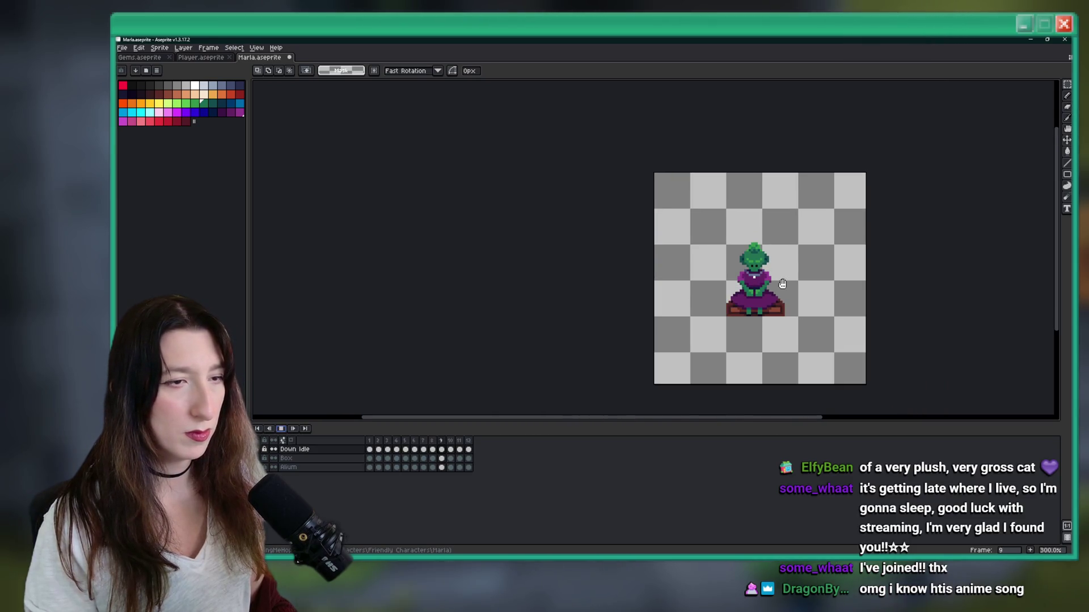
scroll(783, 283, "down", 1)
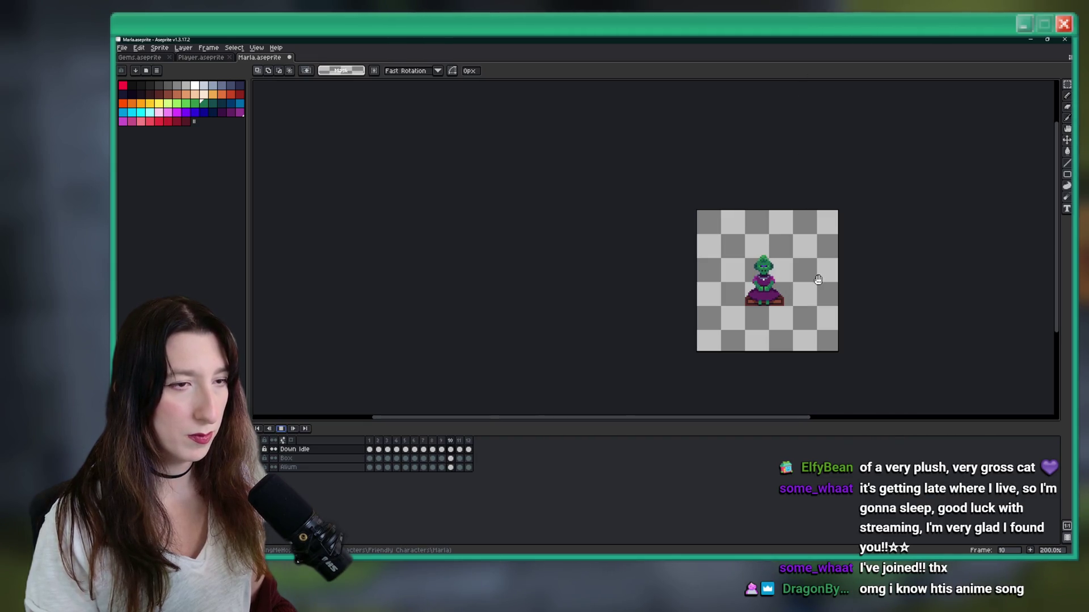
left_click_drag(818, 279, 691, 266)
scroll(675, 264, "up", 2)
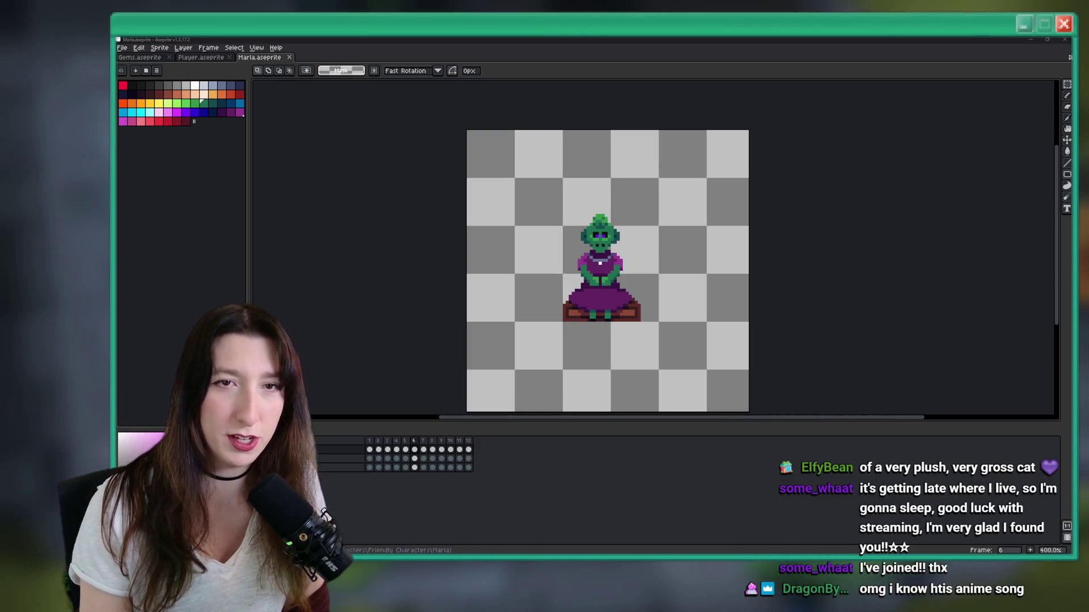
key("alt+Tab")
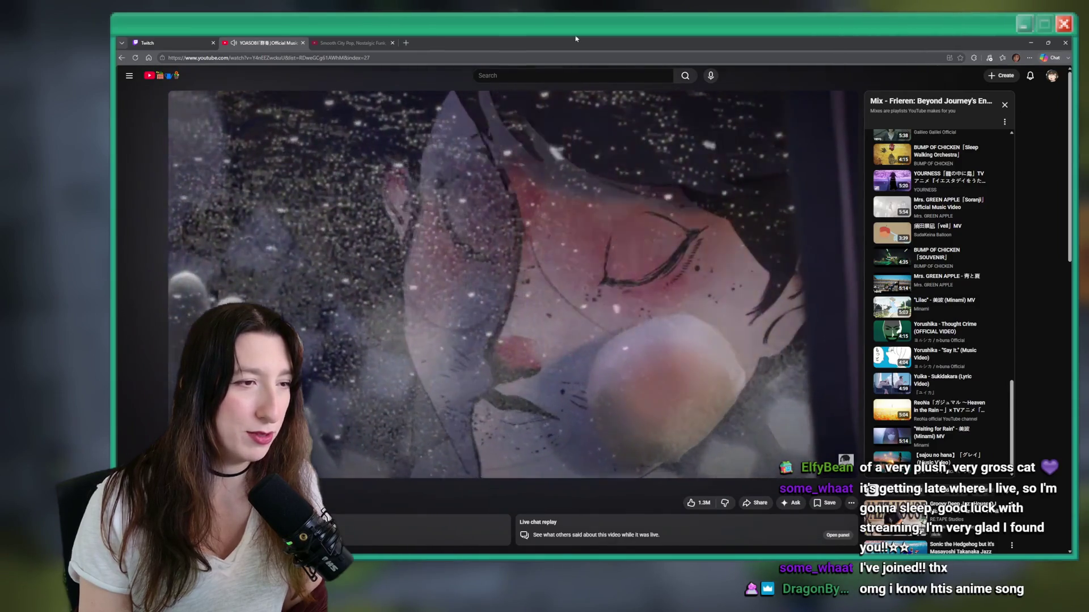
key("alt+Tab")
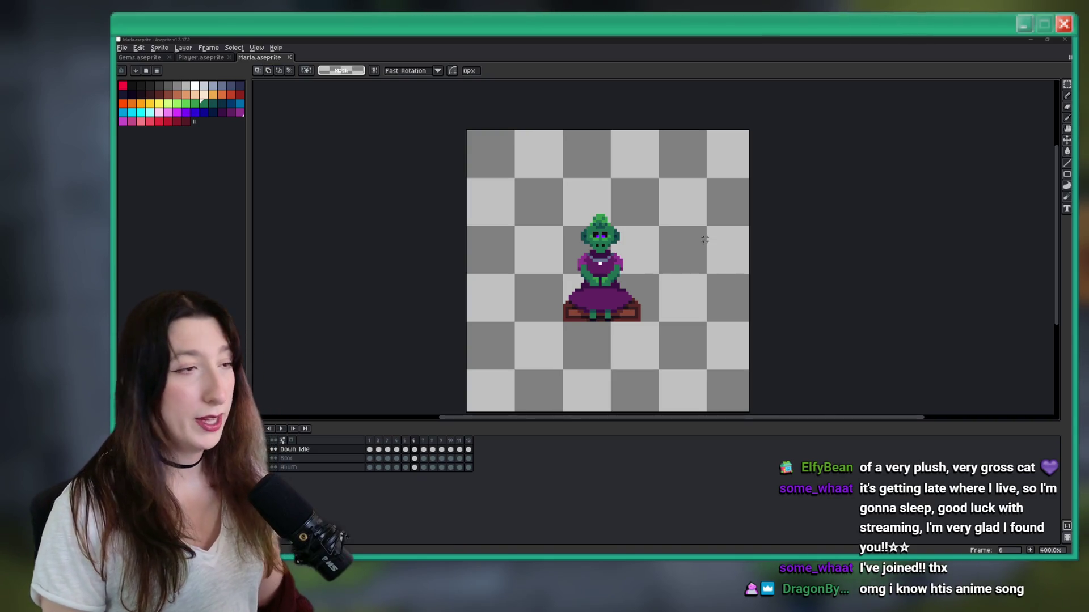
Step: Zoom in on the goblin's chest at frame 5 and undo the misplaced collar block
scroll(519, 282, "down", 2)
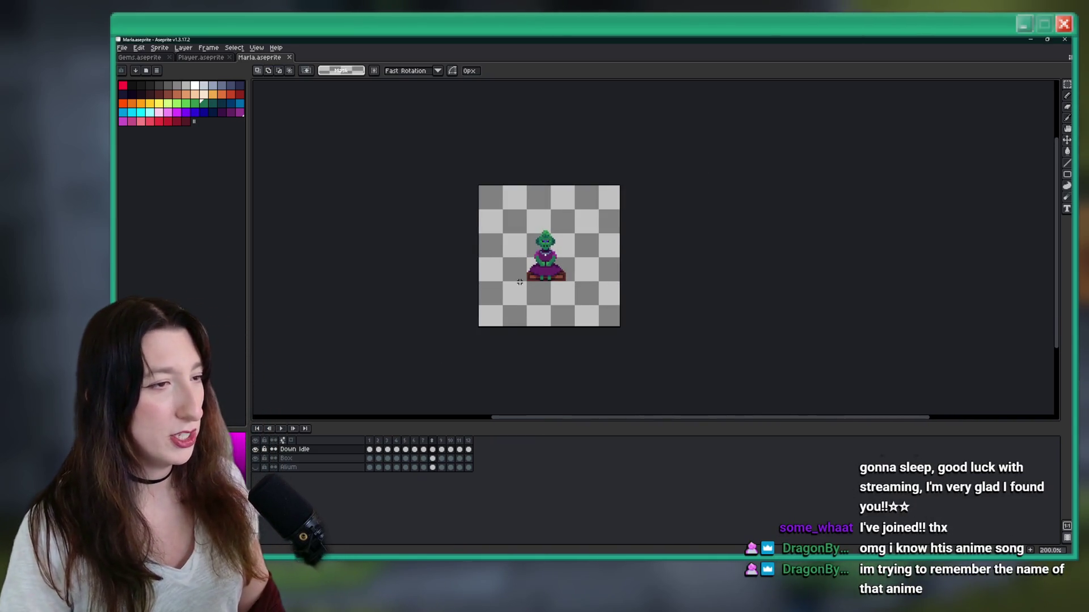
scroll(519, 282, "up", 2)
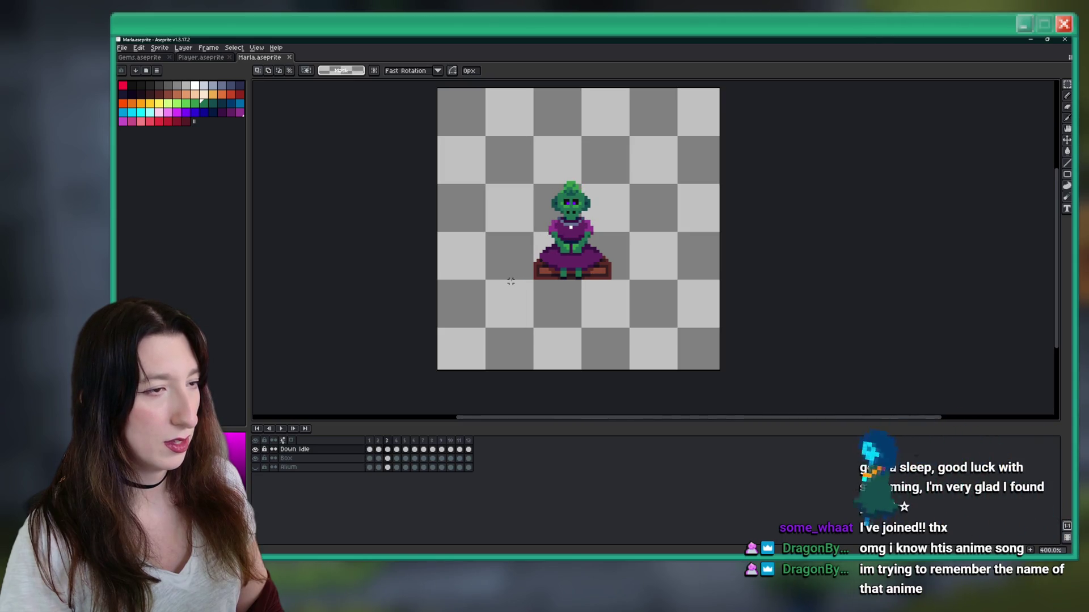
left_click_drag(585, 202, 575, 214)
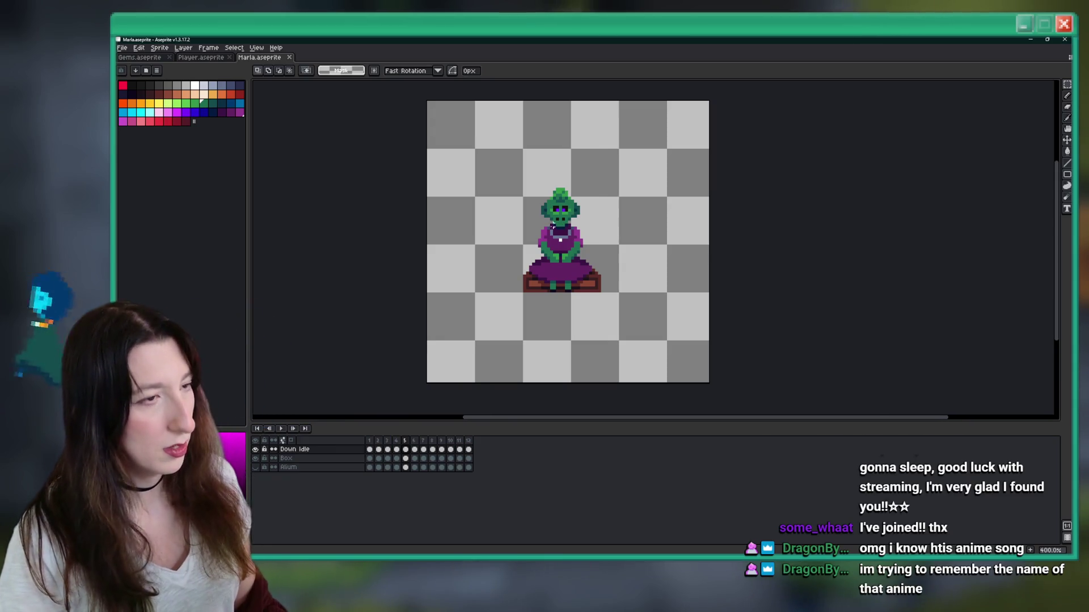
scroll(547, 234, "up", 5)
key("ctrl+z")
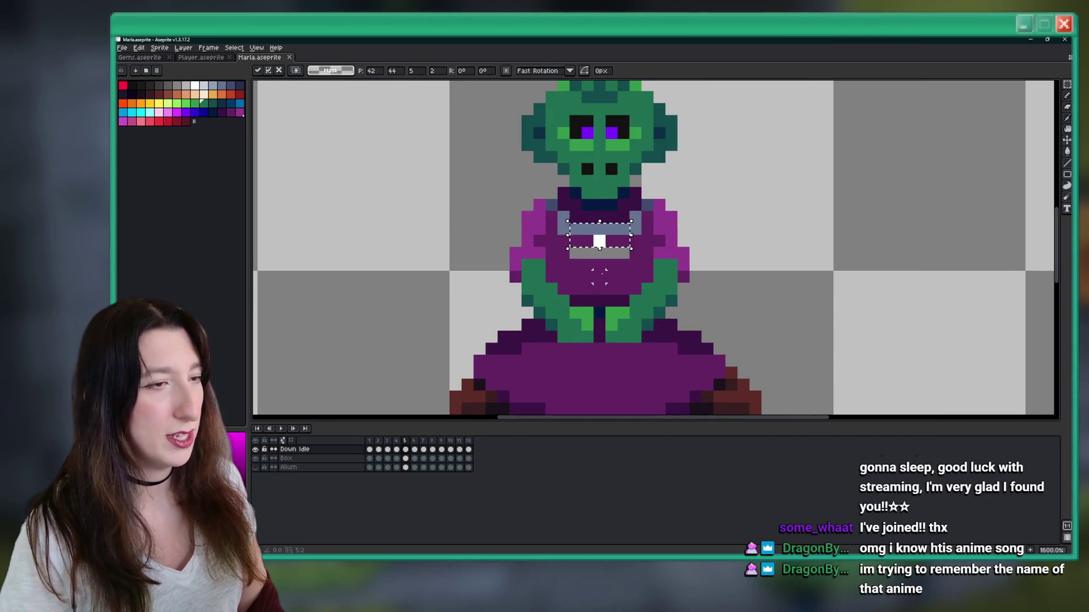
Step: Fill the grey chest pixels and the grey collar pixel with purple
key("g")
left_click(605, 251)
left_click(563, 229)
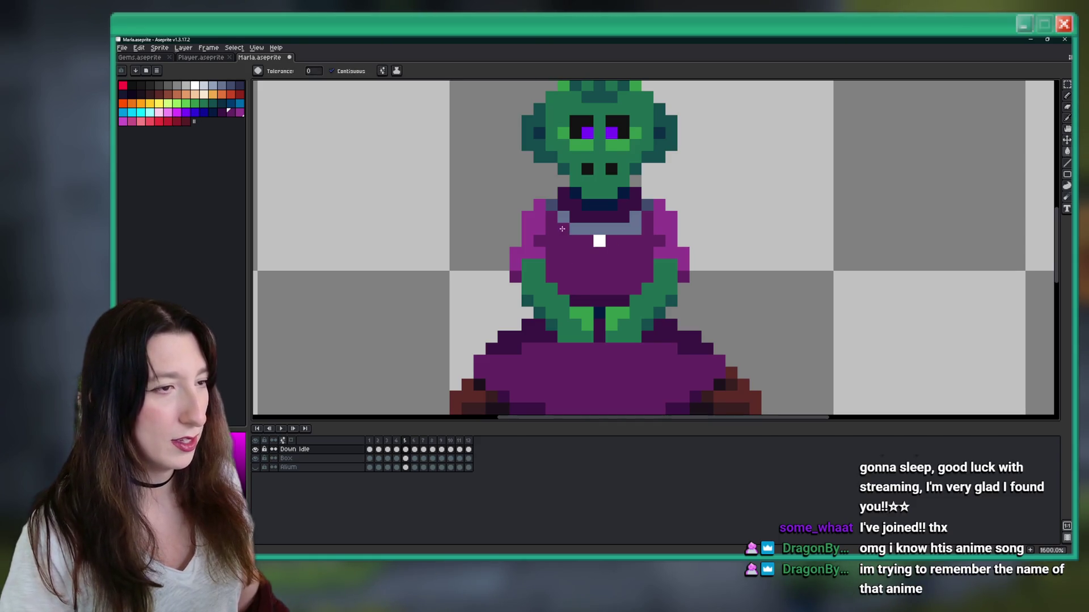
scroll(624, 227, "down", 4)
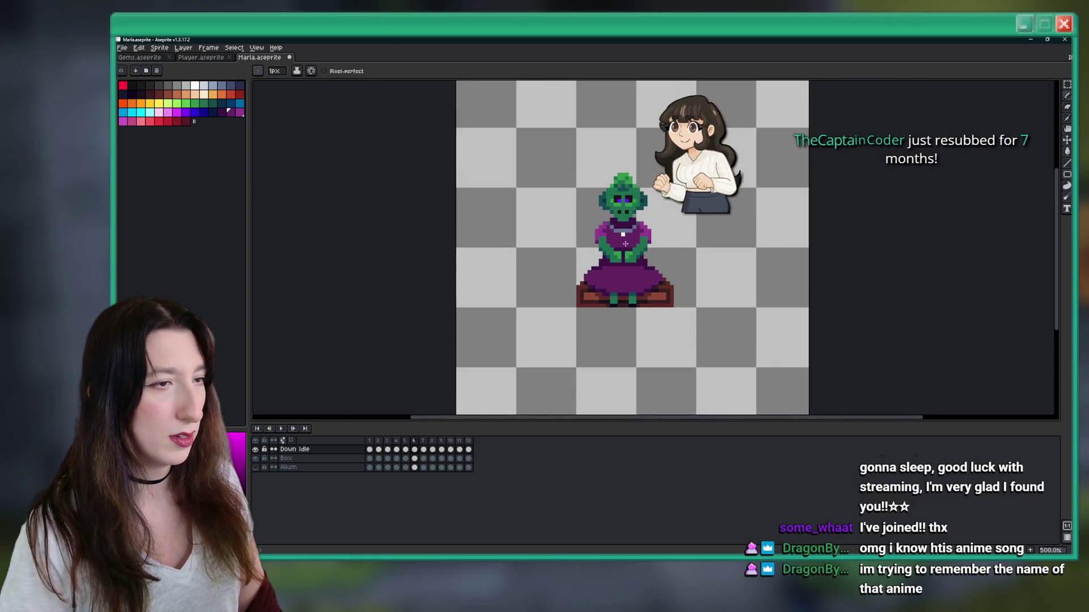
scroll(623, 242, "up", 2)
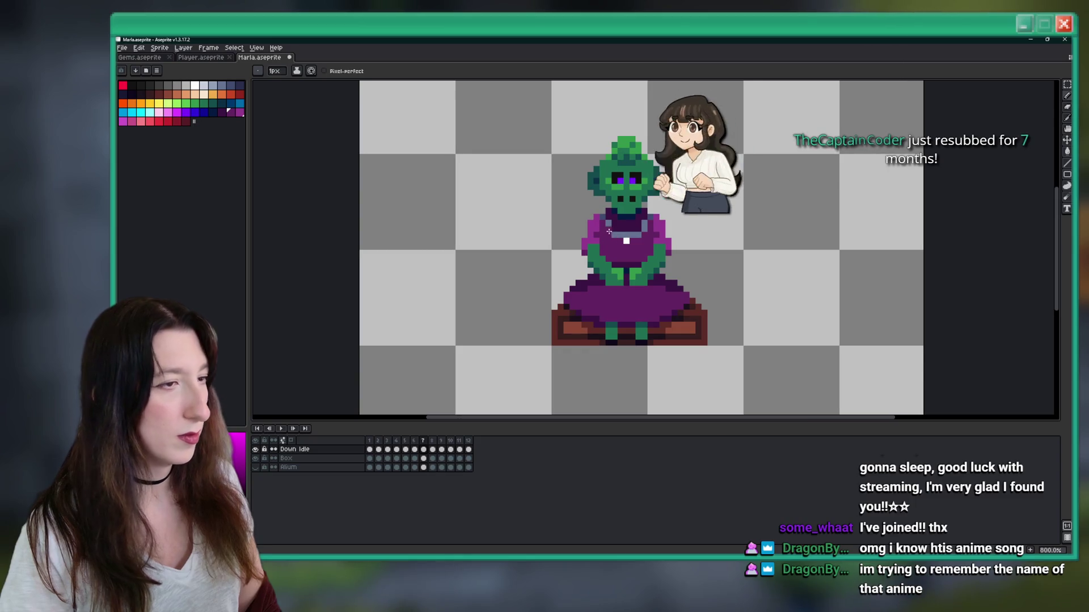
scroll(606, 229, "up", 3)
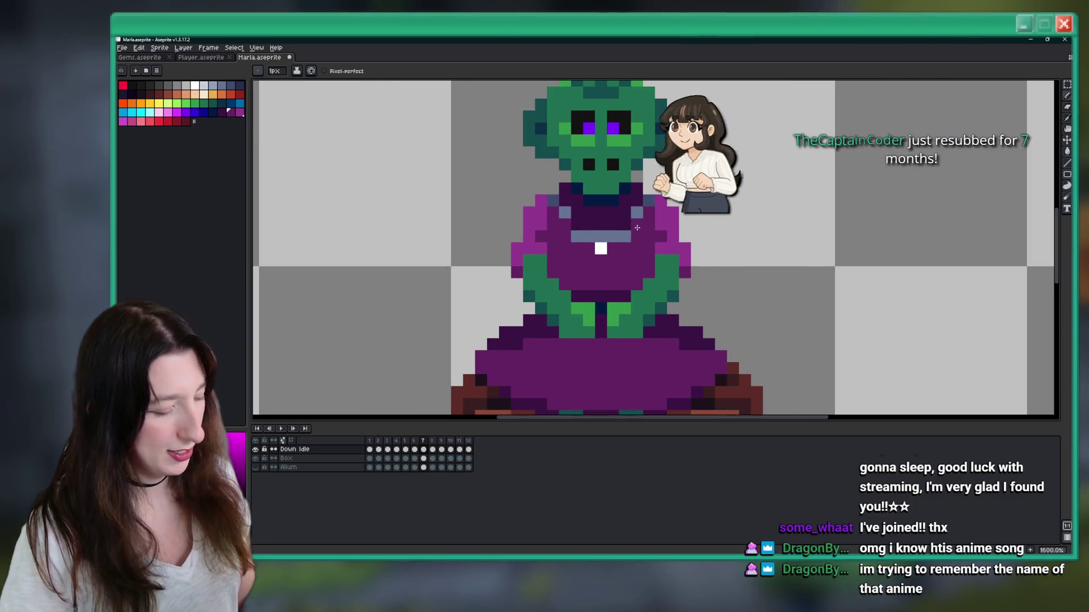
Step: Shift the collar bar and white pixel up one pixel, save the sprite, and play it
key("m")
mouse_move(631, 230)
left_mouse_down()
mouse_move(571, 254)
mouse_move(584, 237)
left_mouse_up()
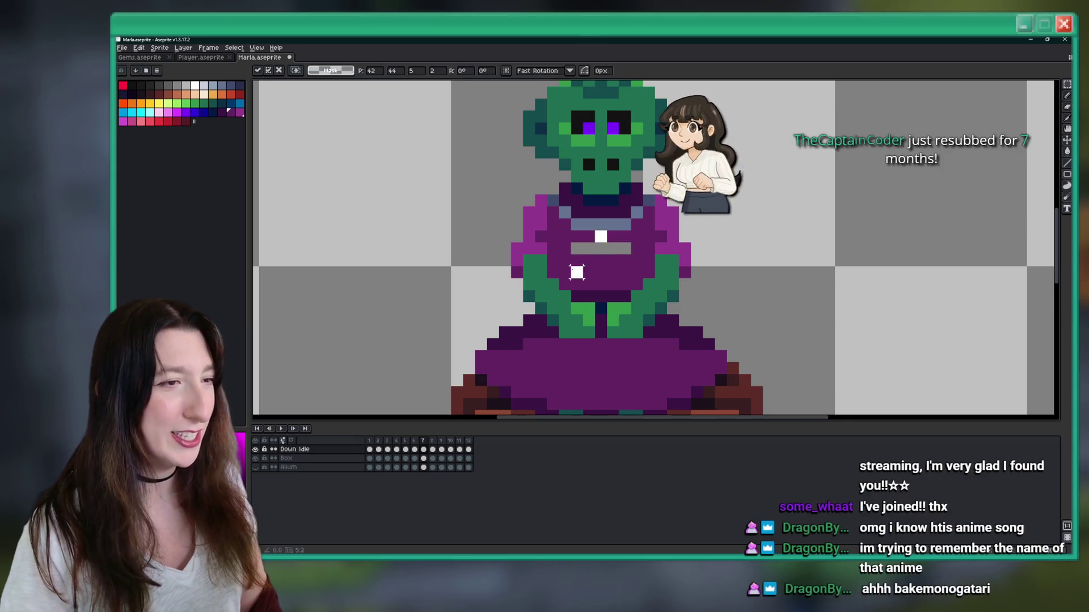
key("v")
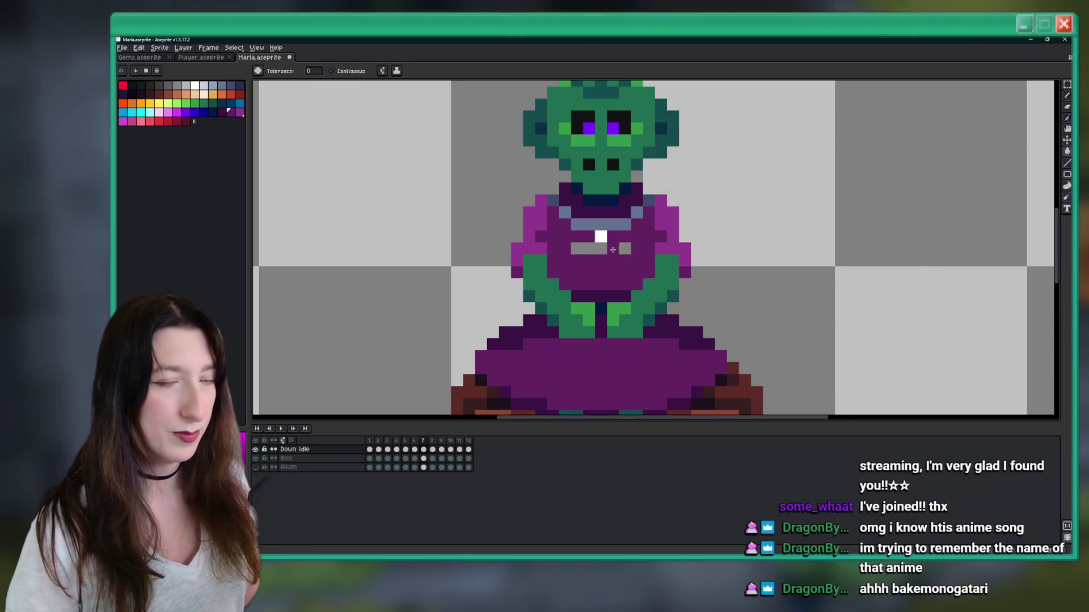
key("ctrl+s")
key("g")
key("Return")
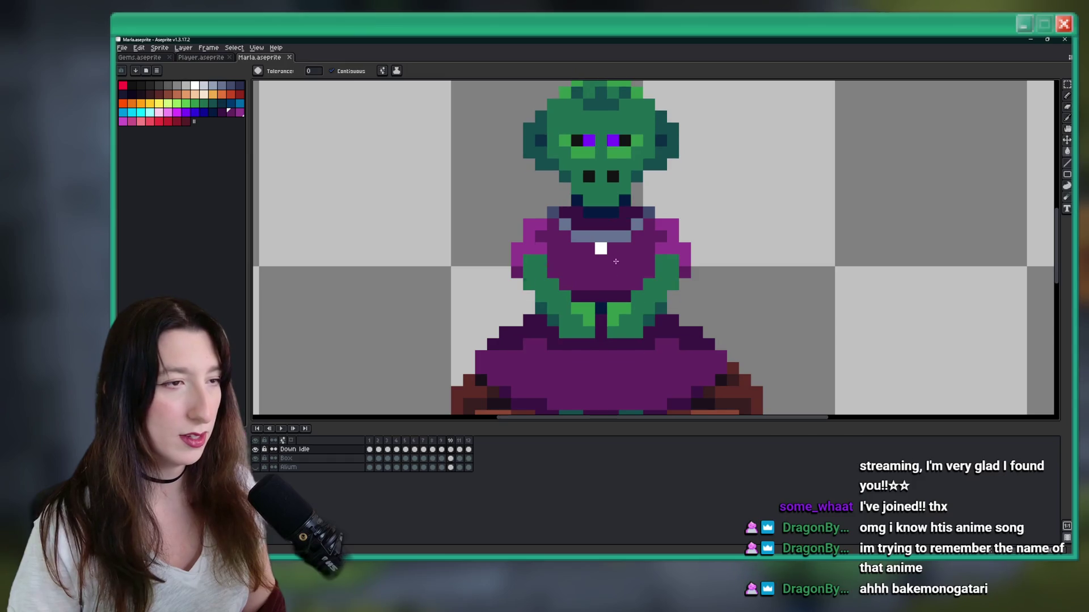
scroll(623, 284, "down", 5)
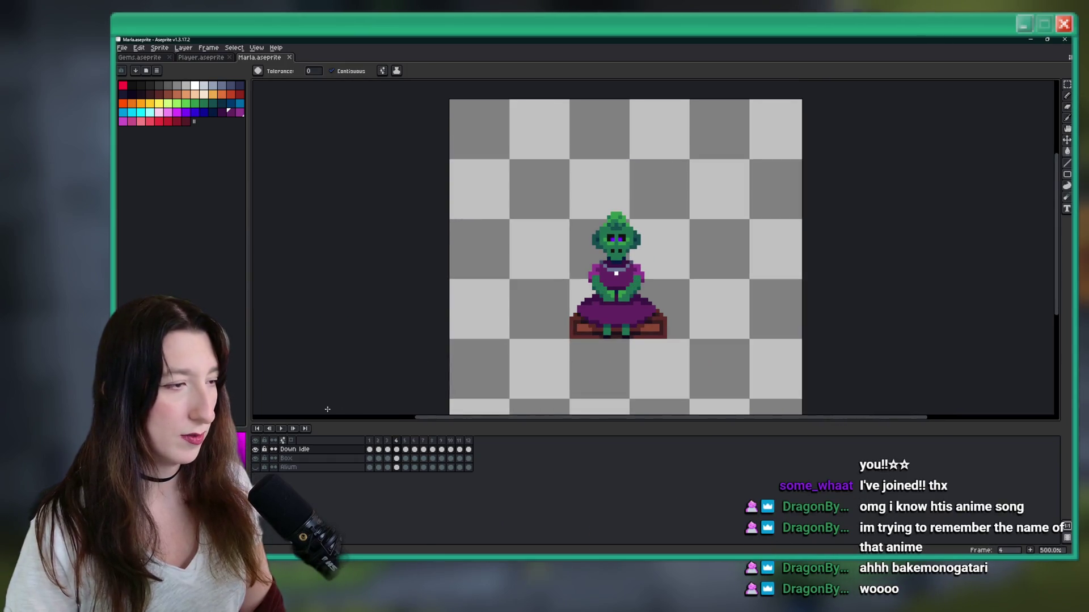
scroll(606, 351, "down", 3)
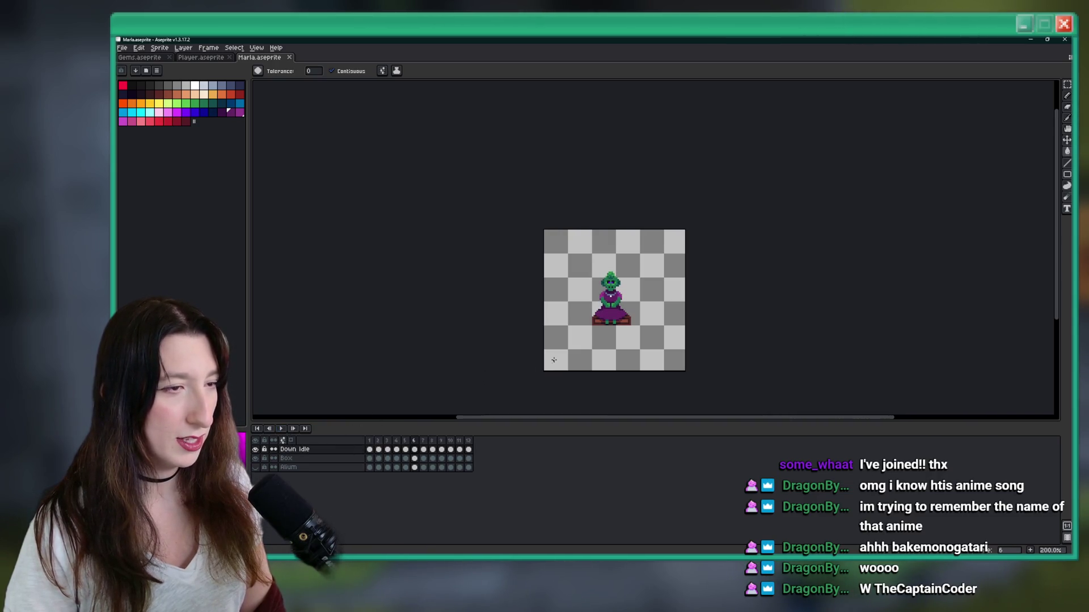
scroll(562, 355, "up", 3)
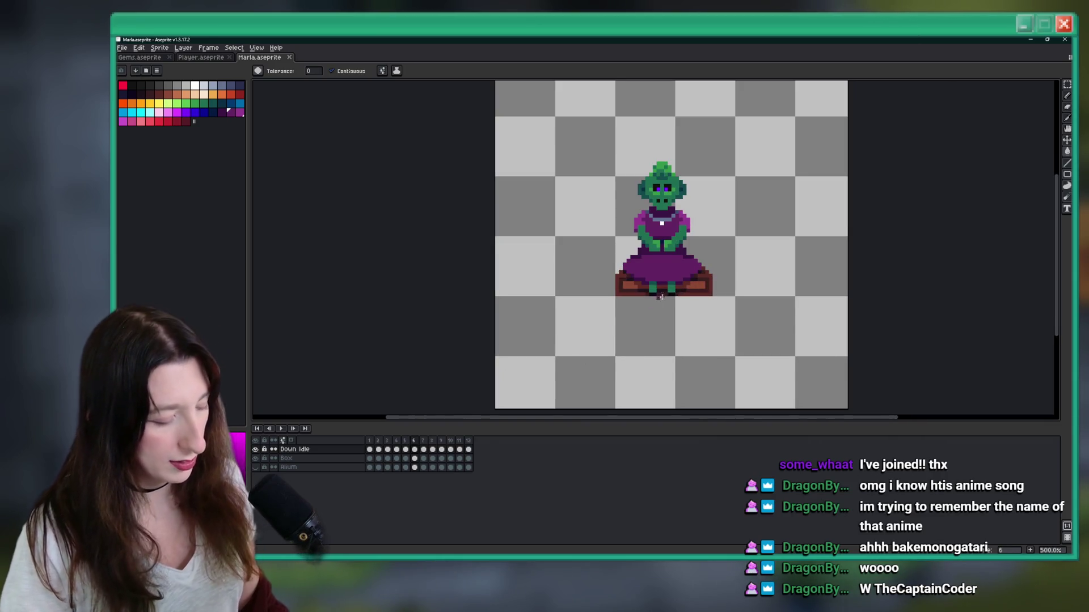
scroll(654, 303, "up", 5)
Step: Reposition the goblin's torso, then her head, using rectangular marquee selections
key("m")
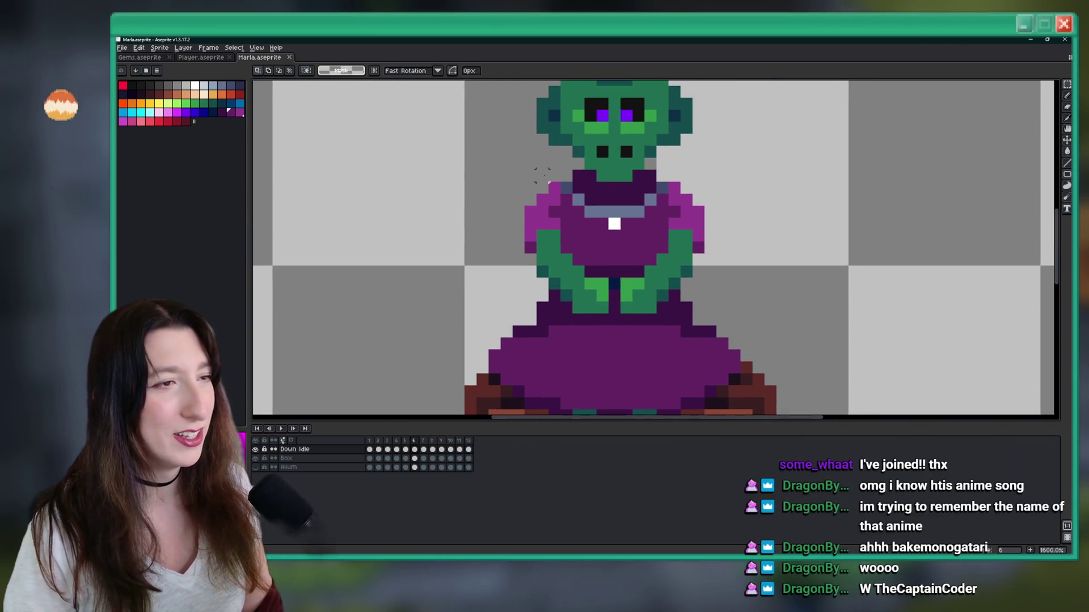
scroll(542, 176, "down", 2)
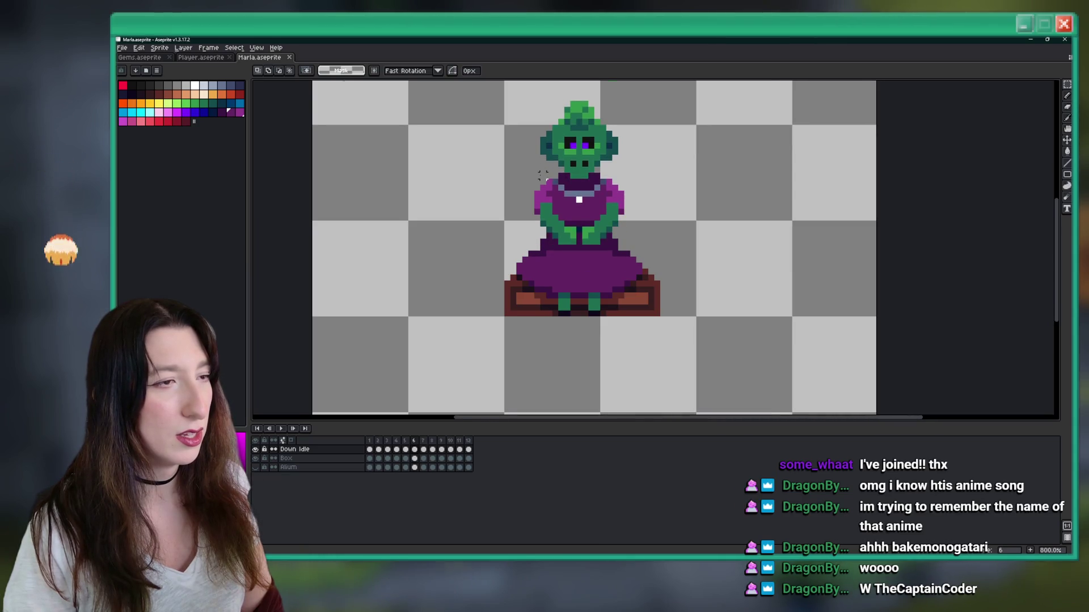
scroll(542, 175, "up", 3)
mouse_move(517, 182)
left_mouse_down()
mouse_move(559, 267)
mouse_move(721, 300)
left_mouse_up()
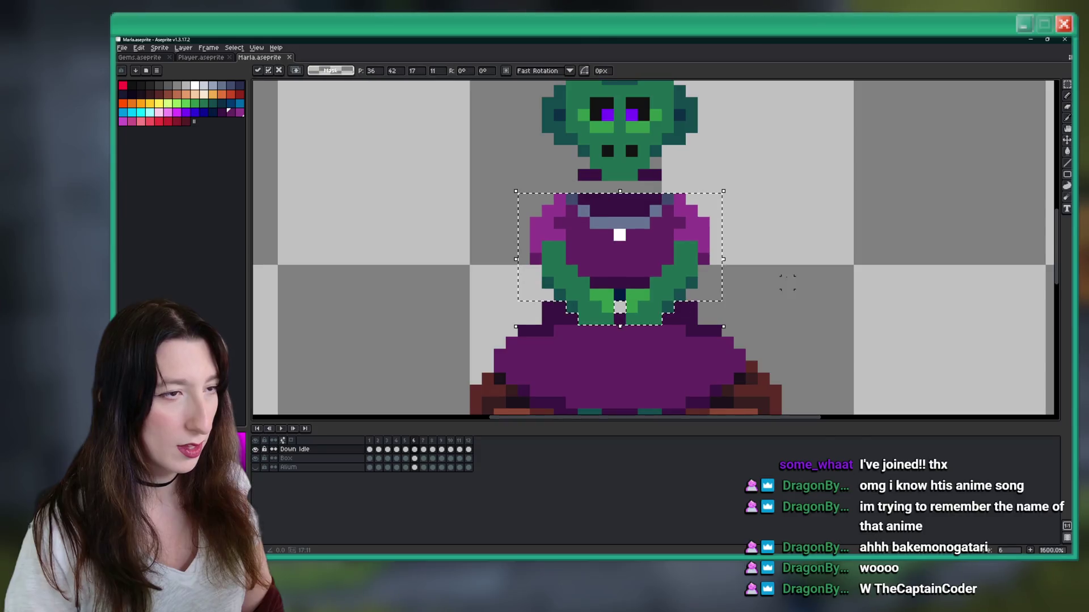
left_click(823, 247)
scroll(809, 233, "down", 2)
left_click_drag(713, 137, 583, 237)
left_click(786, 239)
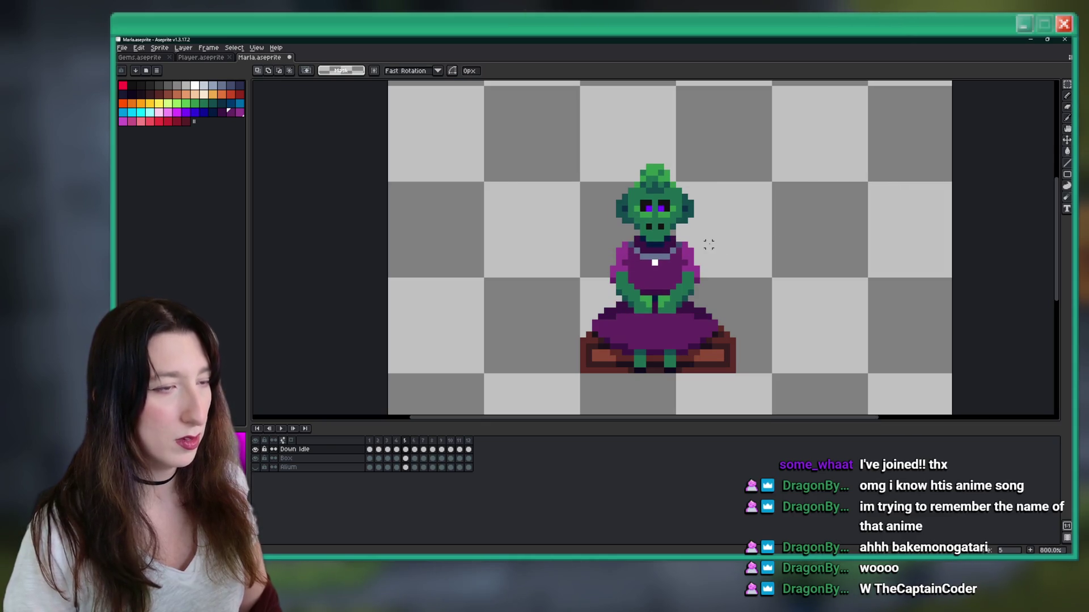
Step: Toggle between the eyedropper and the Pencil to check the sprite's colours
scroll(698, 241, "up", 3)
key("i")
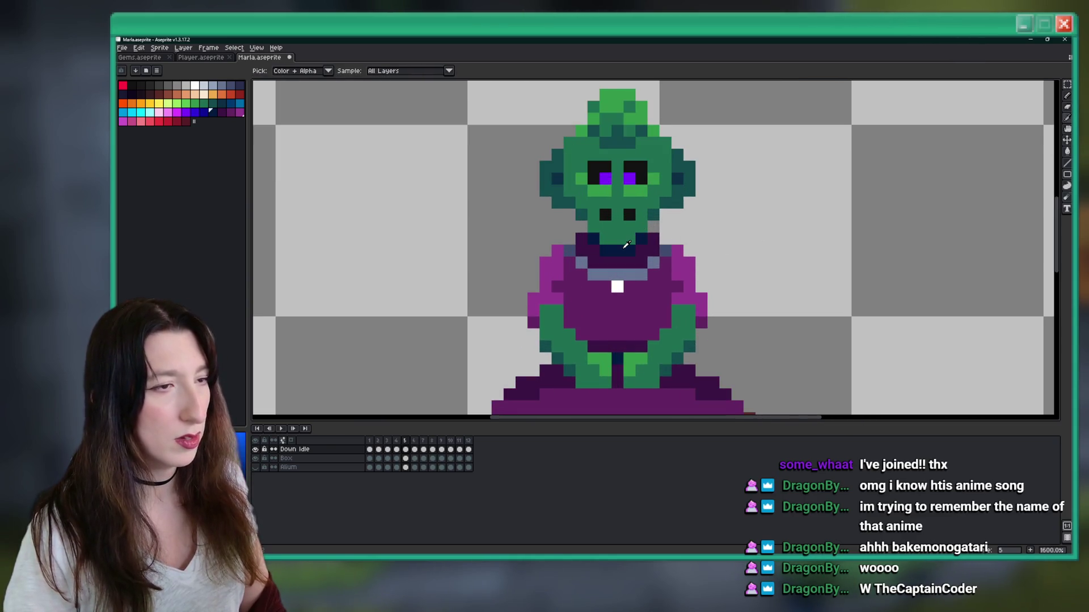
key("b")
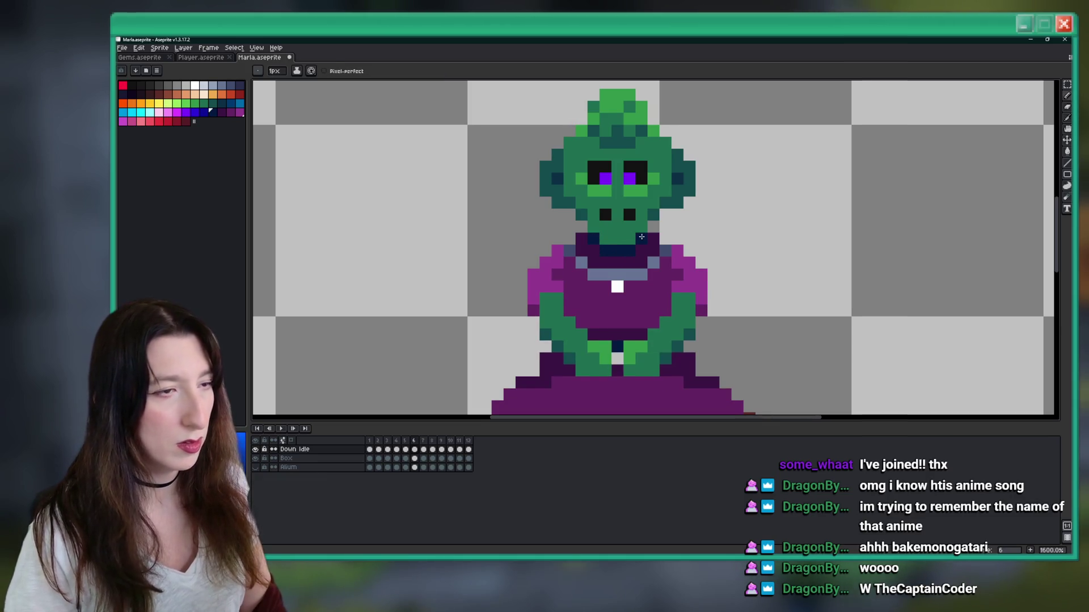
scroll(641, 237, "down", 4)
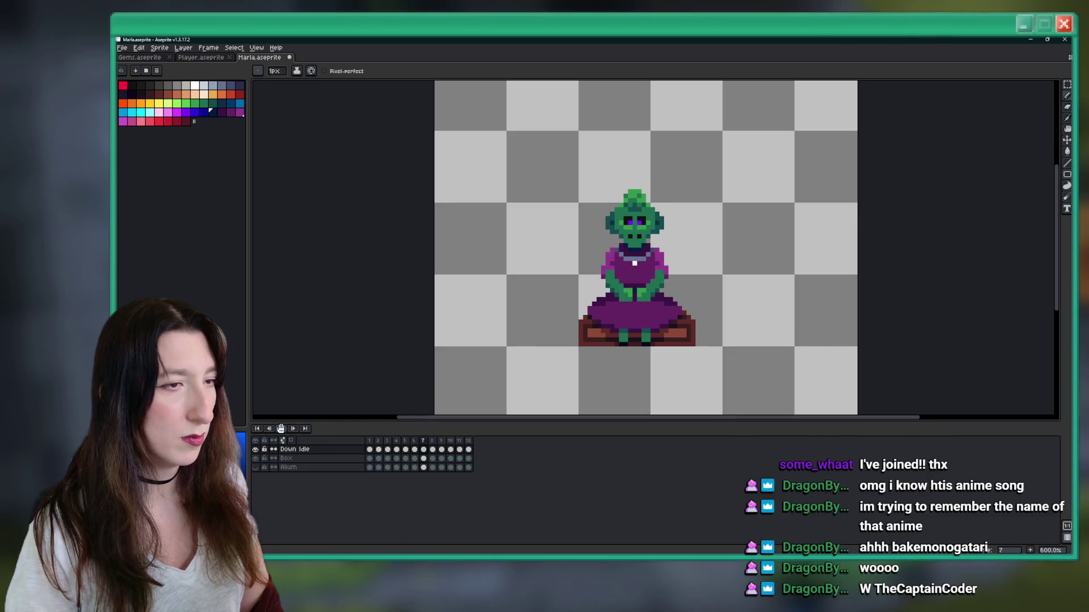
scroll(517, 310, "down", 6)
scroll(649, 264, "up", 3)
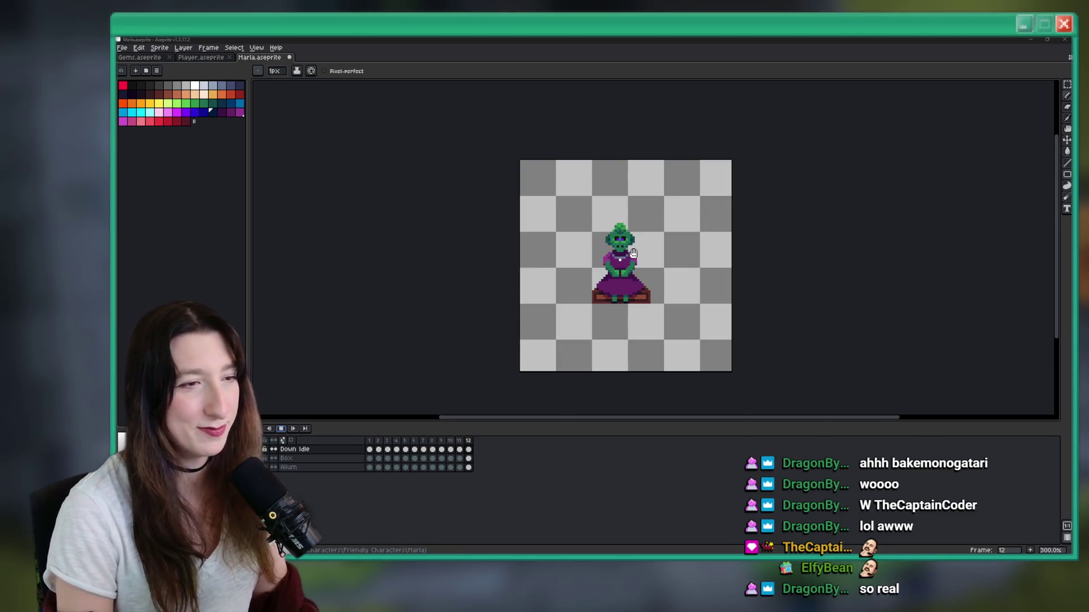
left_click_drag(622, 261, 627, 261)
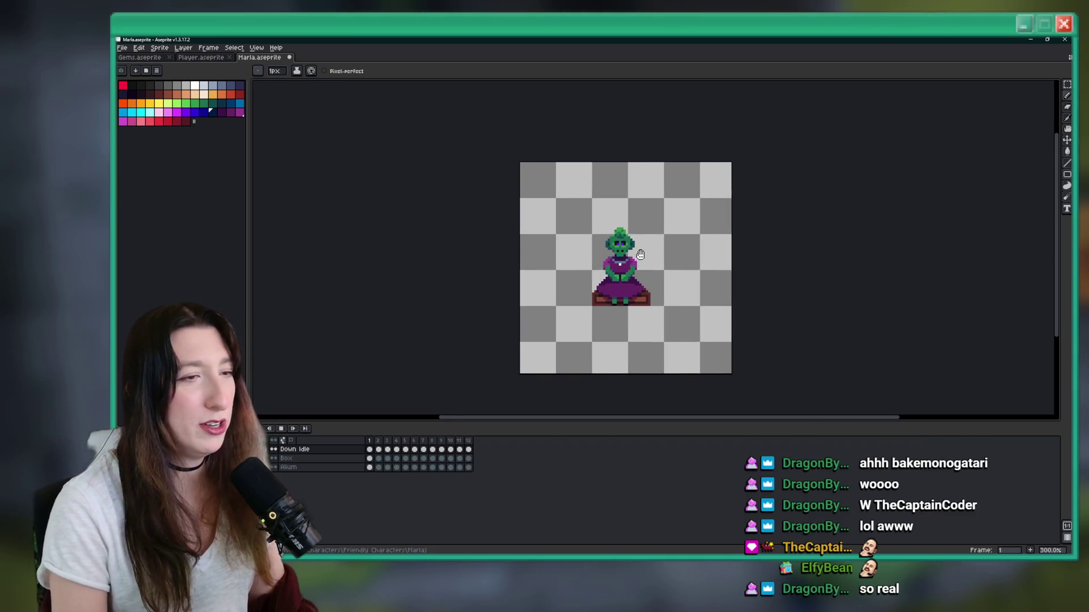
Step: Recentre the sprite, stop playback, return to frame 1, and restart the idle animation
left_click_drag(669, 231, 649, 246)
scroll(628, 267, "up", 2)
key("Return")
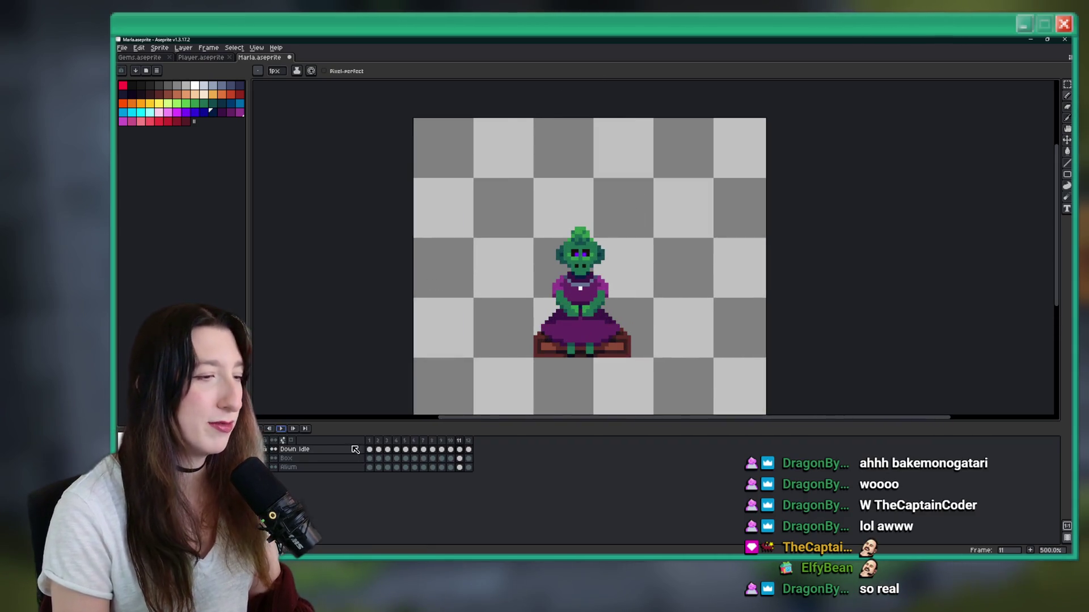
left_click(371, 451)
key("i")
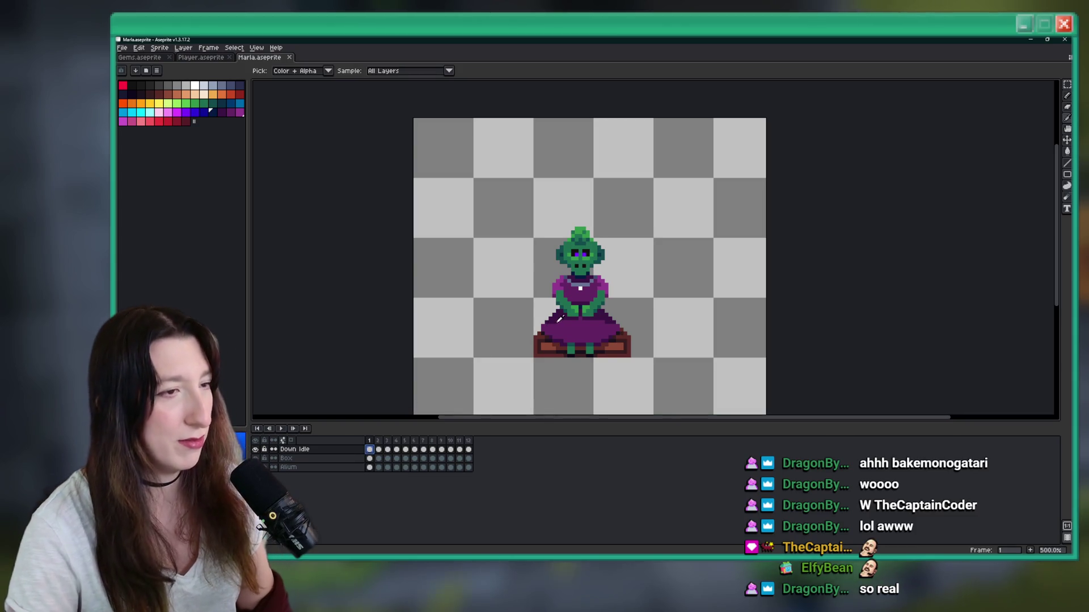
key("Return")
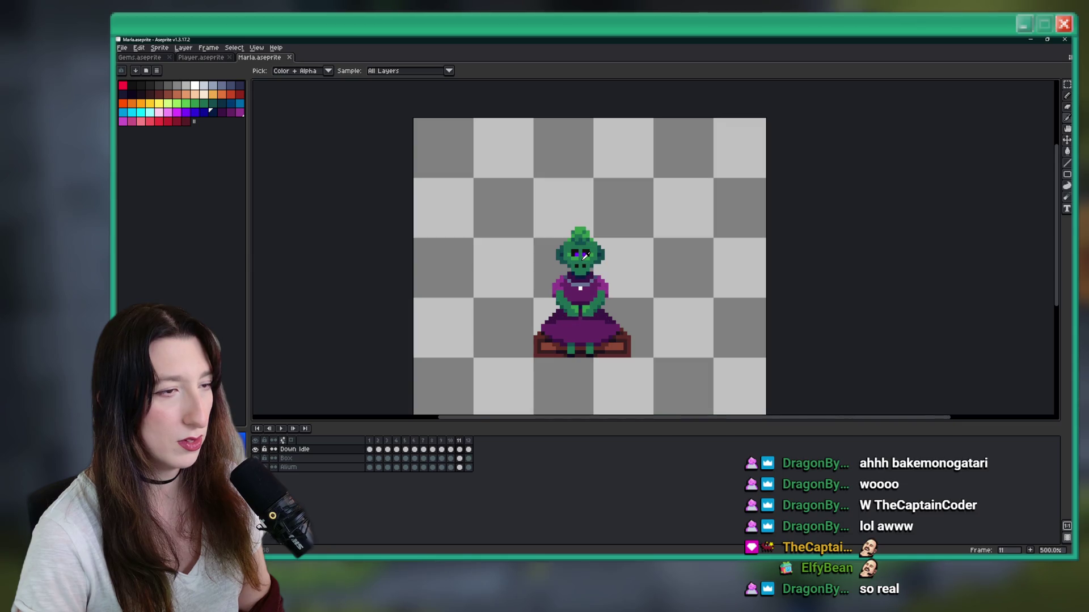
scroll(585, 256, "up", 5)
key("b")
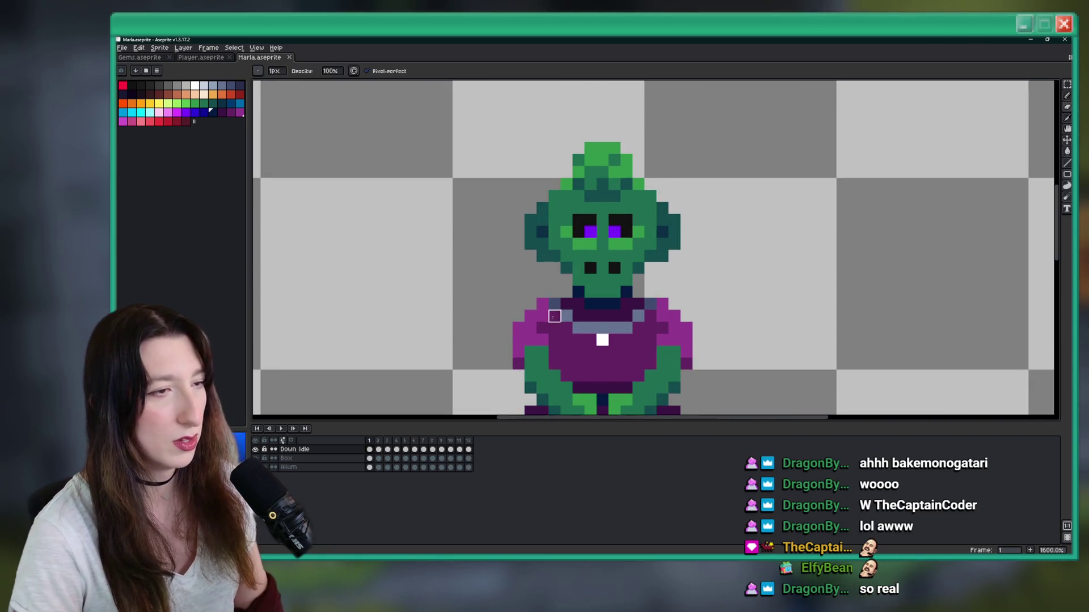
Step: Step back one frame, replay the idle, then stop on frame 2
key("Left")
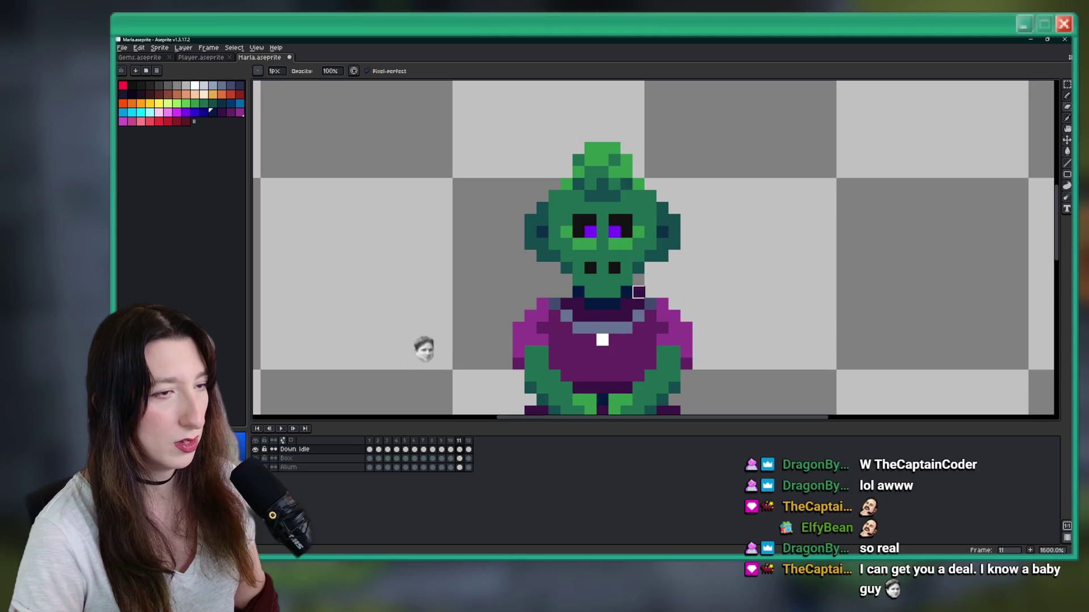
scroll(578, 292, "down", 4)
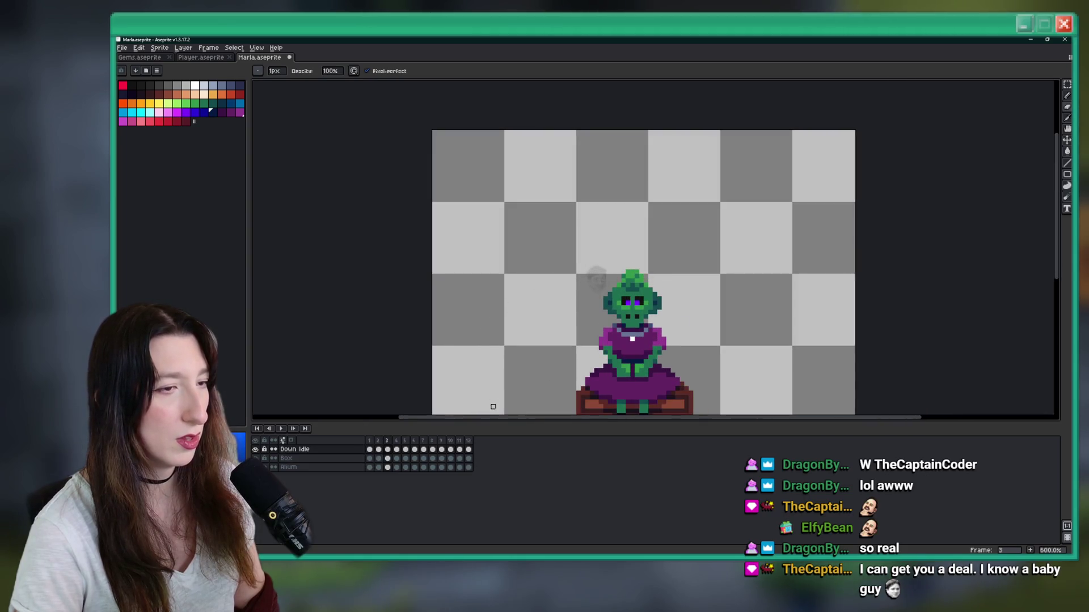
scroll(630, 317, "up", 5)
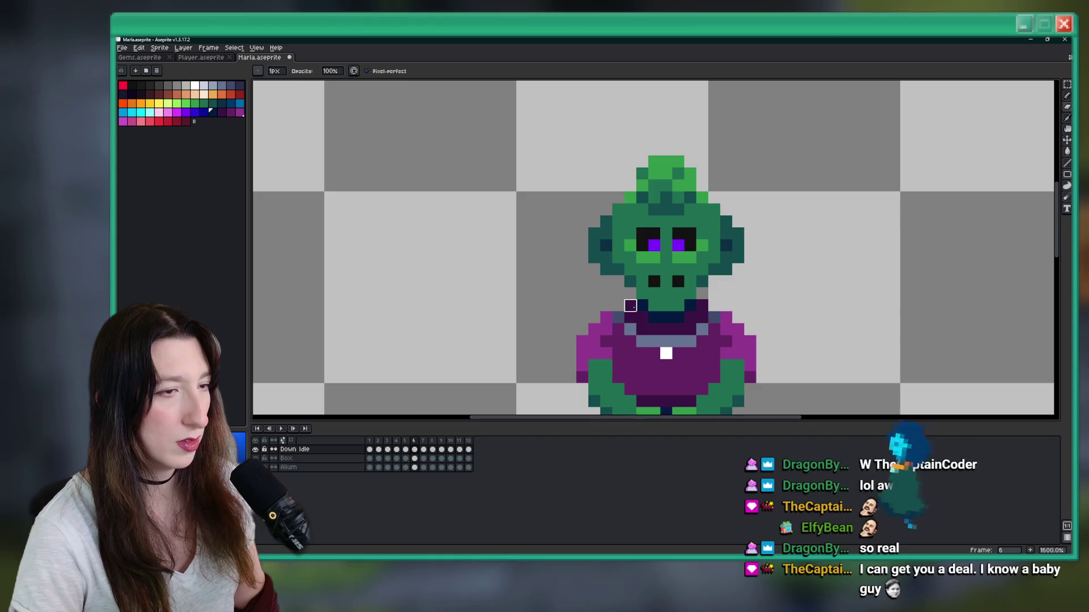
scroll(702, 306, "down", 4)
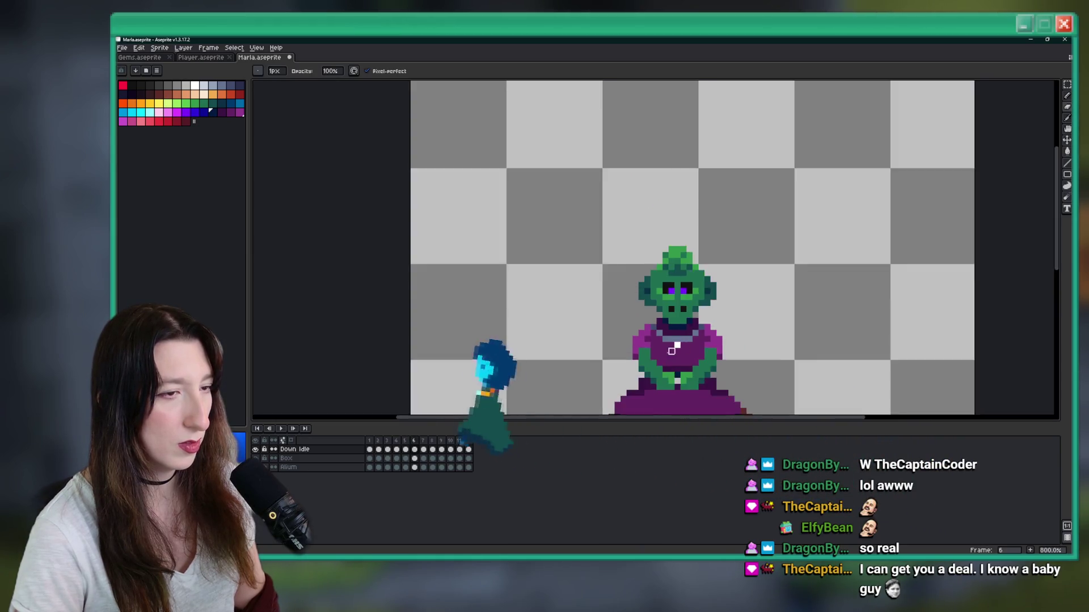
key("Return")
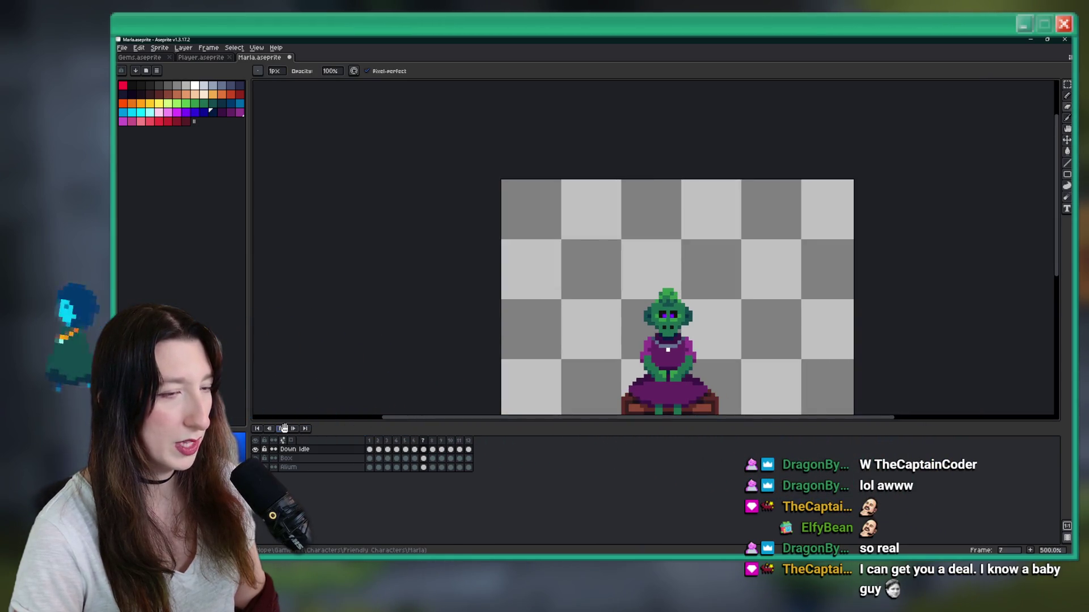
scroll(624, 309, "down", 2)
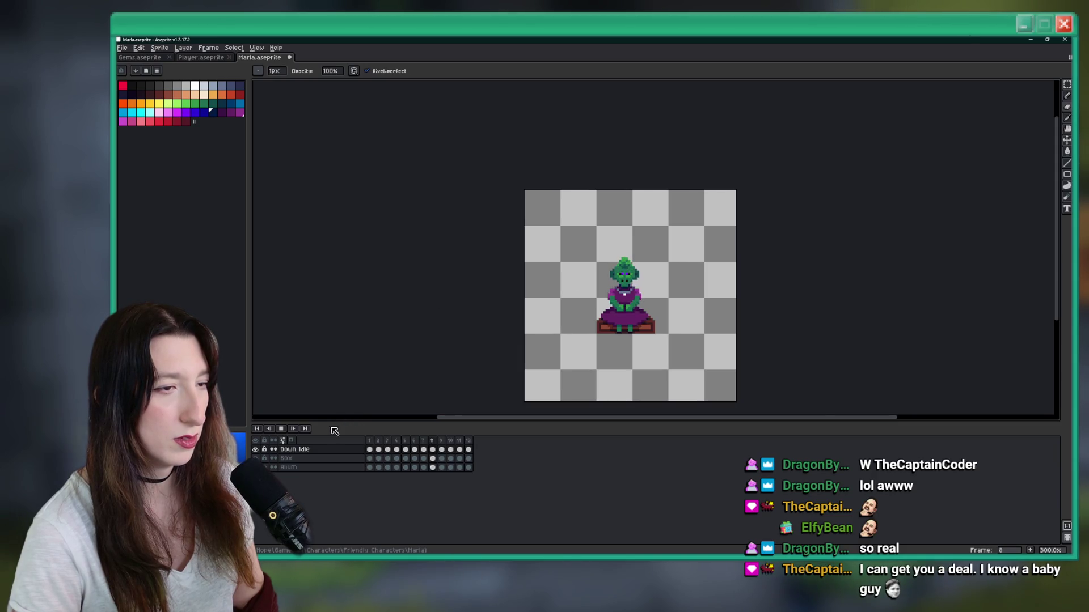
left_click(378, 450)
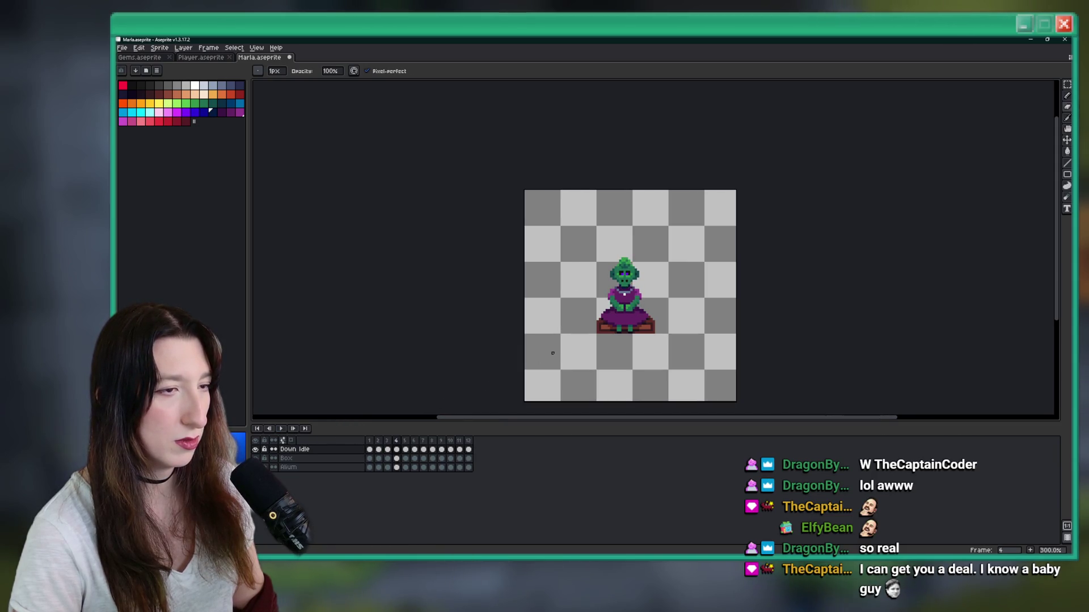
Step: Zoom in and out on the neck and collar, then stop the animation on frame 5
scroll(602, 299, "up", 7)
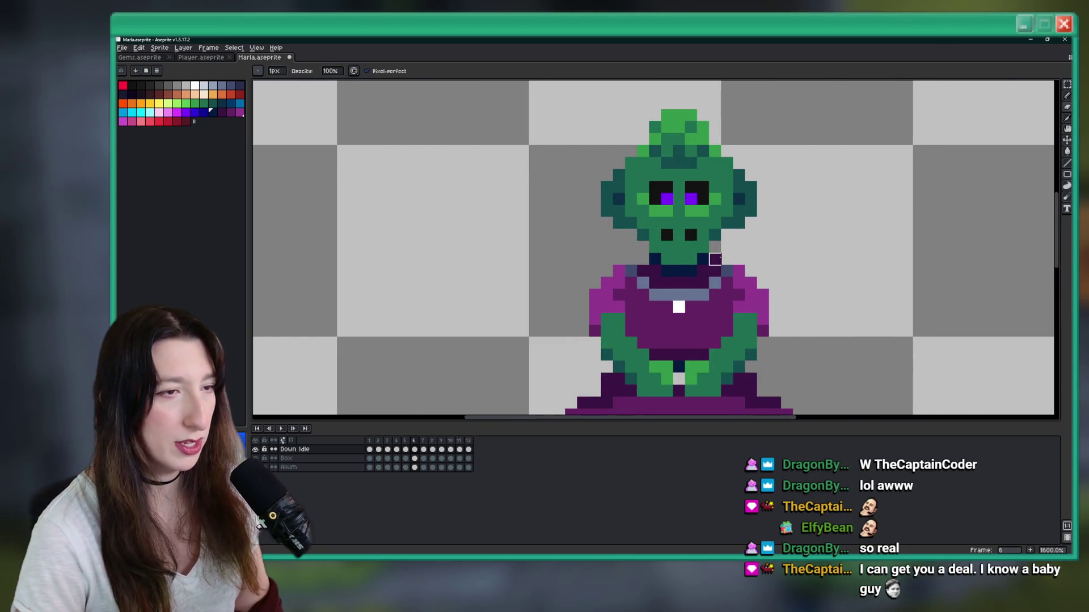
scroll(714, 259, "down", 7)
scroll(663, 197, "up", 9)
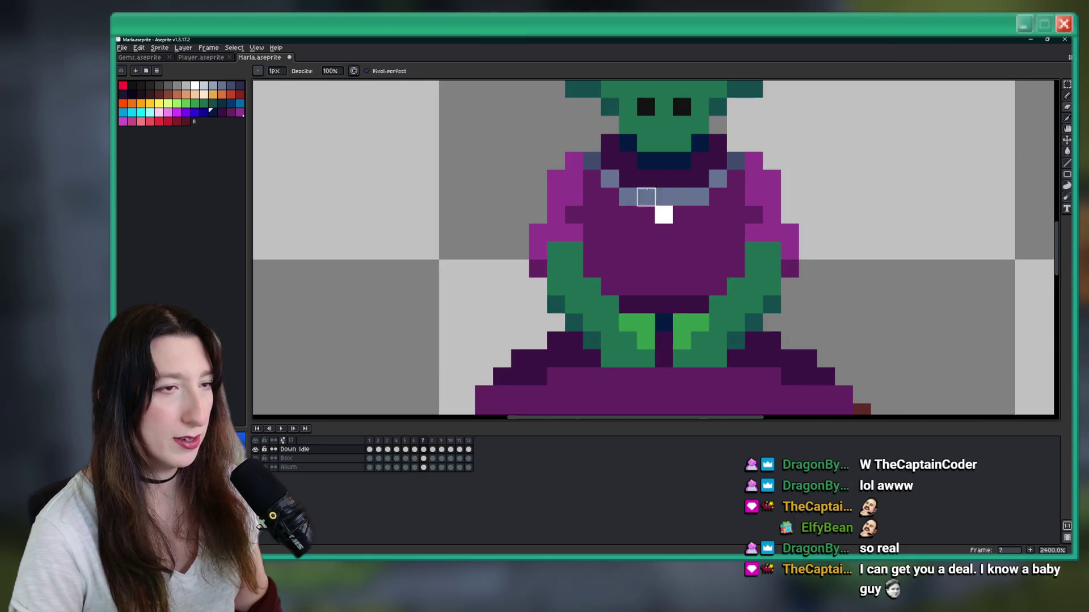
scroll(697, 266, "down", 5)
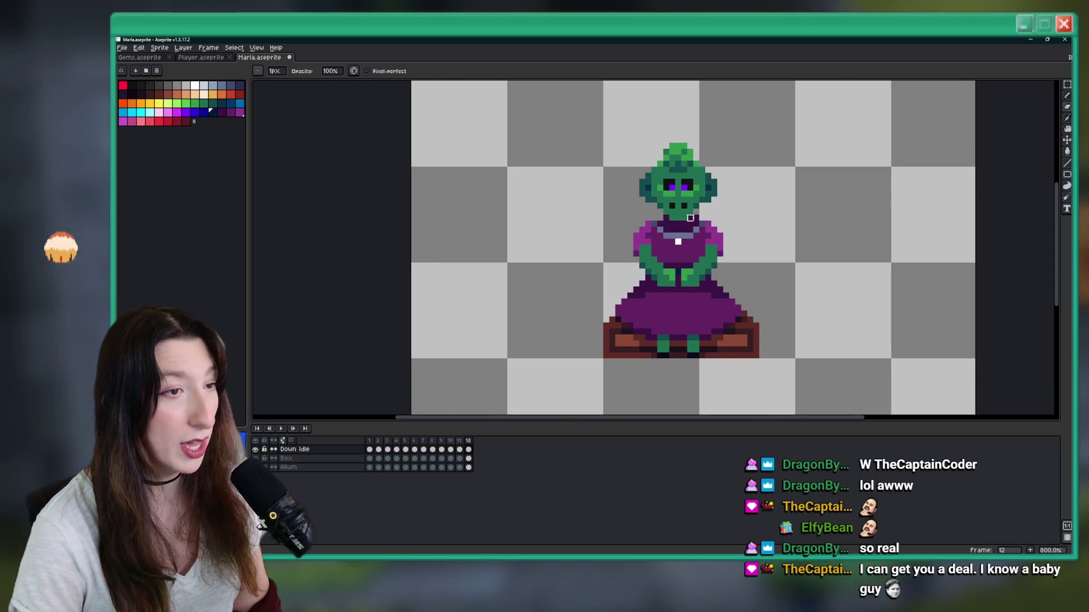
scroll(690, 217, "up", 5)
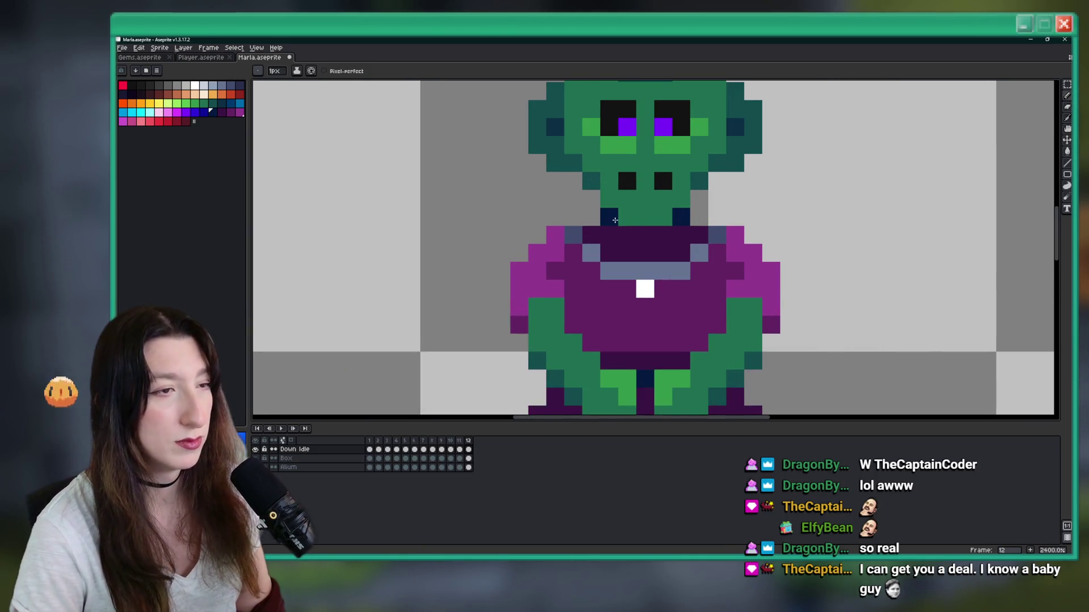
scroll(656, 231, "down", 4)
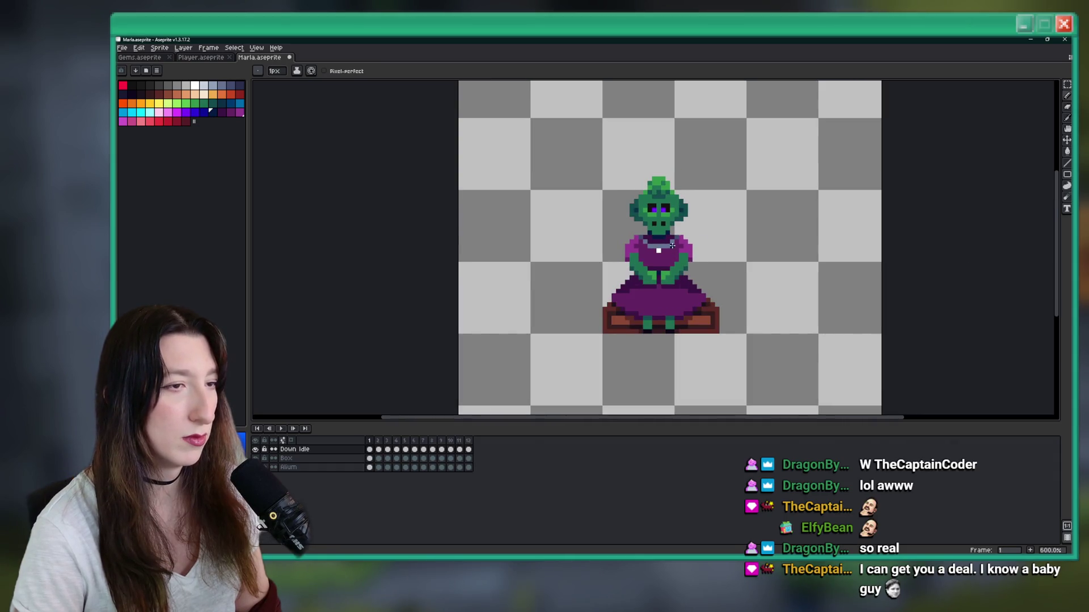
scroll(669, 255, "up", 3)
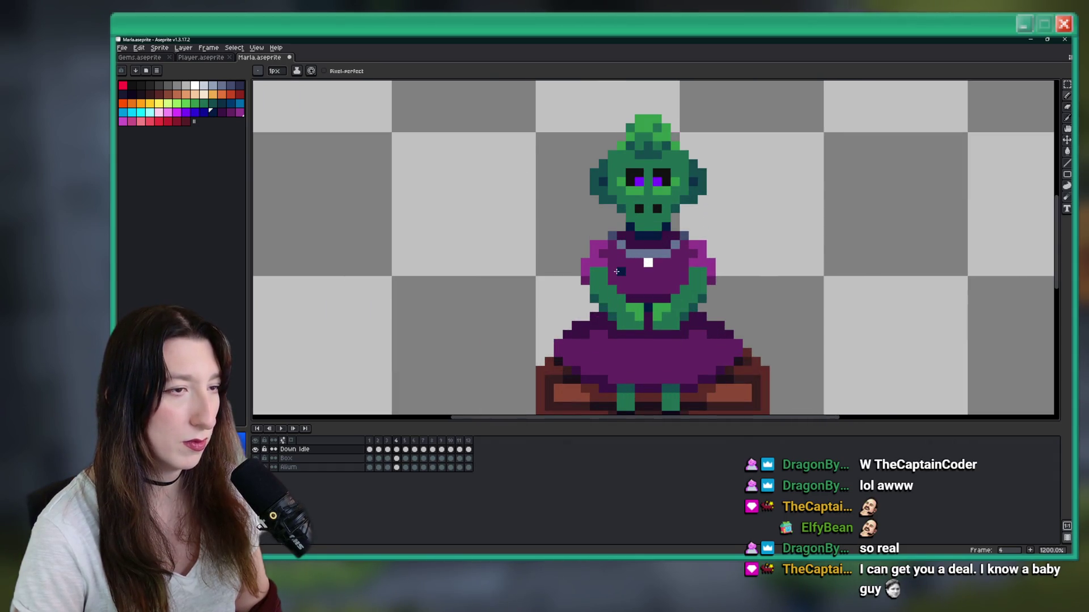
scroll(600, 271, "down", 2)
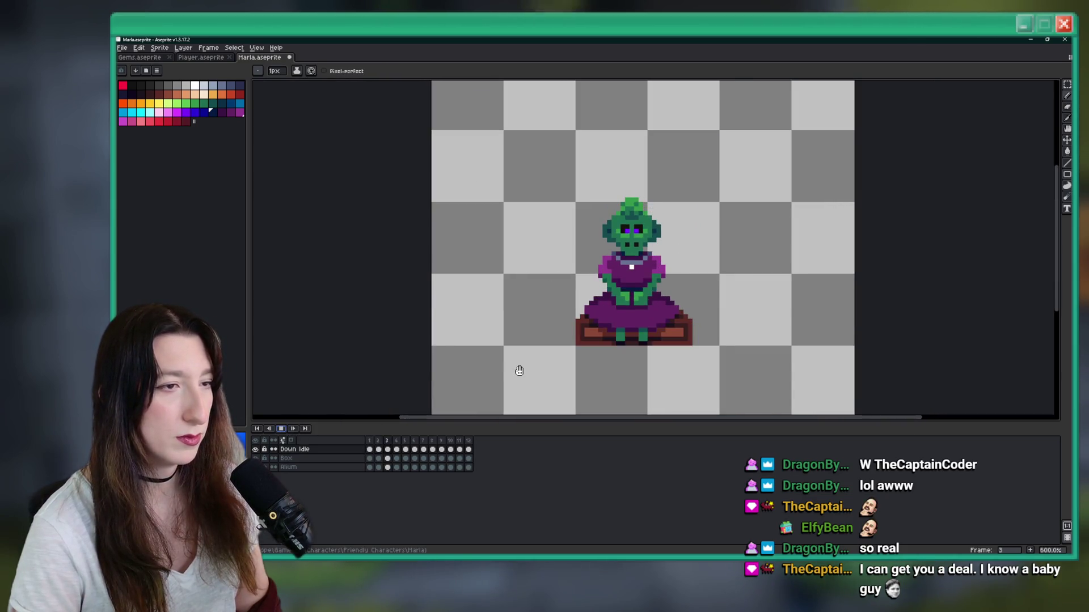
scroll(616, 303, "down", 3)
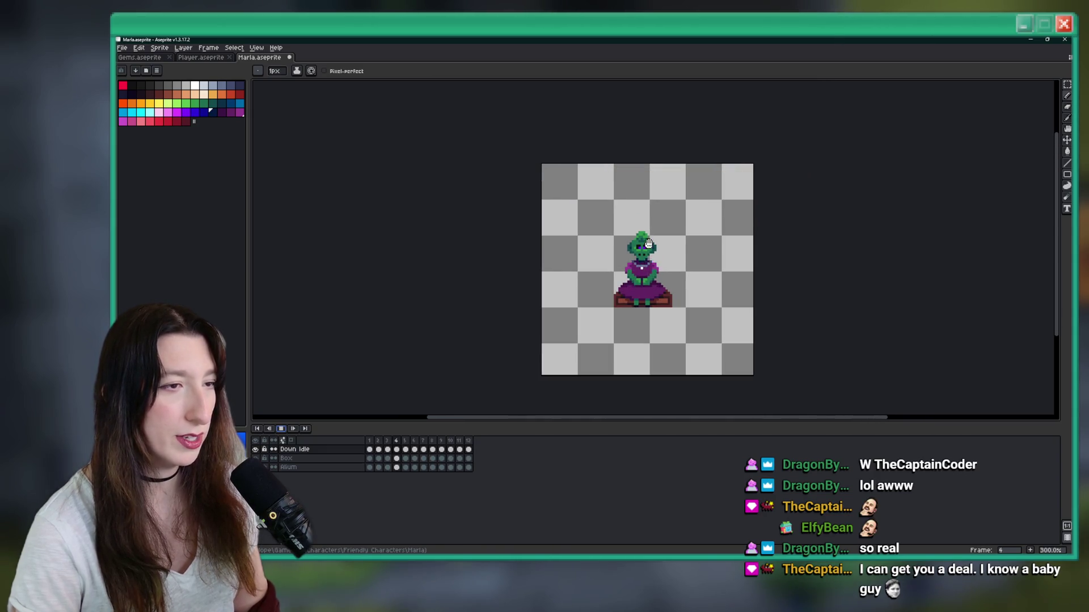
scroll(635, 227, "up", 1)
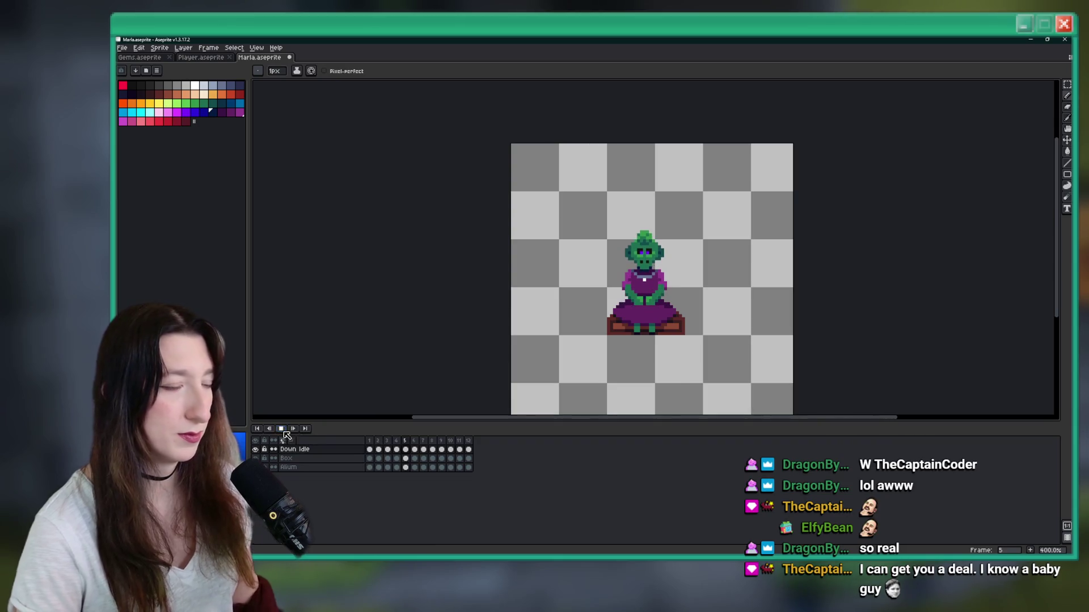
right_click(566, 270)
left_click(473, 362)
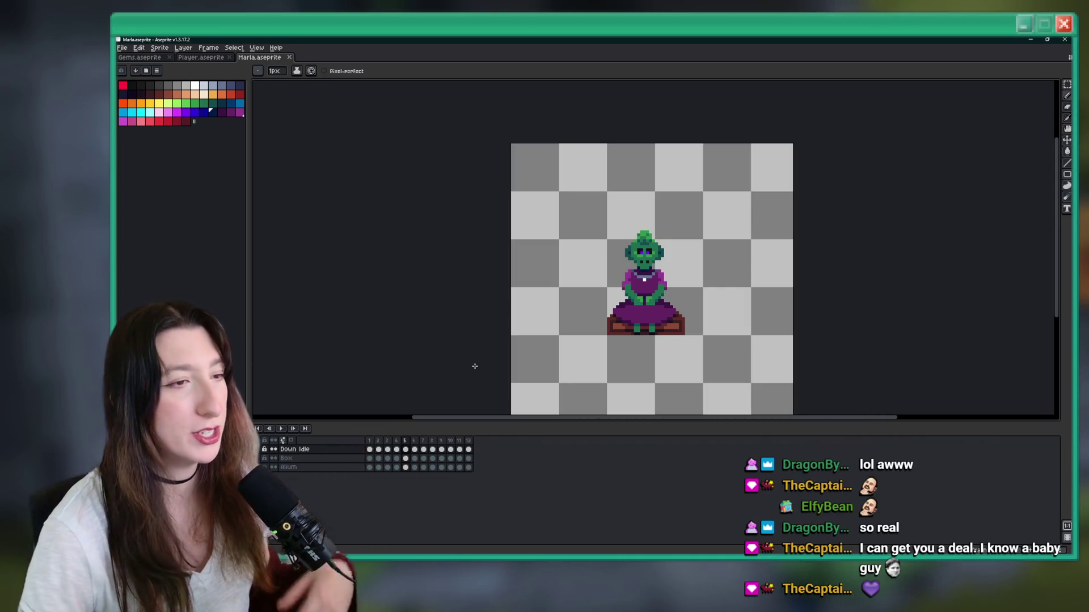
Step: Pick the purple eye colour and load a larger colour palette preset
left_click_drag(596, 315, 553, 307)
scroll(602, 243, "up", 5)
left_click(641, 223, "alt")
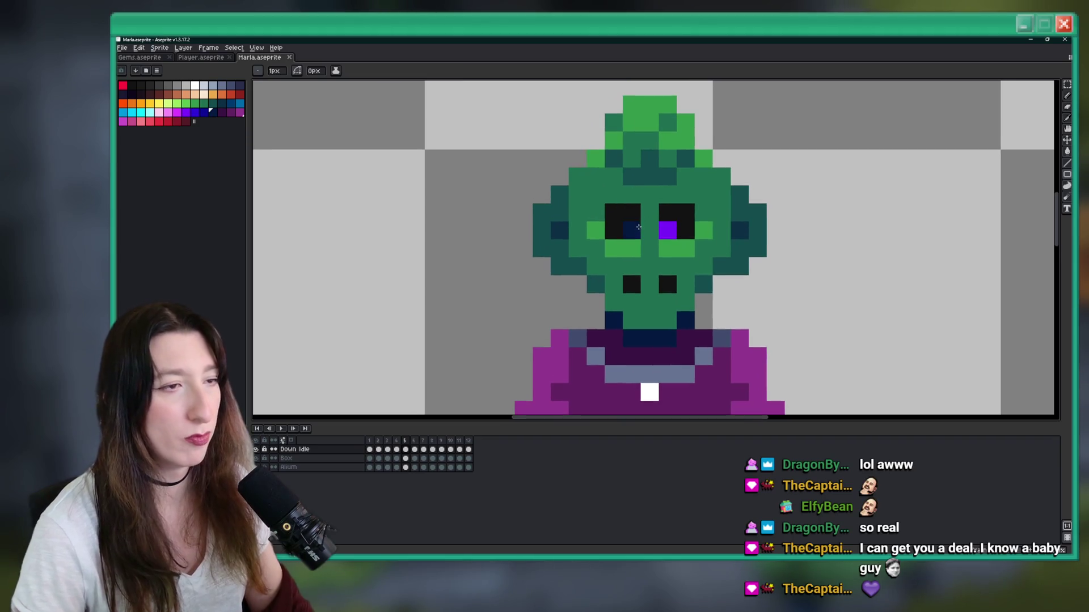
scroll(300, 148, "right", 2)
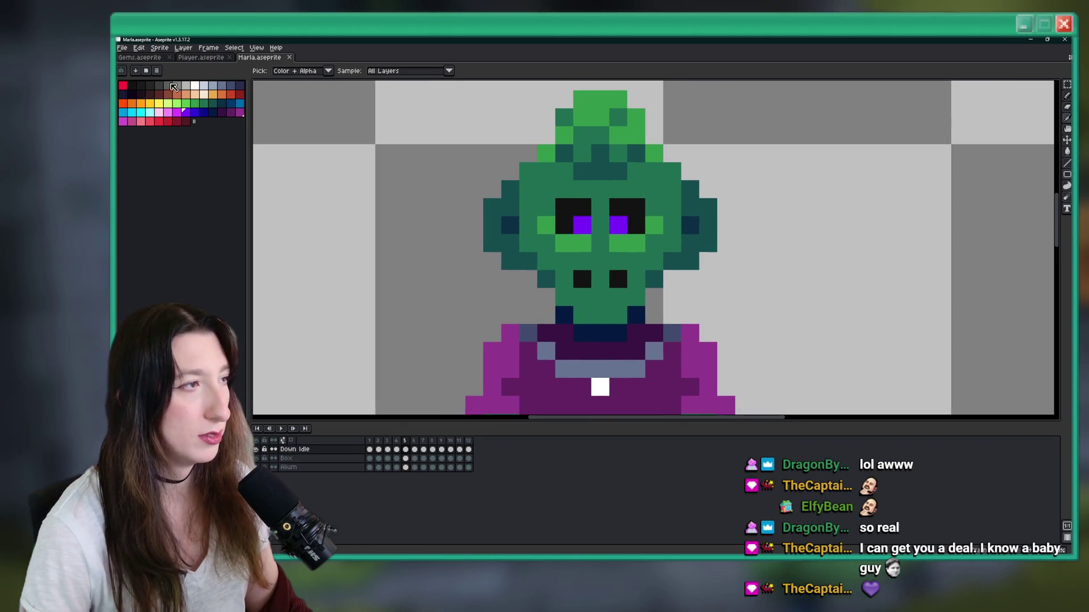
left_click(156, 70)
left_click(187, 198)
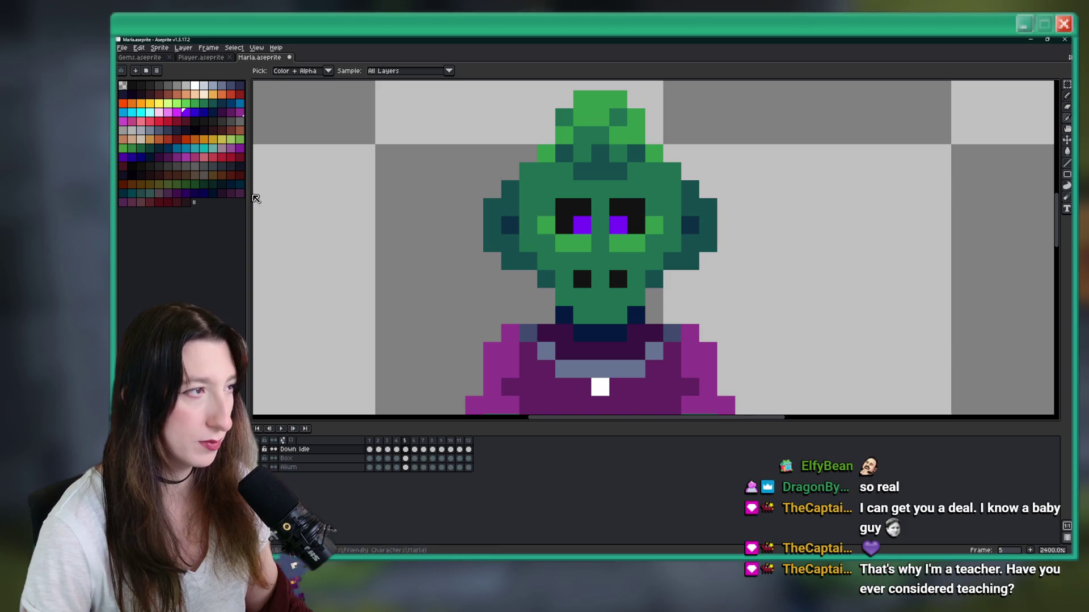
Step: Try magenta on the goblin's eye pixels, then undo it
left_click(177, 113)
left_click(582, 225)
left_click(618, 225)
left_click(636, 243)
key("ctrl+z")
key("v")
scroll(627, 237, "down", 4)
scroll(627, 236, "up", 1)
Step: Try light cyan on the eyes with the Pencil, then undo it
key("b")
key("minus")
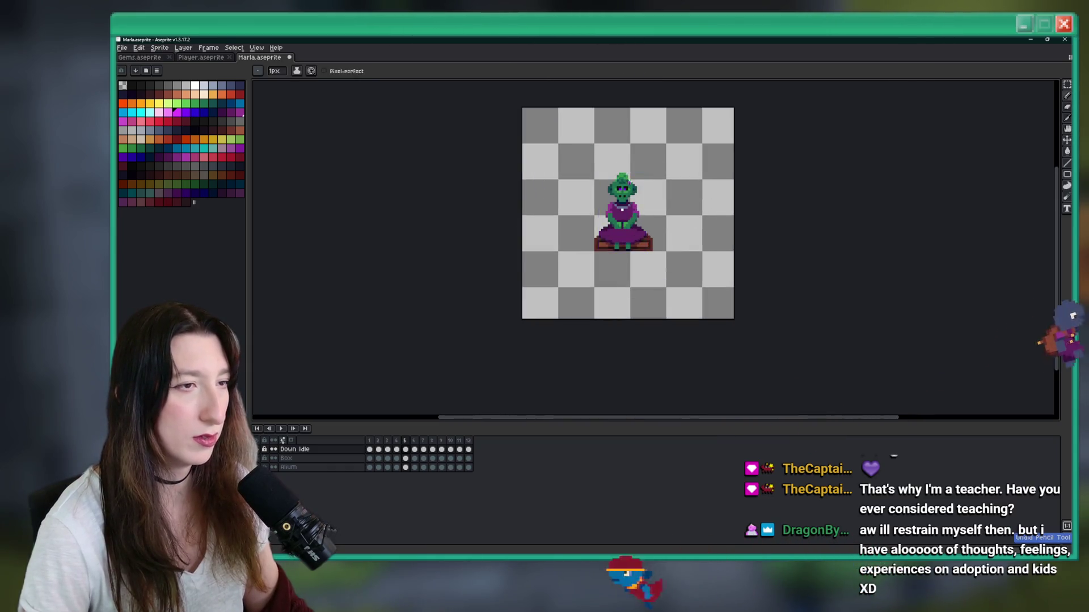
scroll(630, 182, "up", 4)
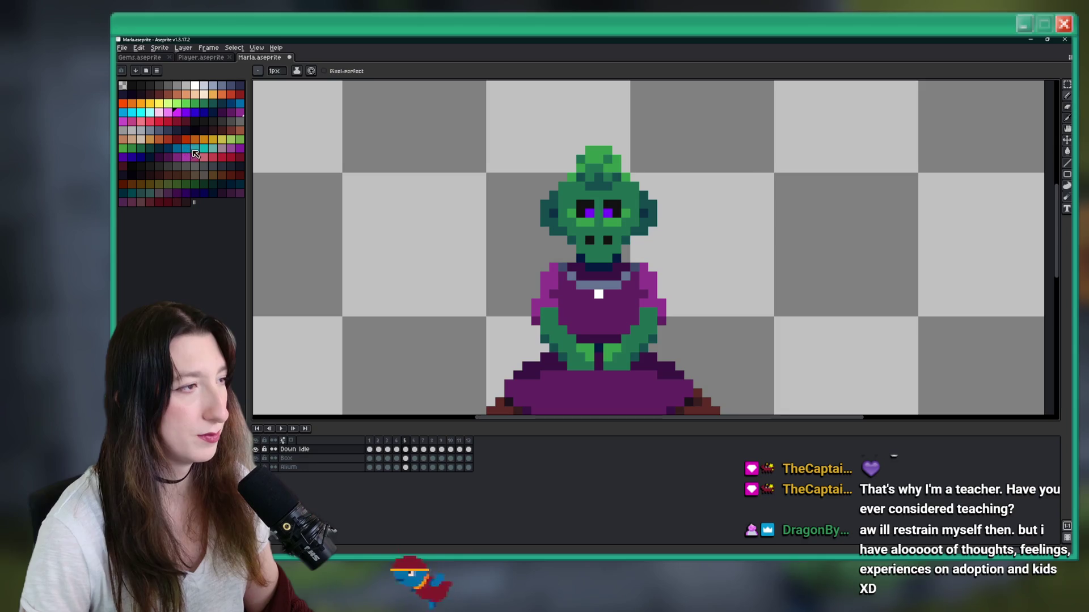
left_click(145, 113)
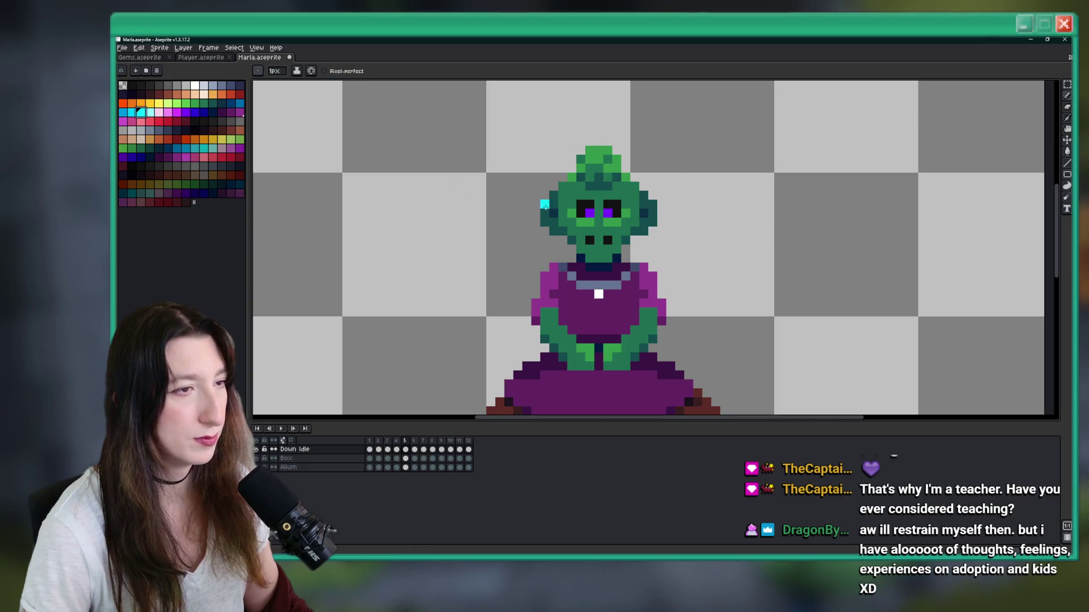
scroll(667, 259, "down", 4)
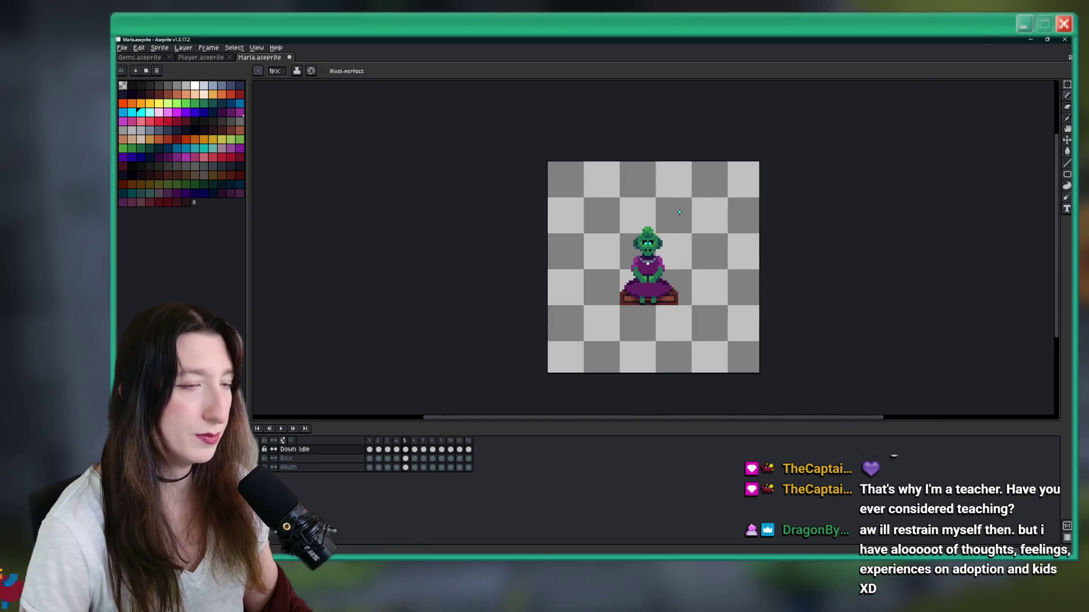
key("ctrl+z")
Step: Try yellow on the left eye pixel, then undo it to keep the purple eyes
scroll(645, 250, "up", 2)
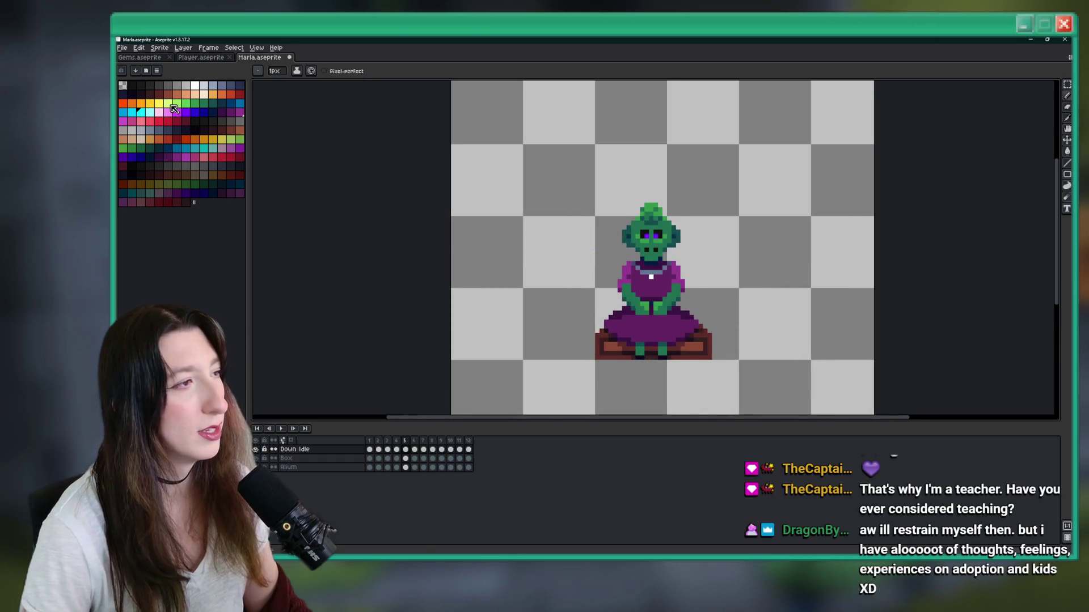
scroll(656, 244, "up", 3)
left_click(619, 224)
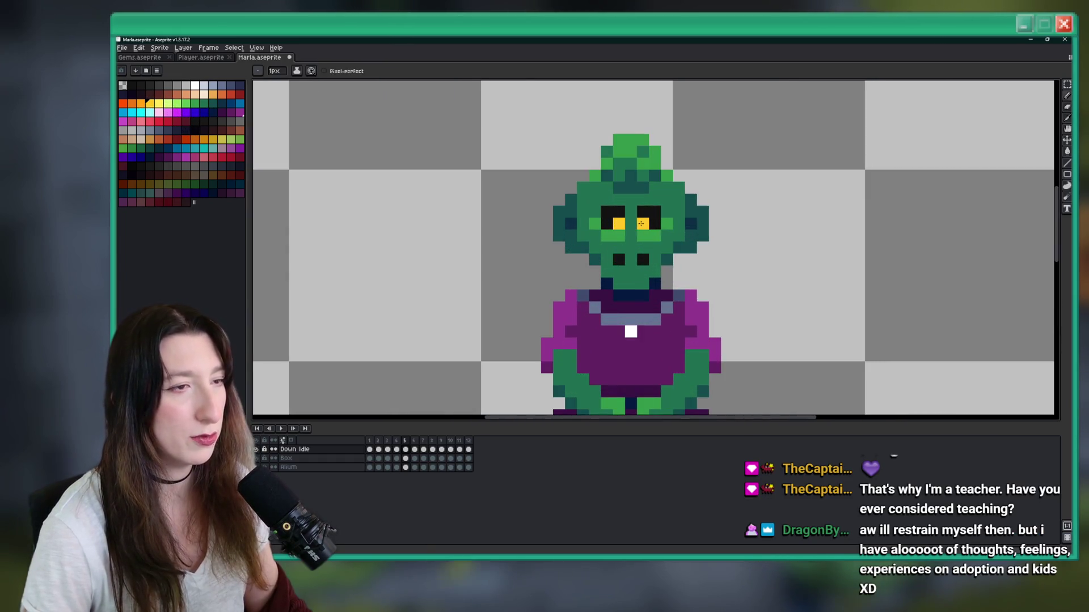
scroll(641, 224, "down", 5)
key("ctrl+z")
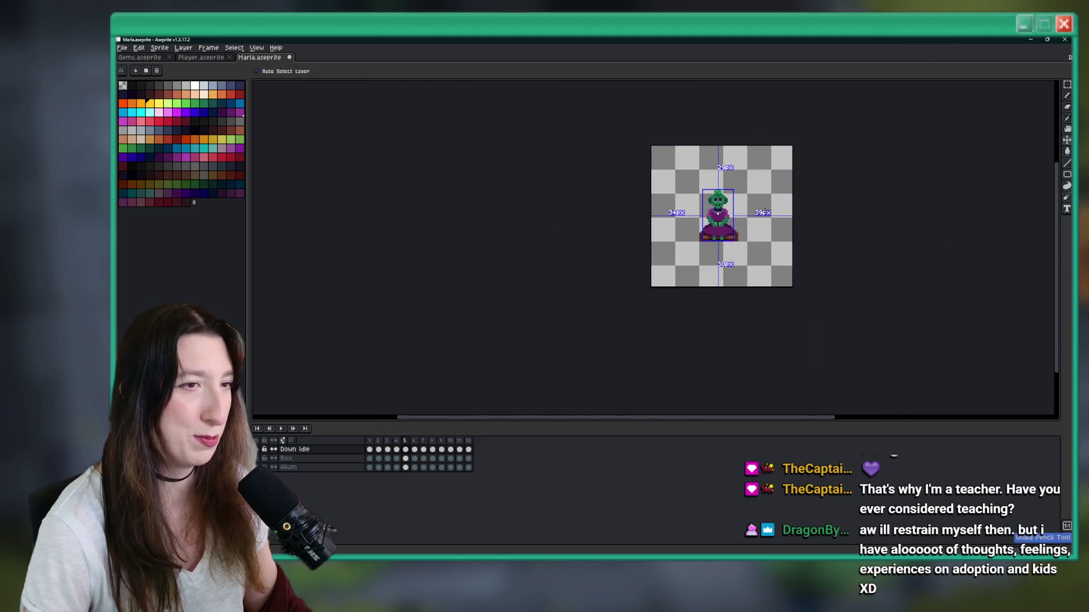
scroll(702, 190, "up", 4)
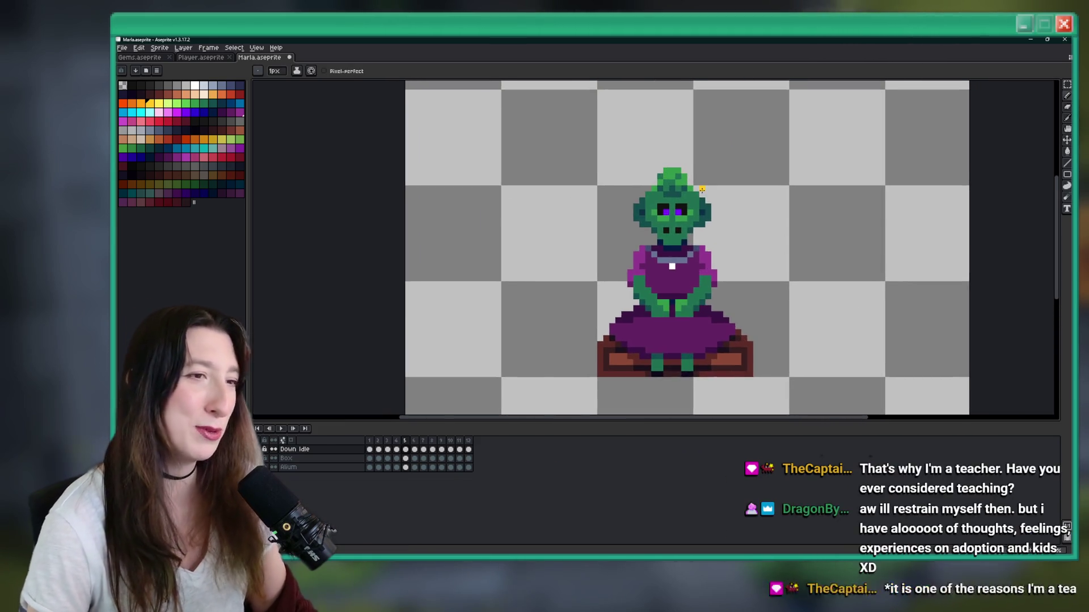
scroll(702, 190, "up", 3)
scroll(609, 235, "down", 2)
scroll(549, 213, "up", 1)
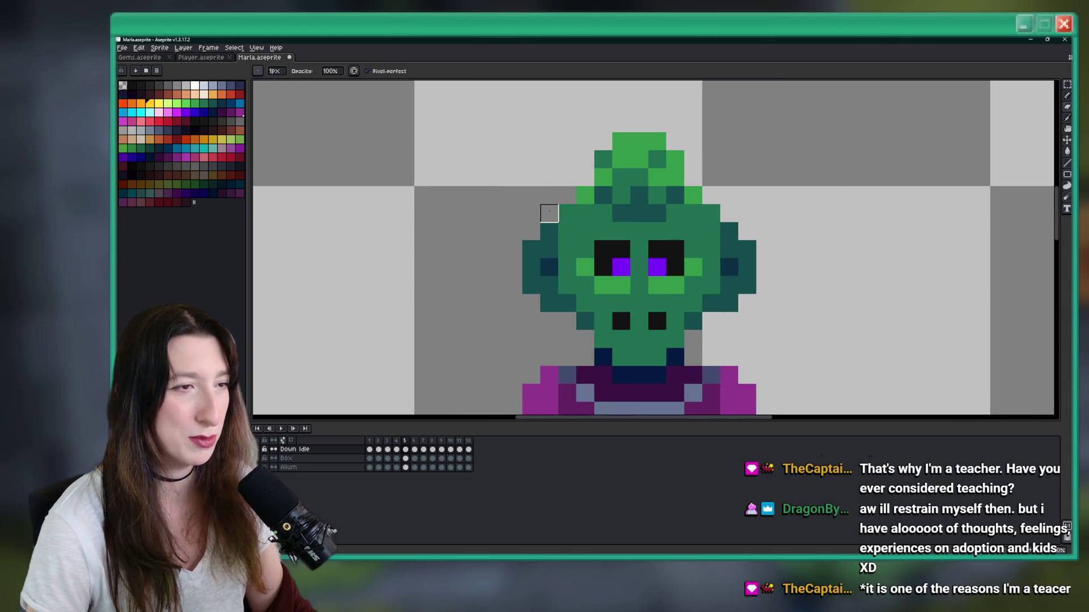
scroll(711, 214, "down", 5)
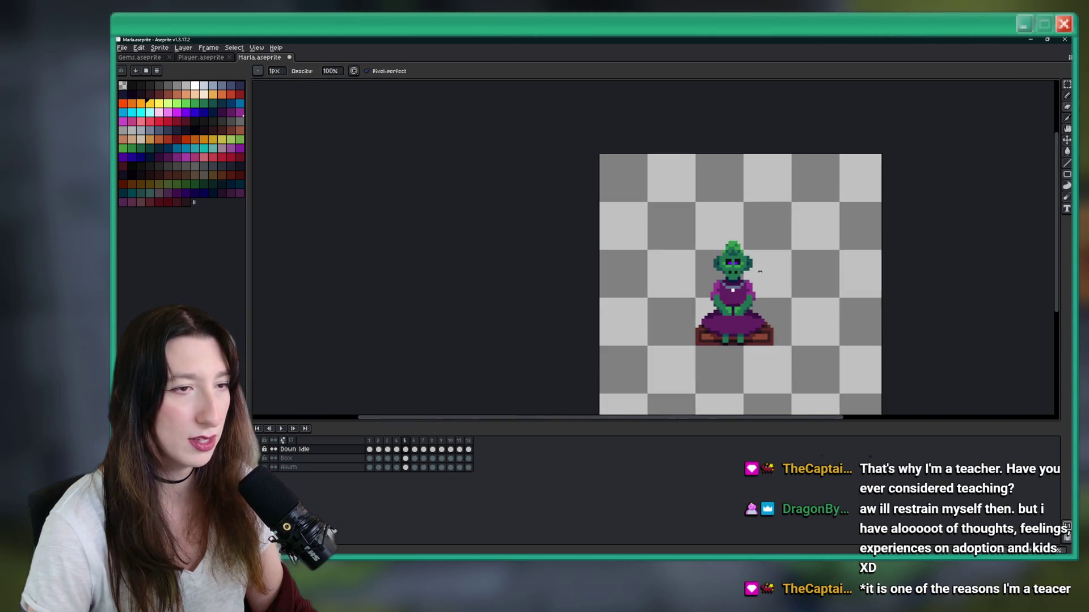
scroll(697, 256, "up", 2)
scroll(696, 256, "up", 1)
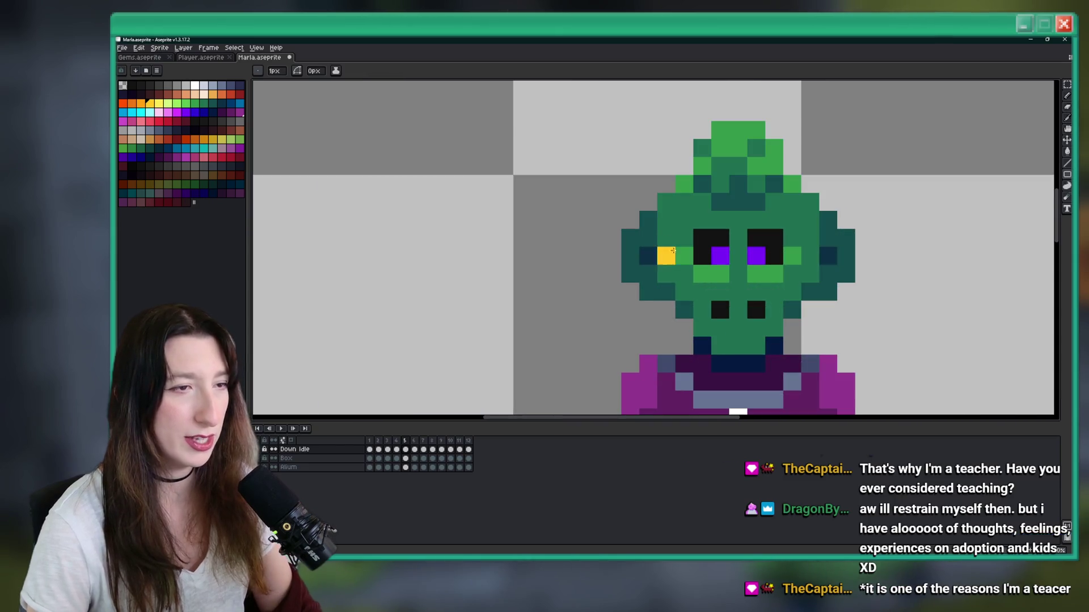
Step: Shade the lower pixels of both ears dark navy and add a navy pixel beside the right ear
left_click(642, 250, "alt")
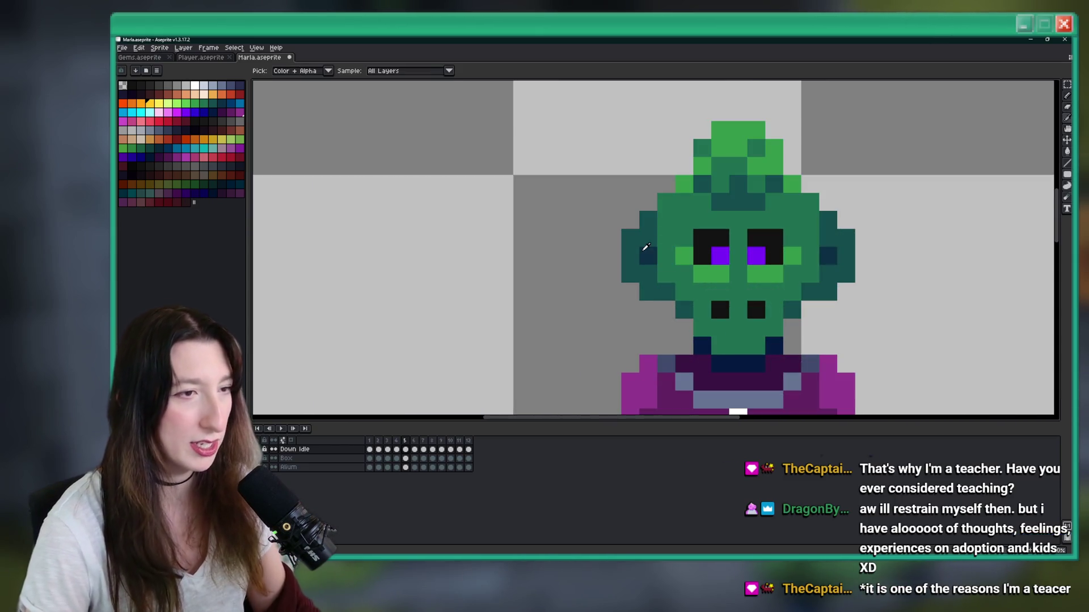
left_click(649, 274)
left_click(821, 270)
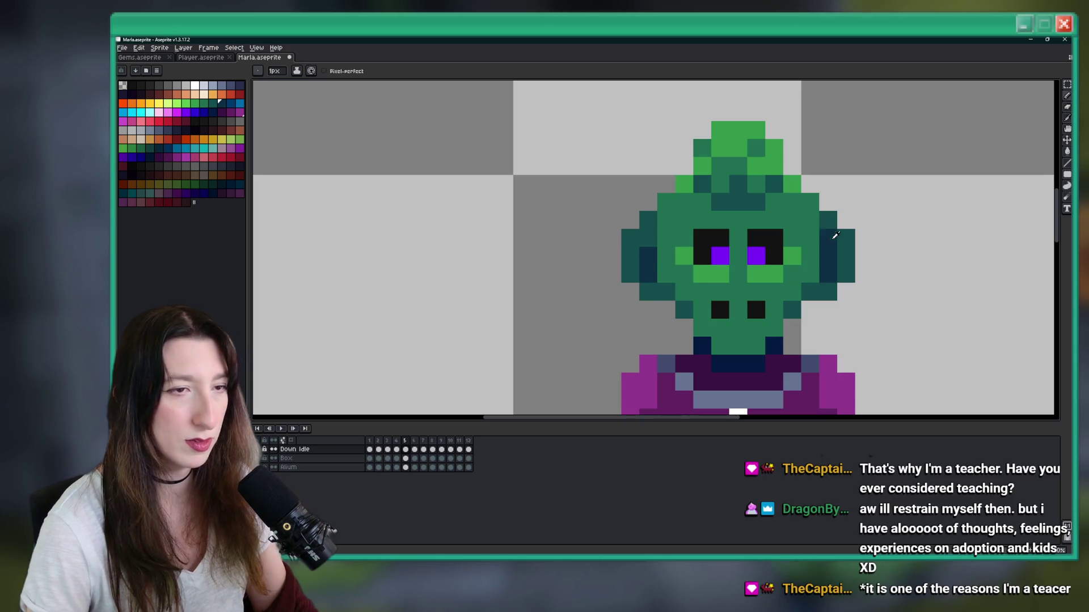
left_click(858, 258)
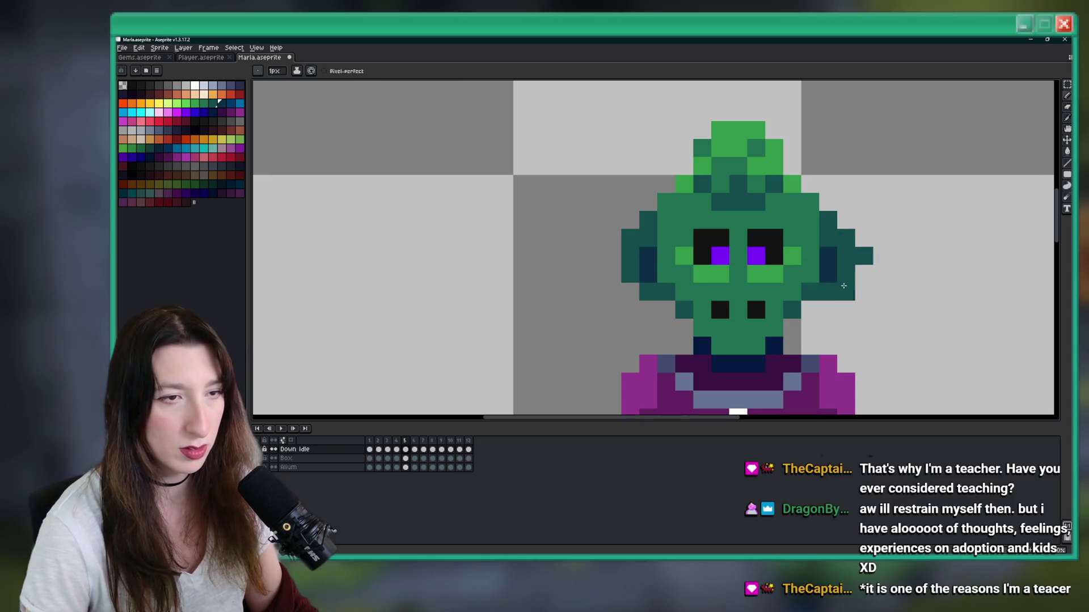
Step: Add a navy pixel beside the chin and switch to the Rectangular Marquee
scroll(629, 289, "down", 4)
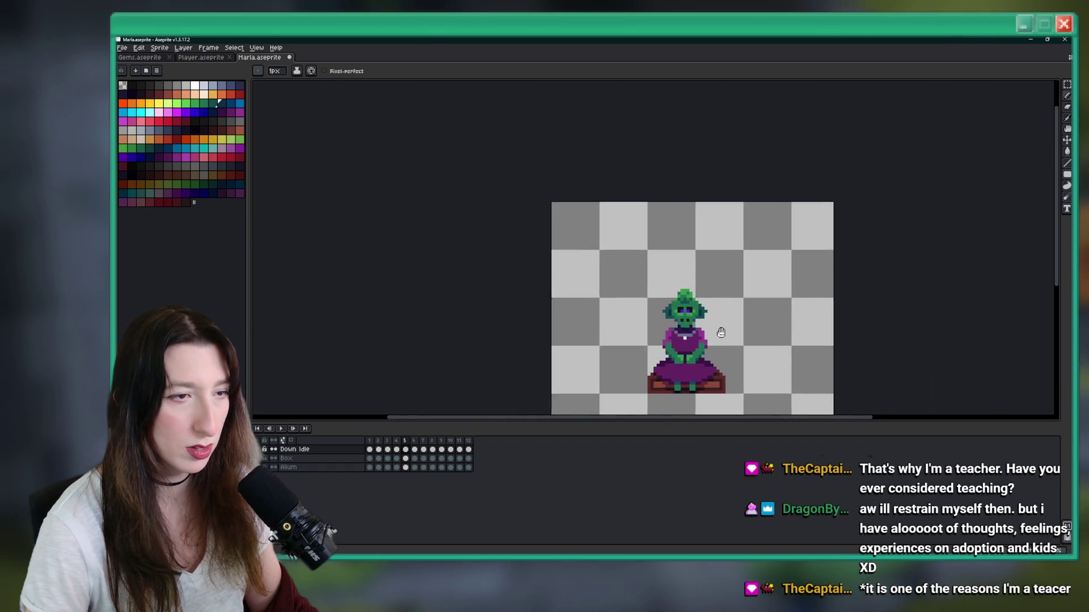
scroll(654, 291, "up", 3)
left_click(655, 291)
scroll(559, 290, "down", 5)
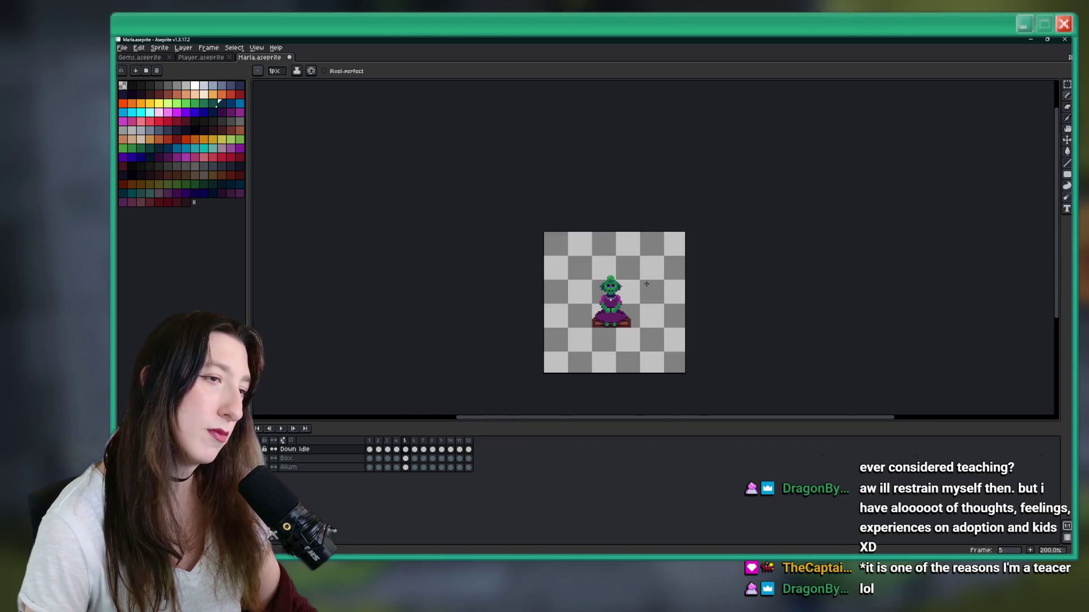
scroll(572, 292, "up", 5)
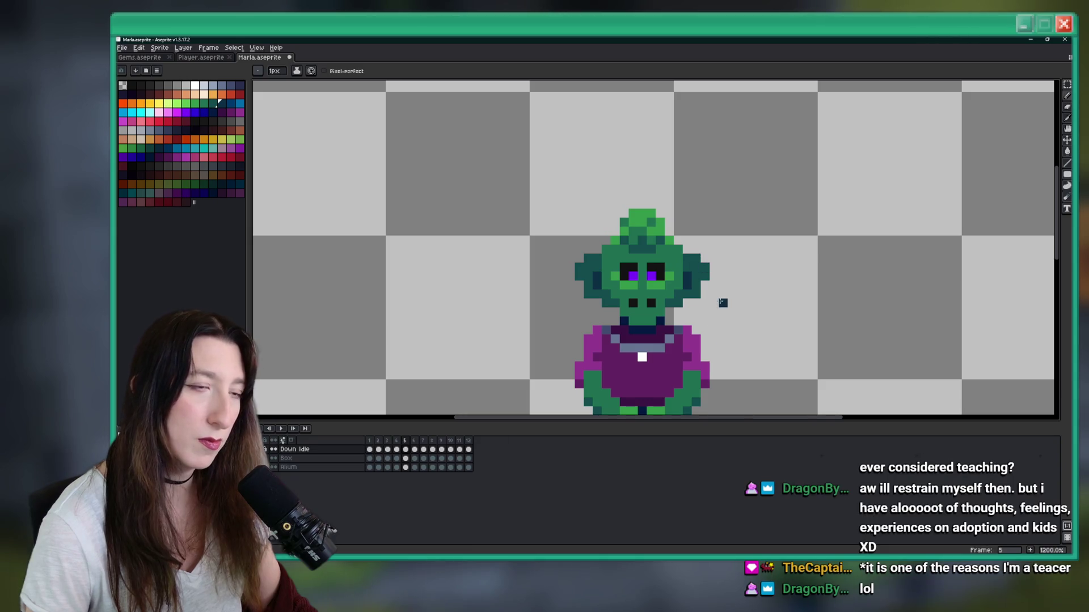
scroll(718, 302, "down", 6)
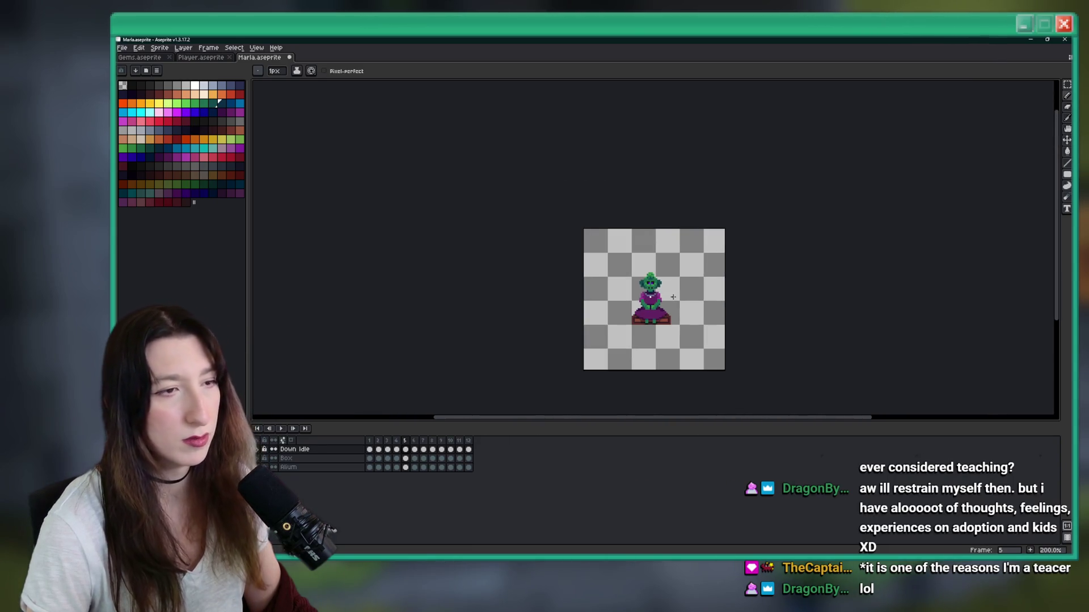
key("m")
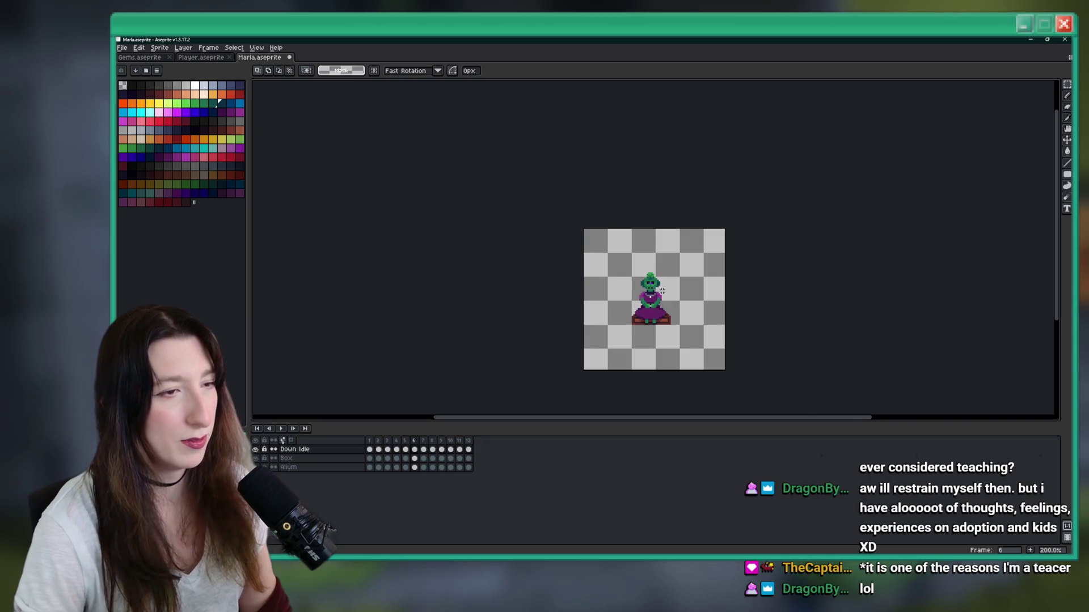
scroll(662, 291, "up", 3)
scroll(629, 306, "down", 3)
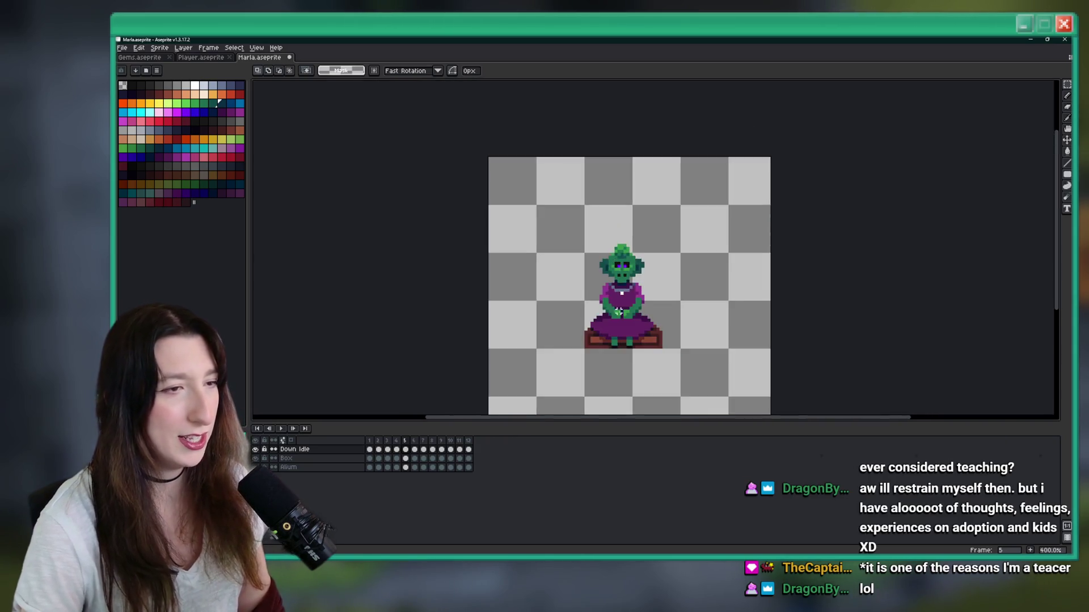
scroll(618, 295, "up", 5)
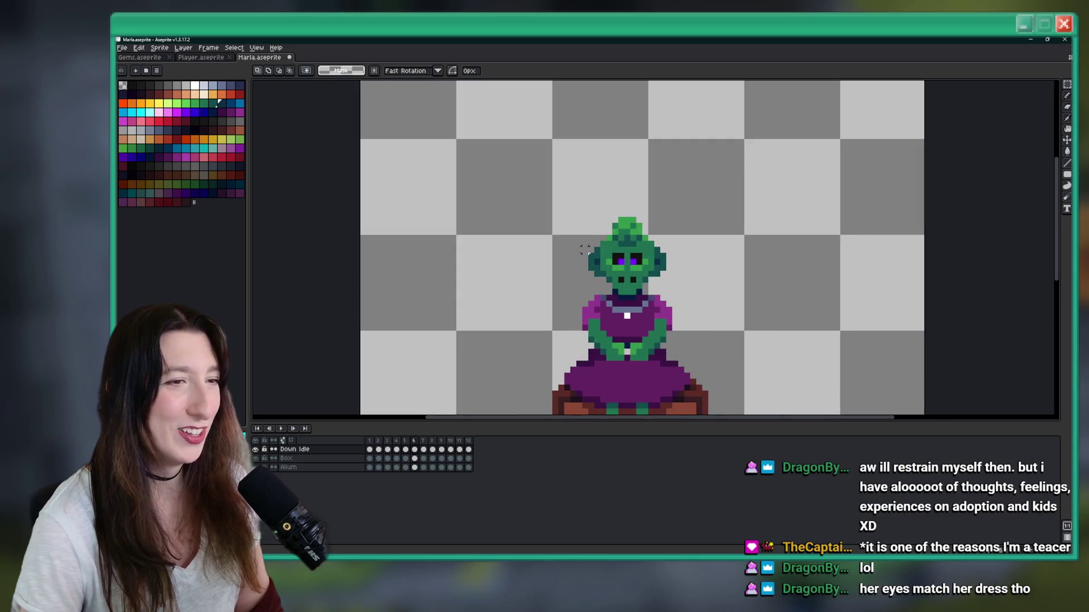
scroll(585, 245, "up", 1)
scroll(585, 244, "down", 1)
scroll(584, 243, "up", 2)
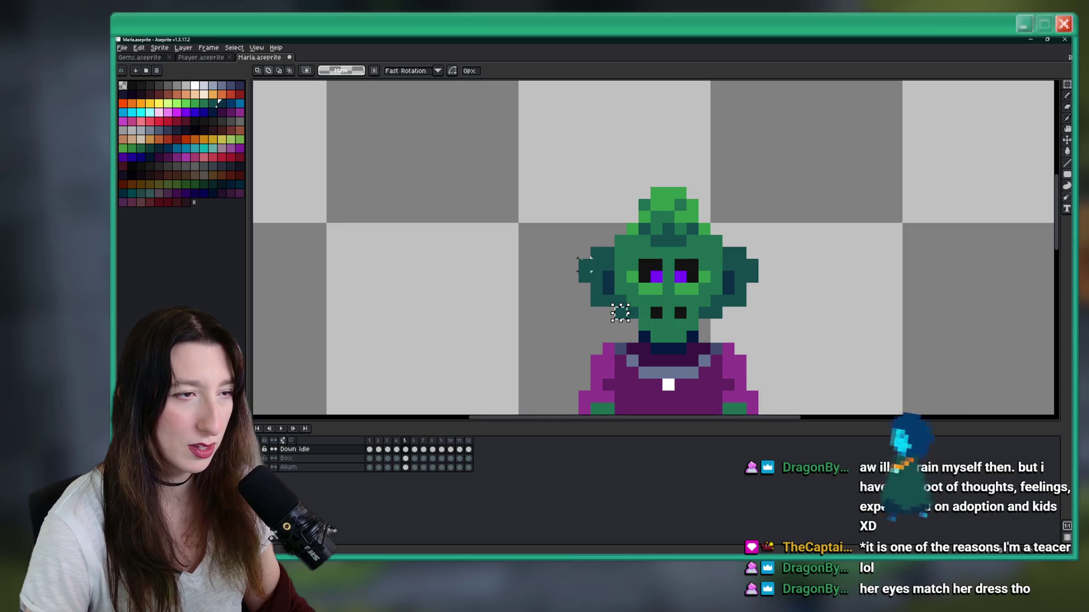
Step: Select the left and right ear areas to transform them
mouse_move(626, 320)
left_mouse_down()
mouse_move(625, 331)
mouse_move(640, 332)
left_mouse_up()
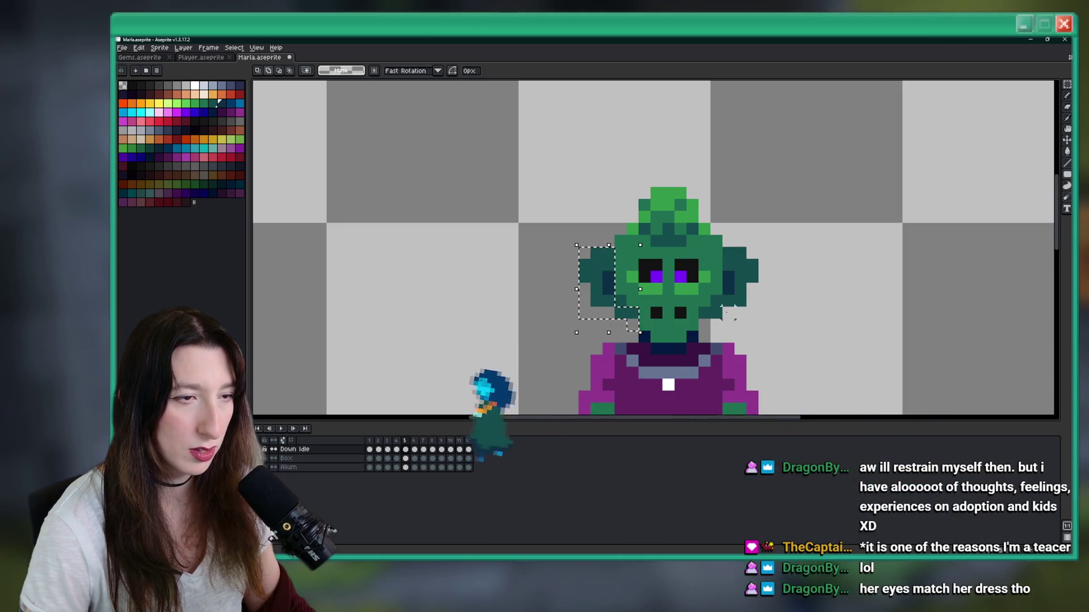
mouse_move(705, 310)
left_mouse_down()
mouse_move(759, 246)
mouse_move(771, 290)
left_mouse_up()
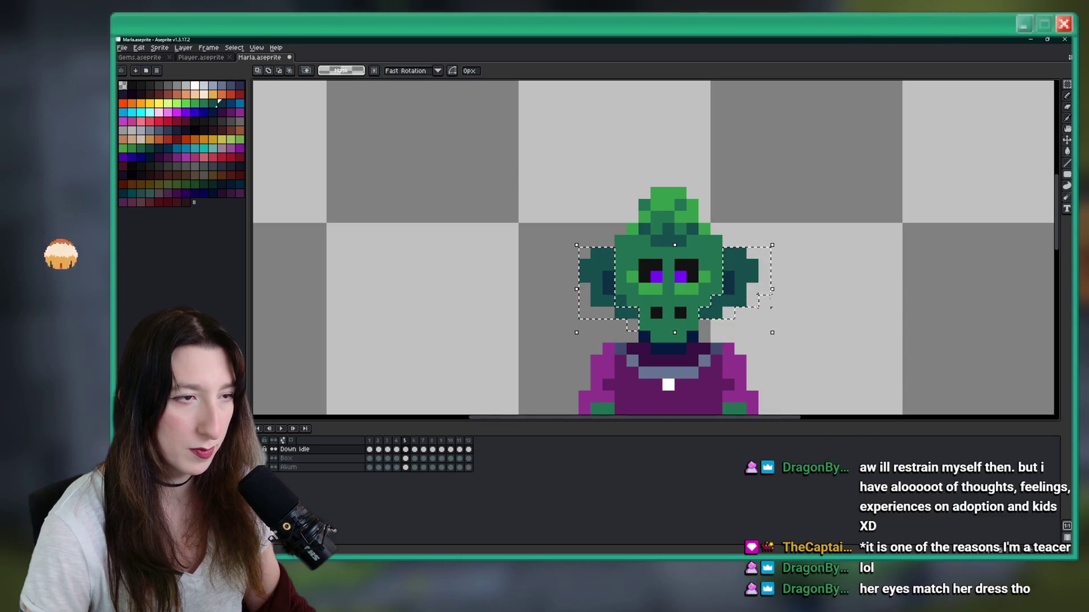
left_click(749, 277)
scroll(749, 277, "down", 1)
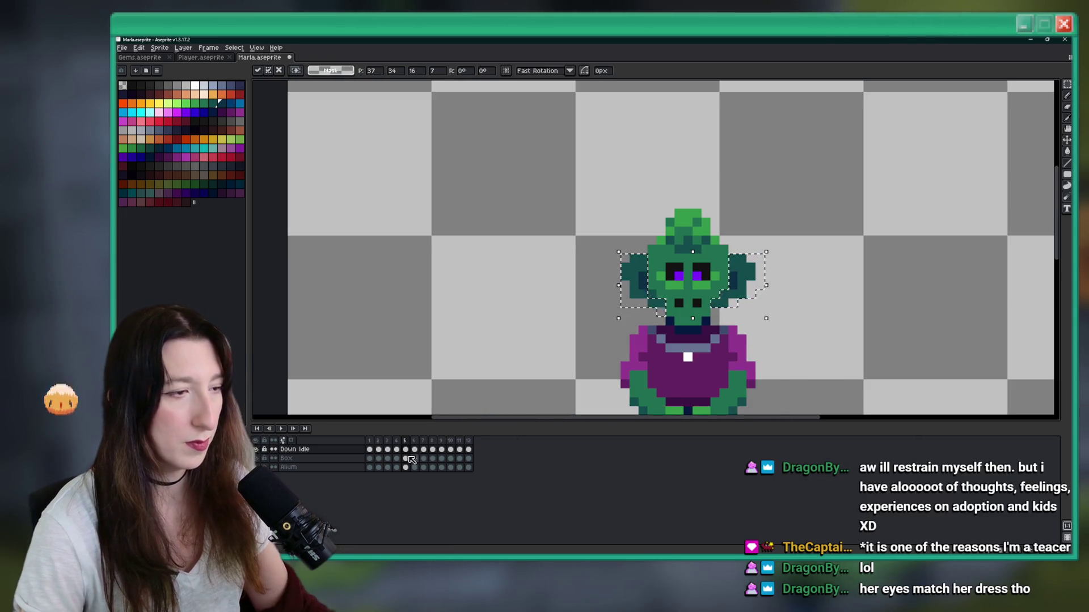
Step: Play and stop the Down Idle animation, stepping between frames
key("Return")
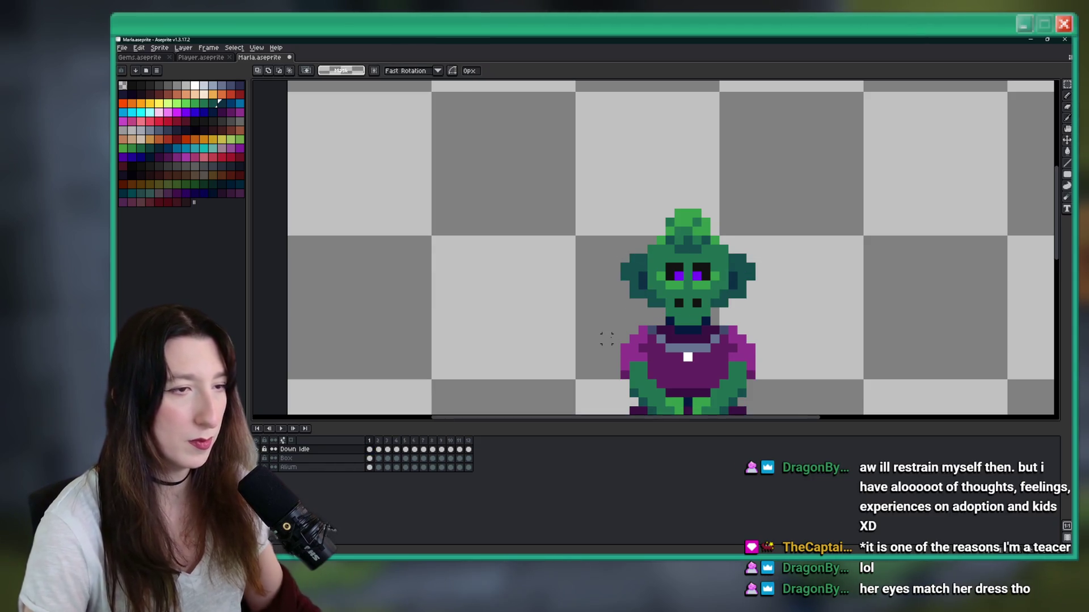
key("Return")
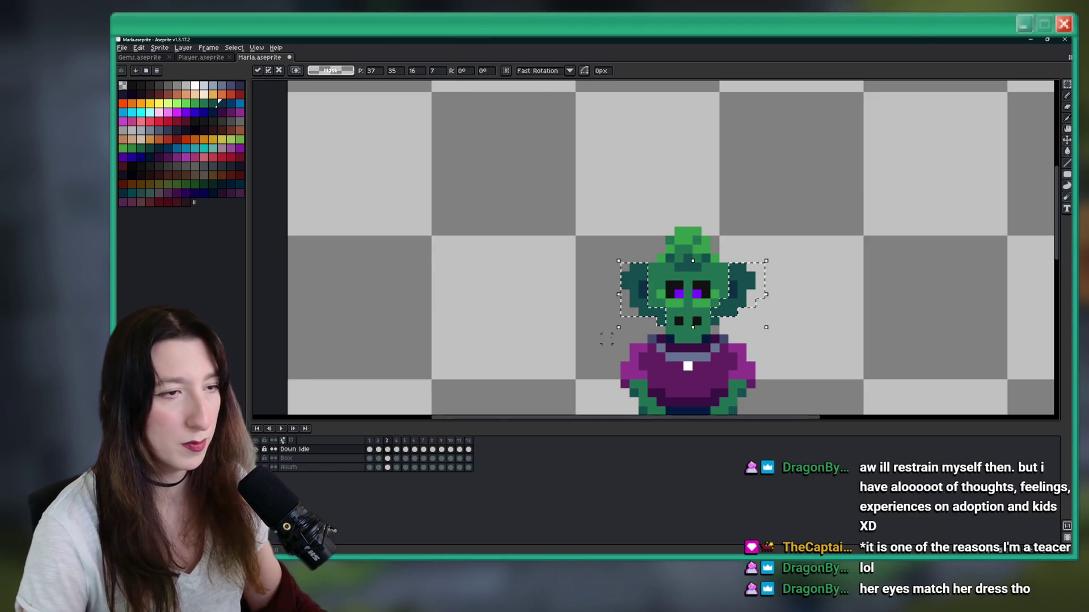
key("Return")
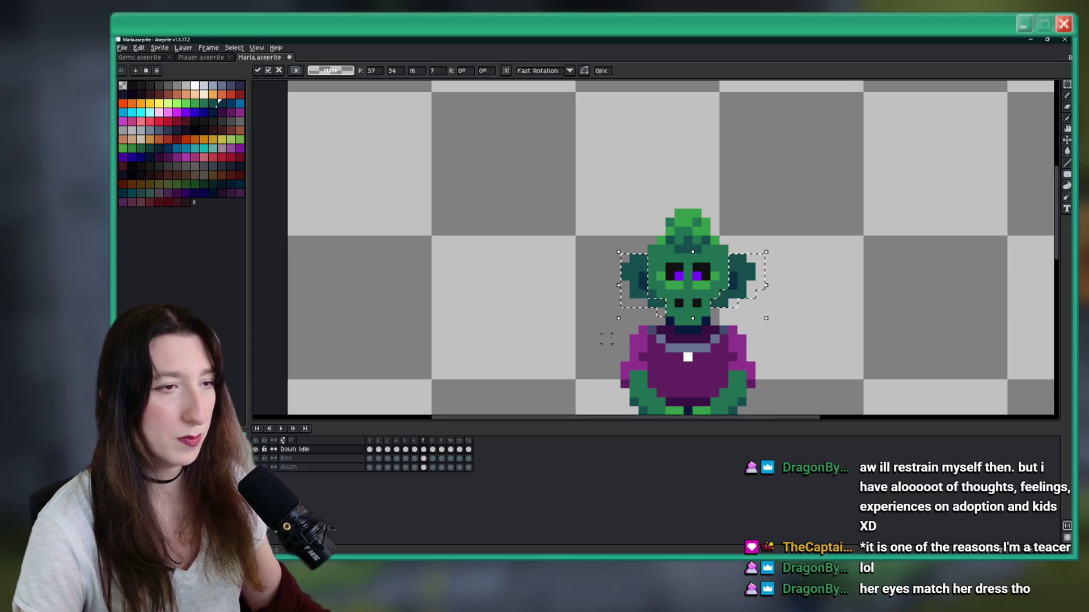
key("Return")
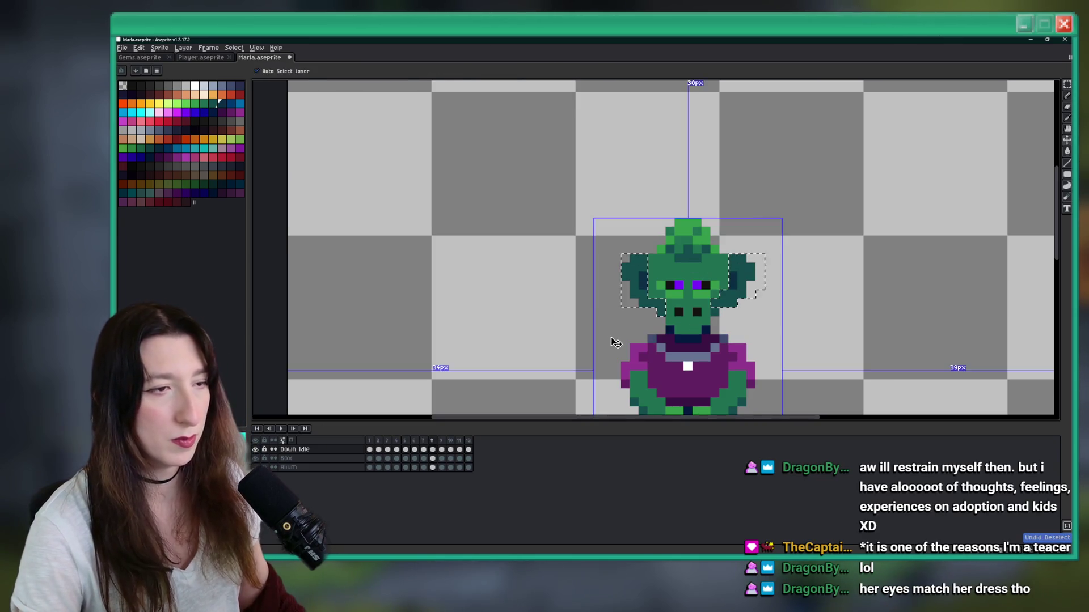
Step: Paste the copied head and ears into the frame and commit the placement
key("Escape")
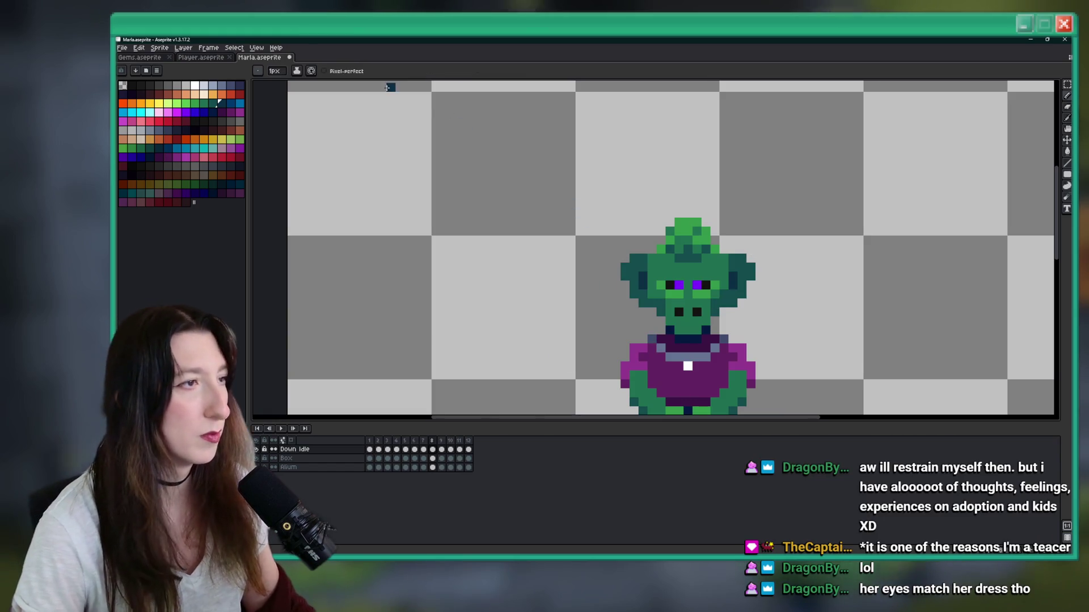
scroll(536, 168, "right", 2)
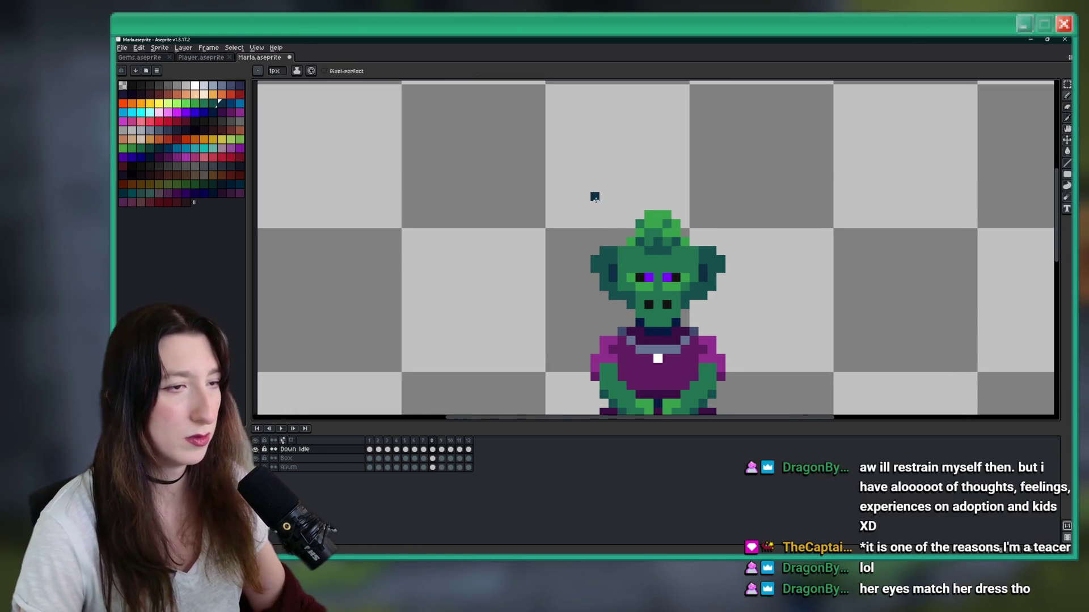
key("ctrl+v")
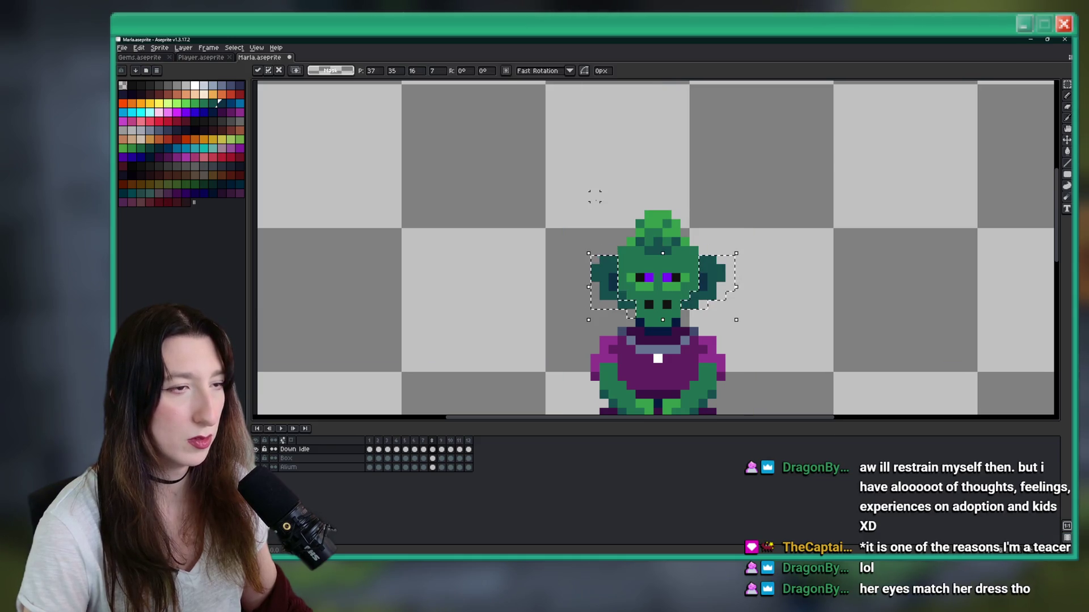
key("Return")
key("Return")
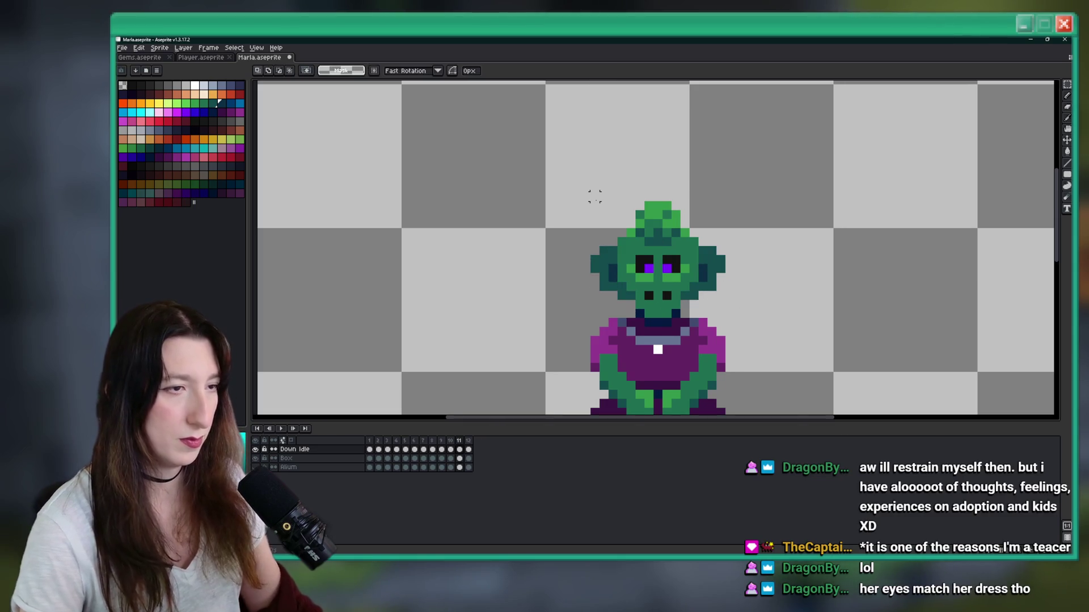
scroll(579, 265, "down", 3)
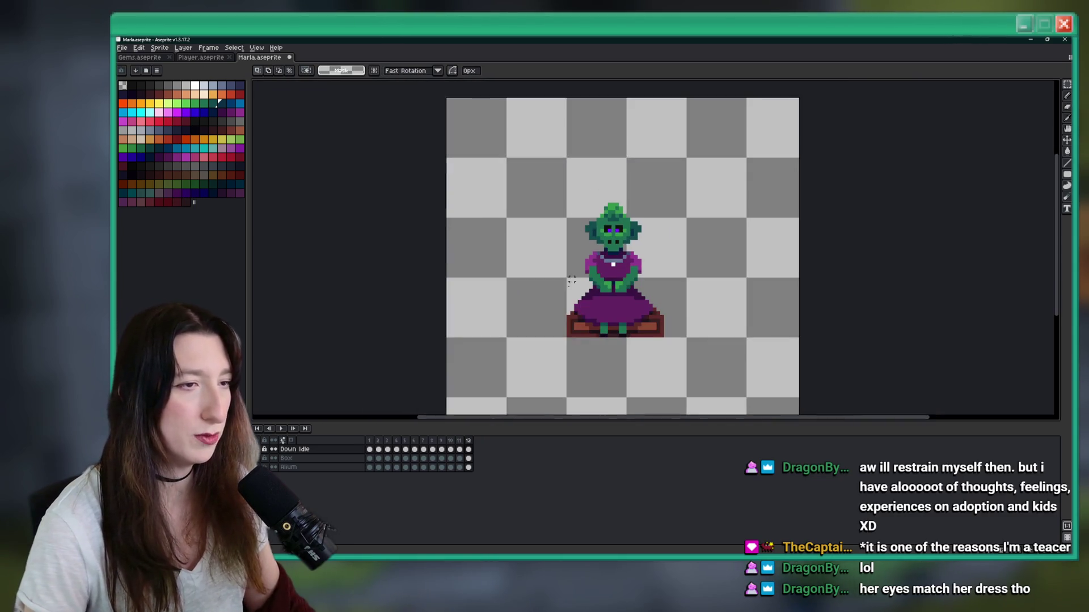
scroll(447, 303, "down", 2)
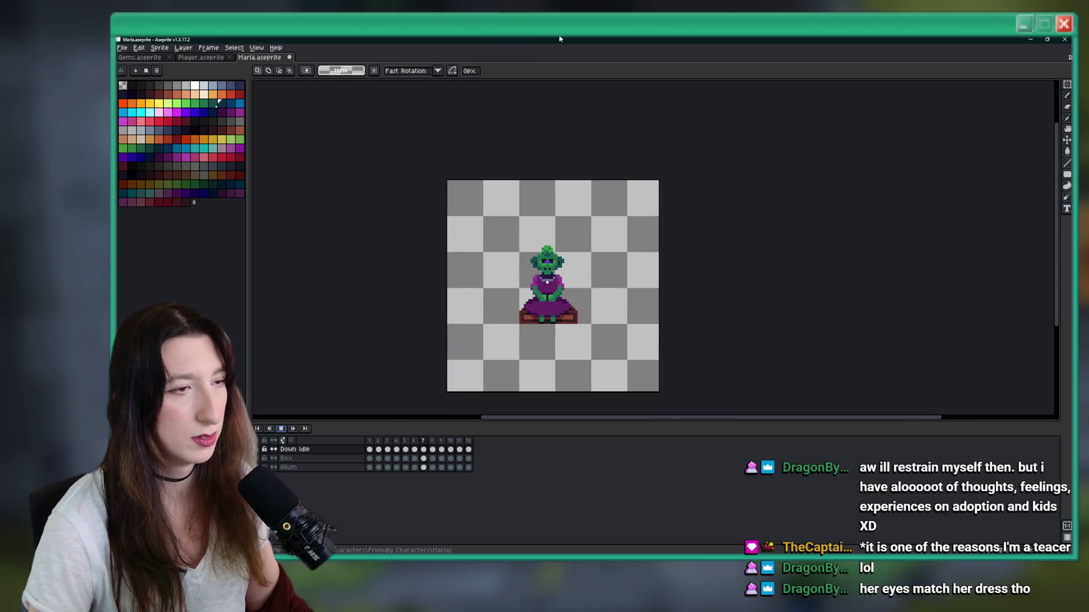
Step: Stop the animation preview and return to frame 1
left_click(281, 429)
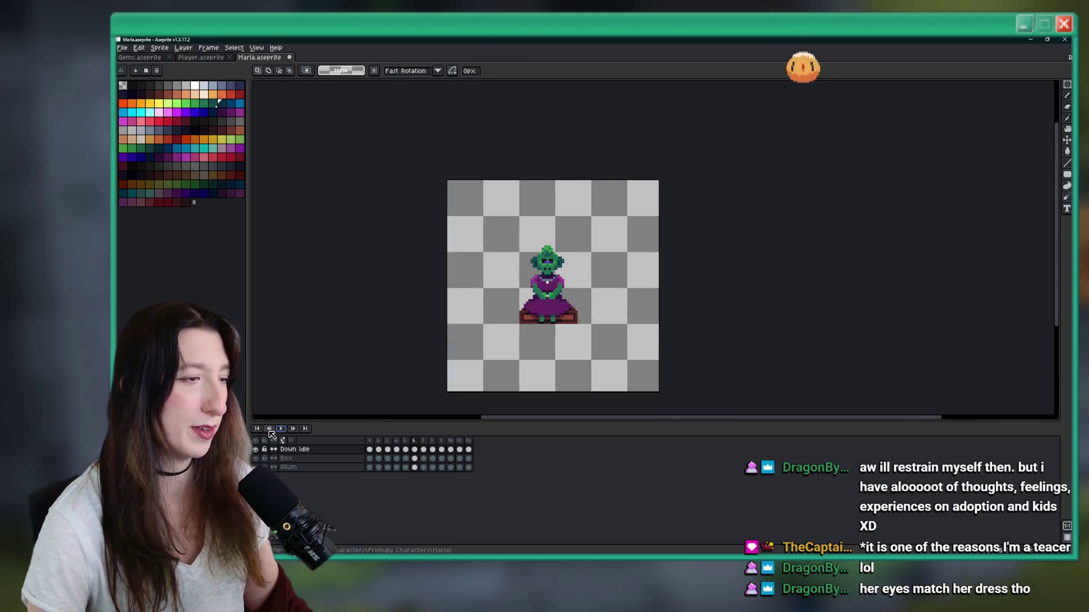
left_click(258, 429)
right_click(567, 270)
key("Escape")
scroll(583, 300, "up", 2)
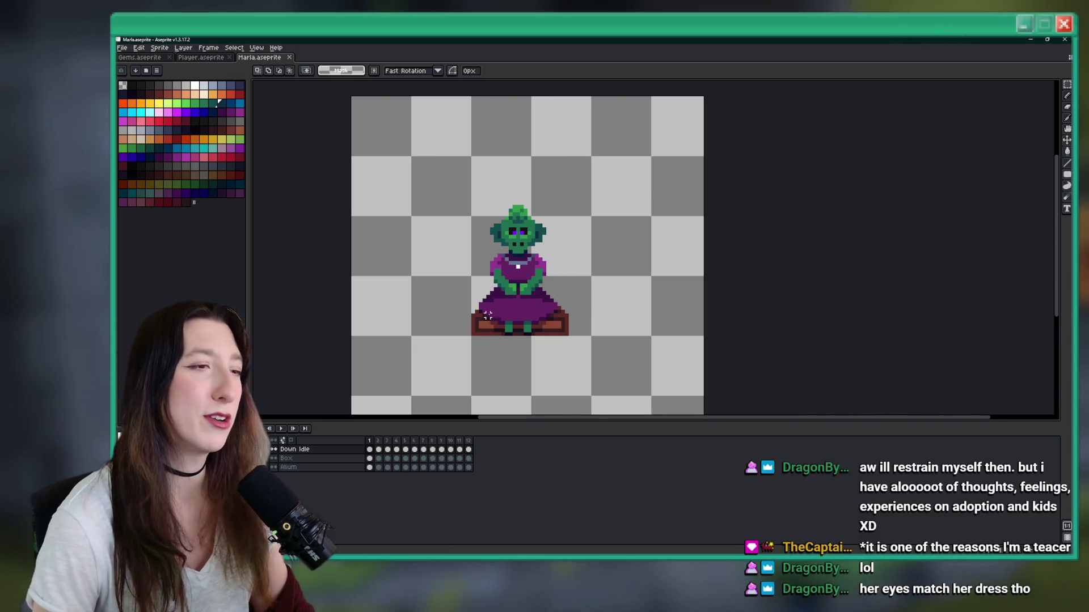
scroll(502, 176, "up", 5)
Step: Sample the green skin colour, then choose the dark teal swatch for the Pencil
key("i")
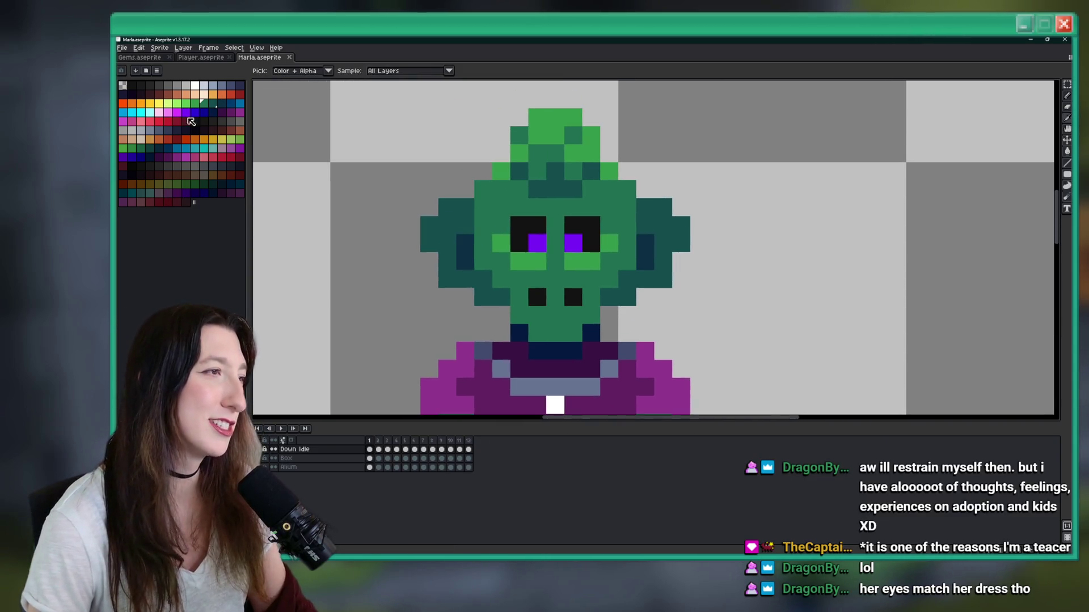
left_click(195, 104)
key("b")
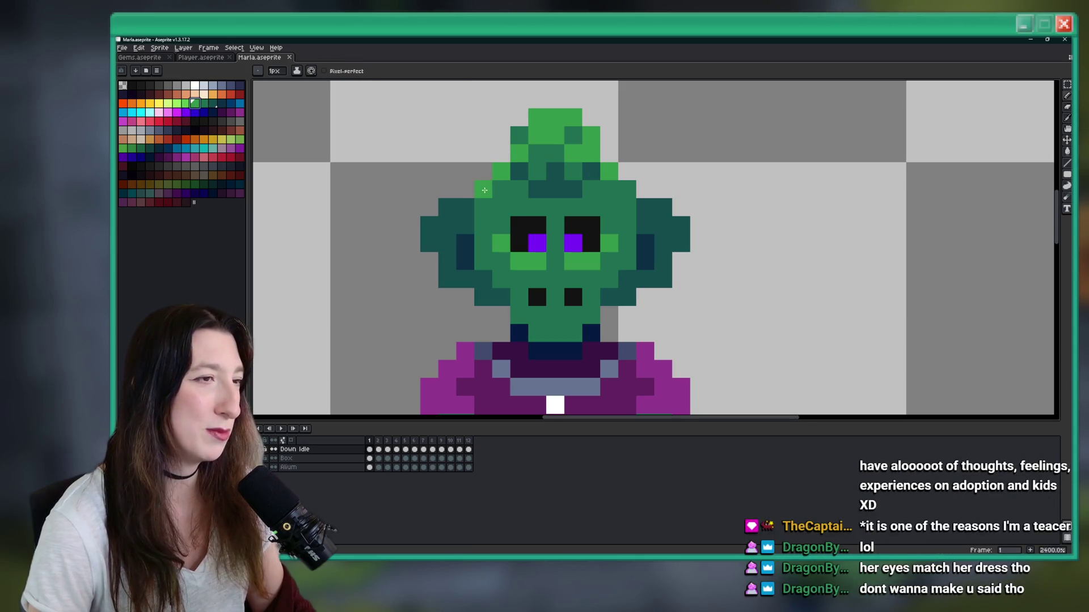
scroll(482, 260, "down", 8)
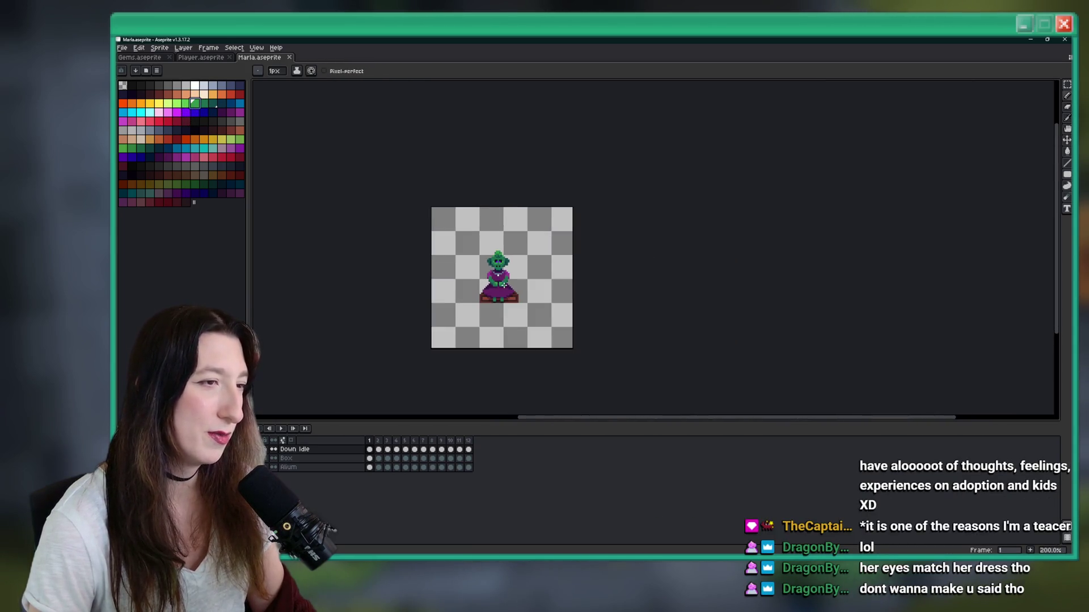
scroll(362, 163, "up", 3)
left_click(213, 103)
scroll(462, 250, "up", 5)
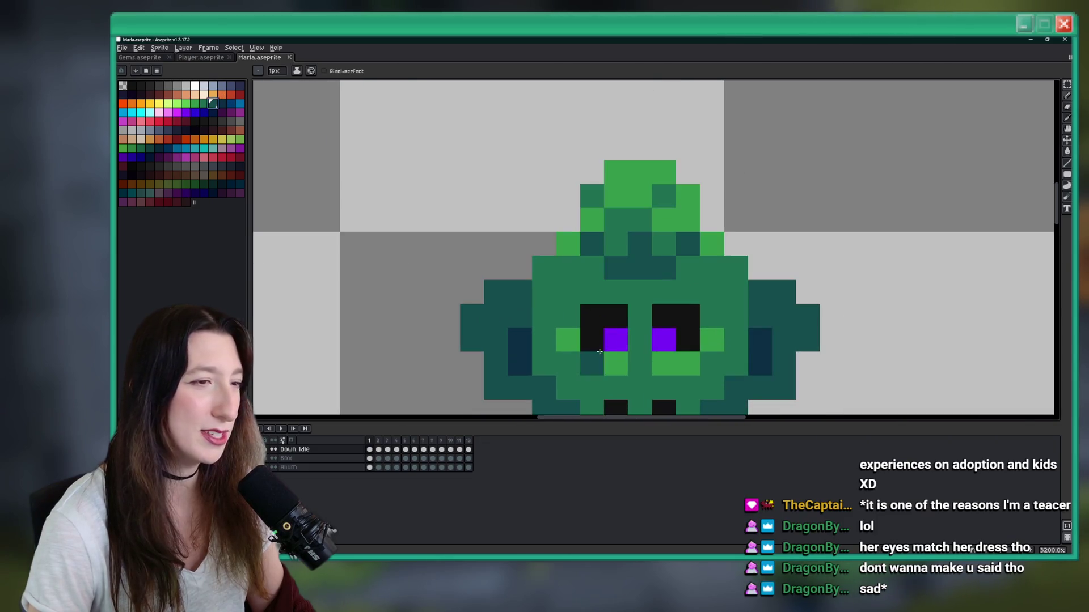
Step: Paint three dark teal pixels beside the right eye, comparing with undo and redo
left_click_drag(664, 363, 734, 336)
scroll(736, 338, "down", 8)
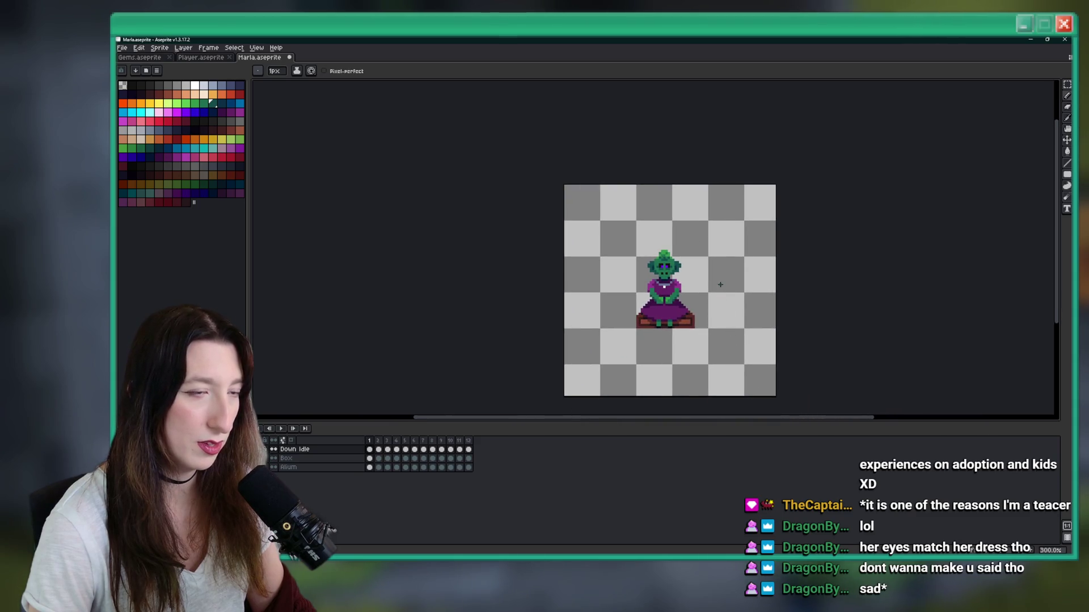
key("ctrl+z")
scroll(725, 285, "down", 2)
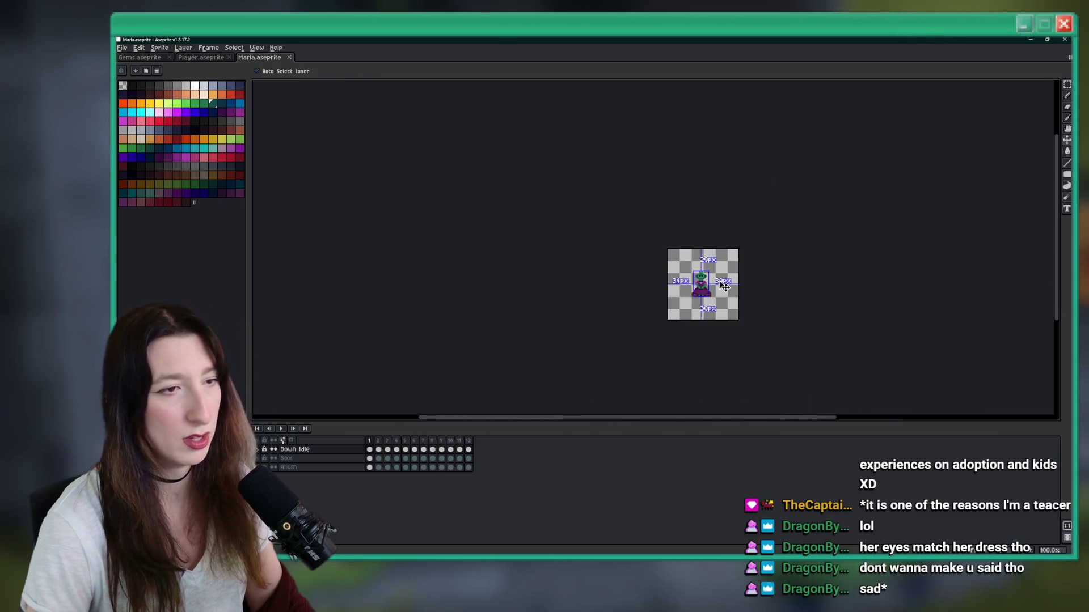
scroll(698, 273, "up", 4)
scroll(695, 283, "up", 2)
scroll(692, 295, "down", 3)
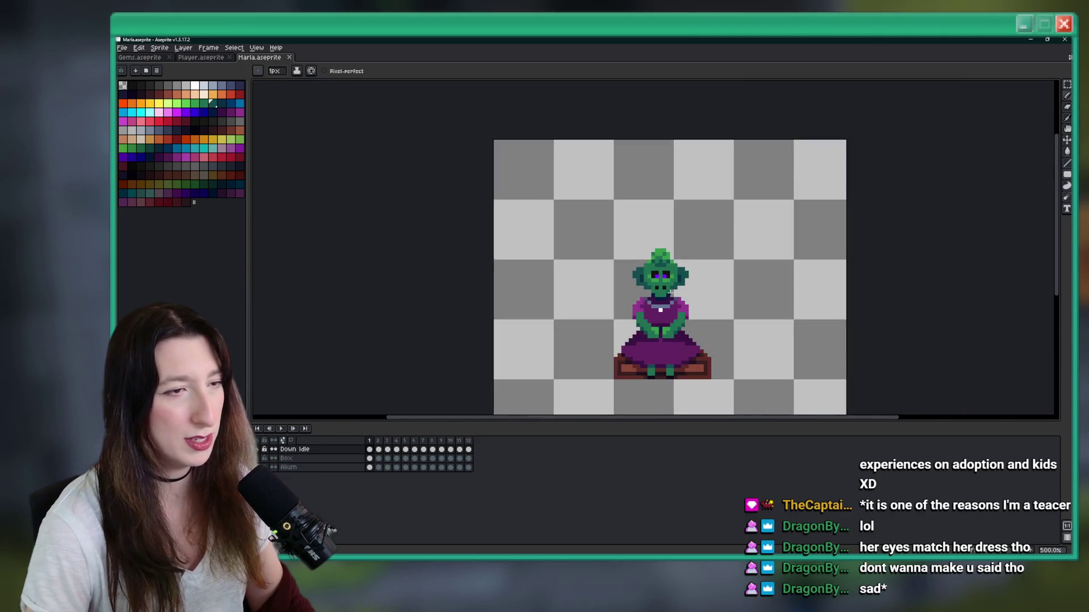
scroll(686, 306, "up", 5)
key("ctrl+y")
scroll(673, 316, "down", 3)
scroll(666, 290, "up", 4)
Step: Sample a face colour from the sprite and undo the last pixel stroke
key("alt")
left_click(656, 279, "alt")
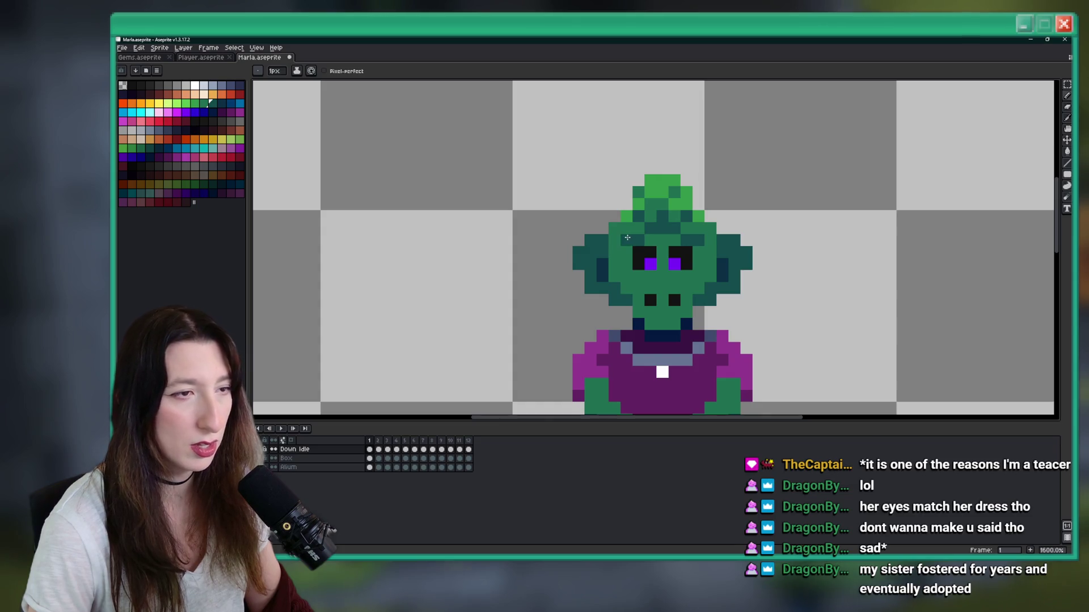
scroll(629, 250, "down", 4)
scroll(635, 283, "up", 6)
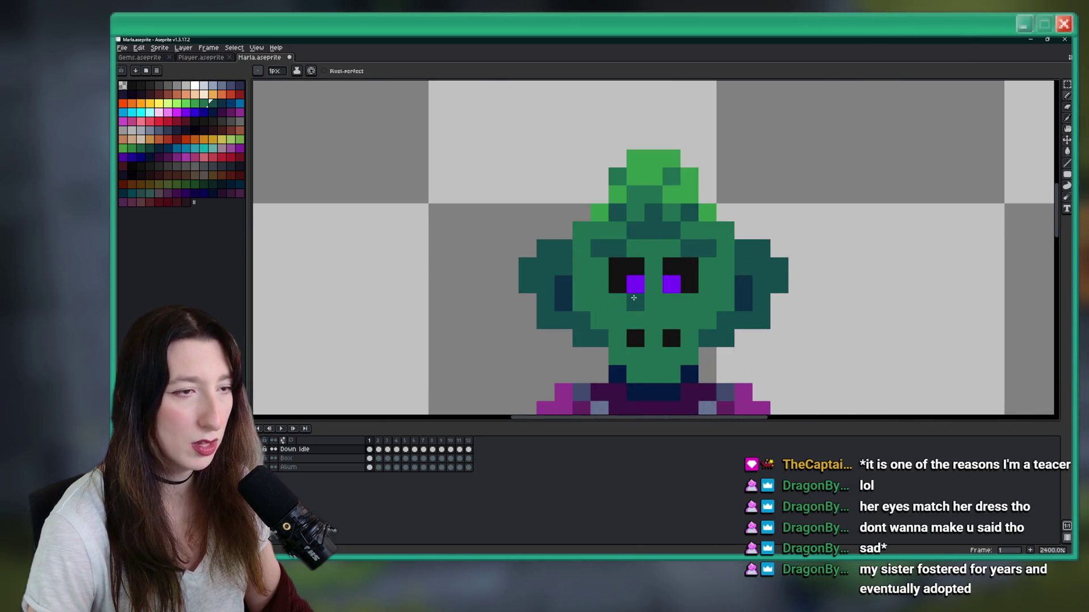
key("ctrl+z")
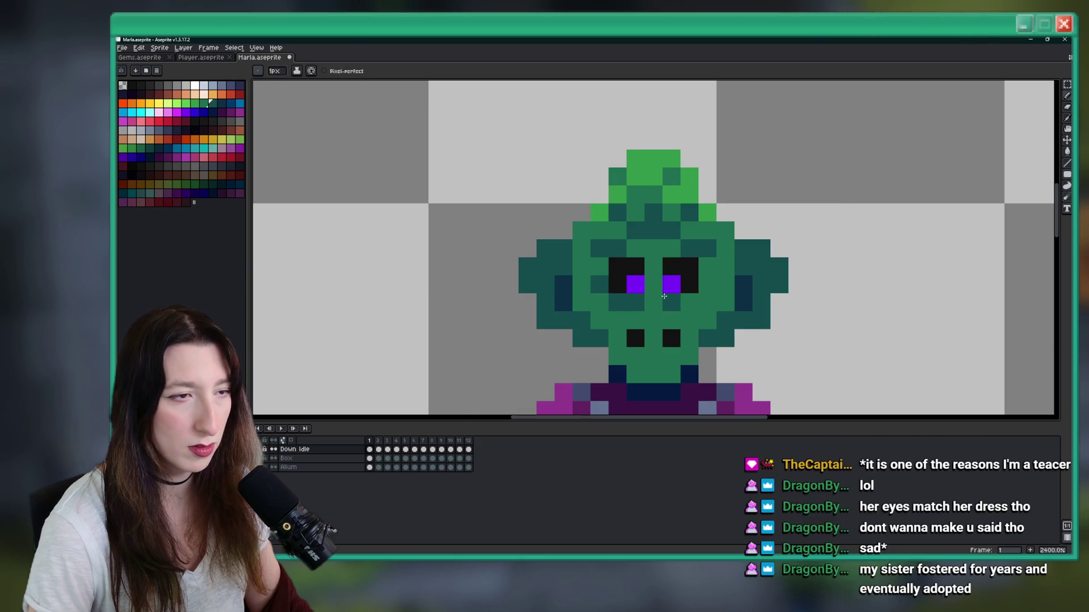
scroll(708, 284, "down", 4)
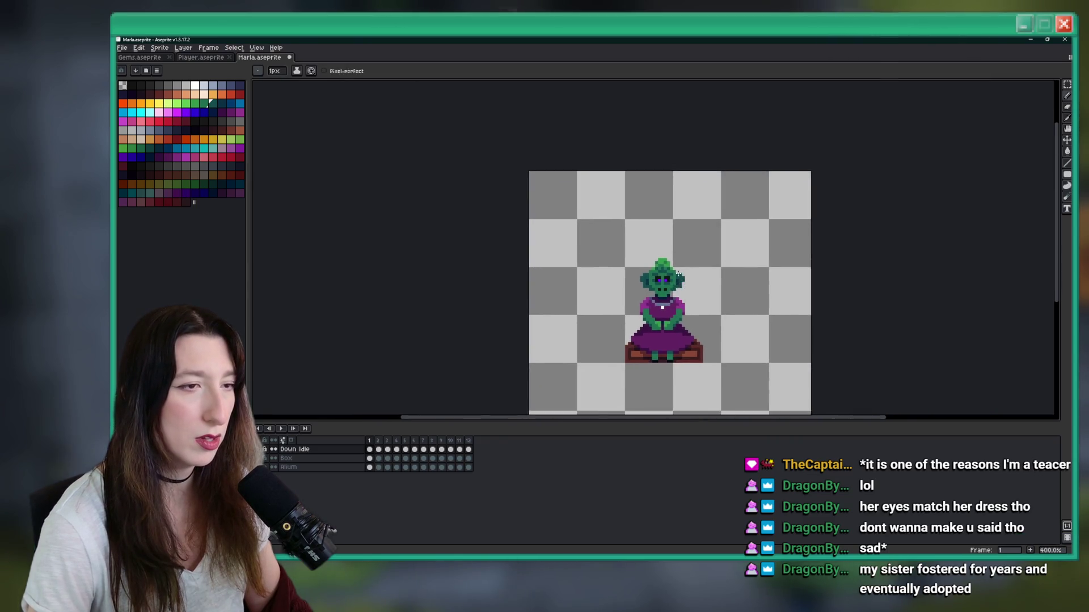
scroll(663, 274, "up", 4)
scroll(567, 276, "down", 5)
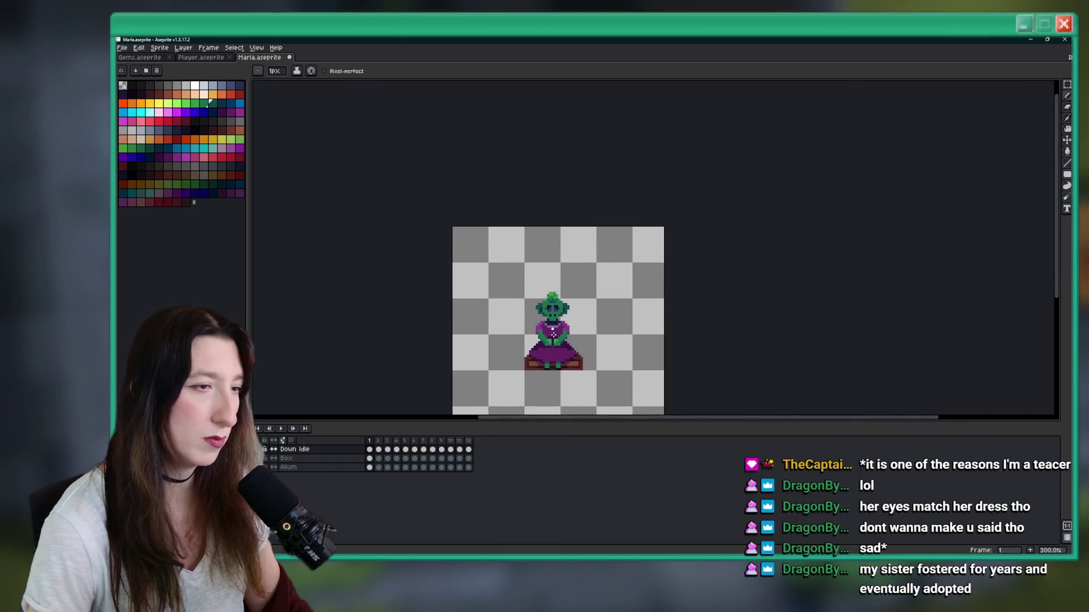
scroll(553, 333, "up", 5)
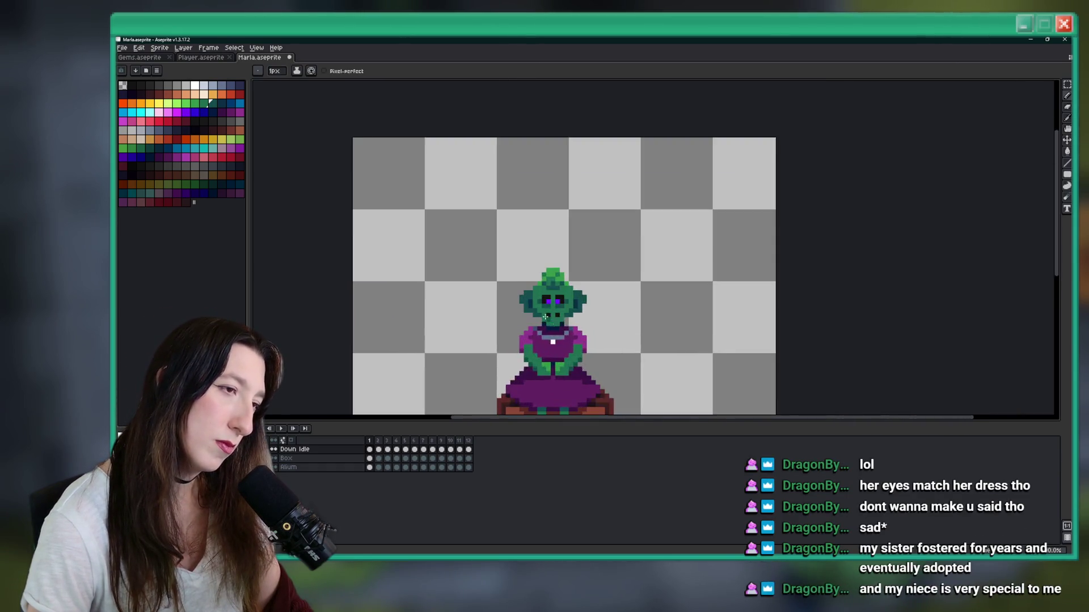
scroll(598, 292, "down", 5)
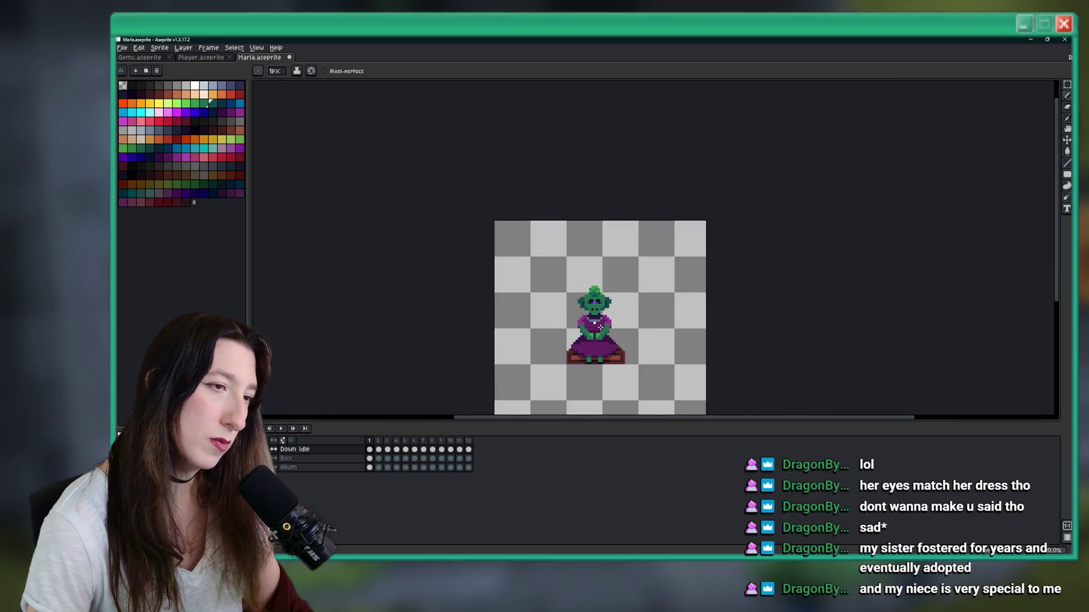
scroll(597, 316, "up", 5)
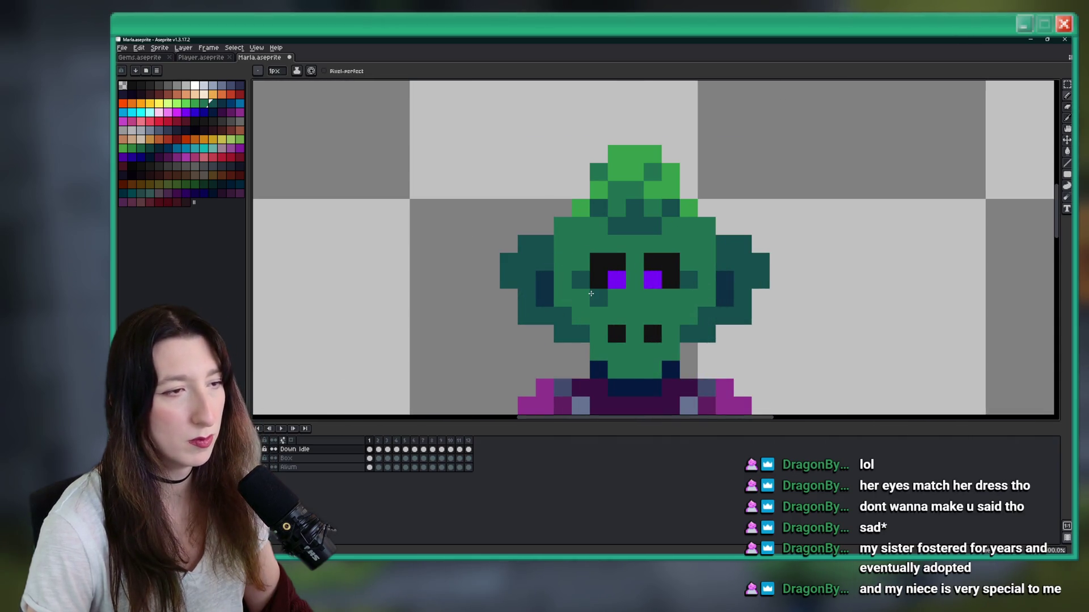
scroll(680, 291, "down", 6)
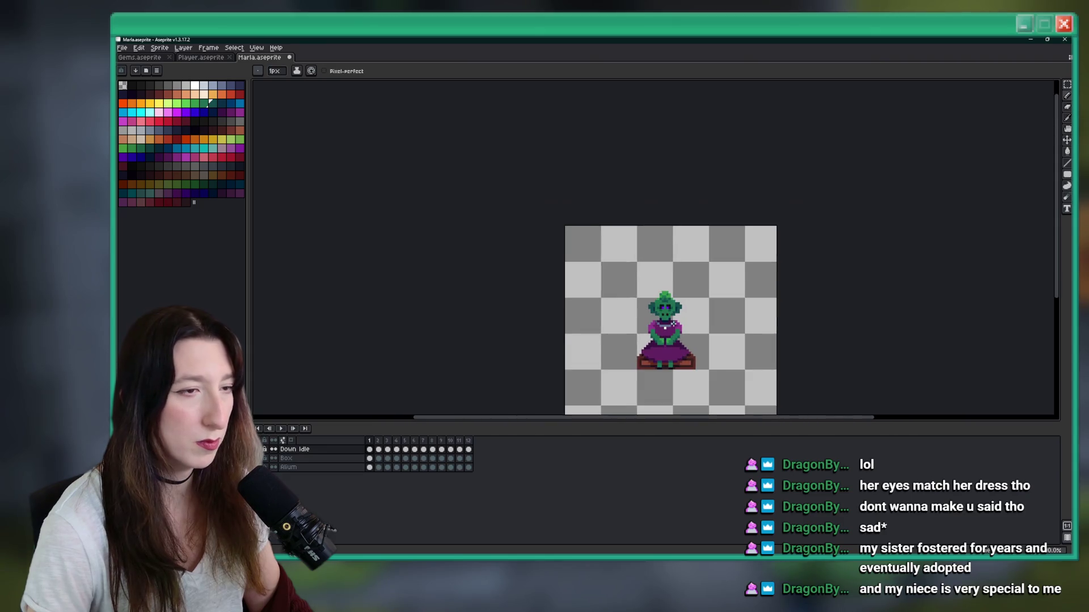
scroll(686, 327, "up", 2)
Step: Pick up the dark mouth colour and pan the sprite higher in view
key("i")
scroll(609, 284, "up", 2)
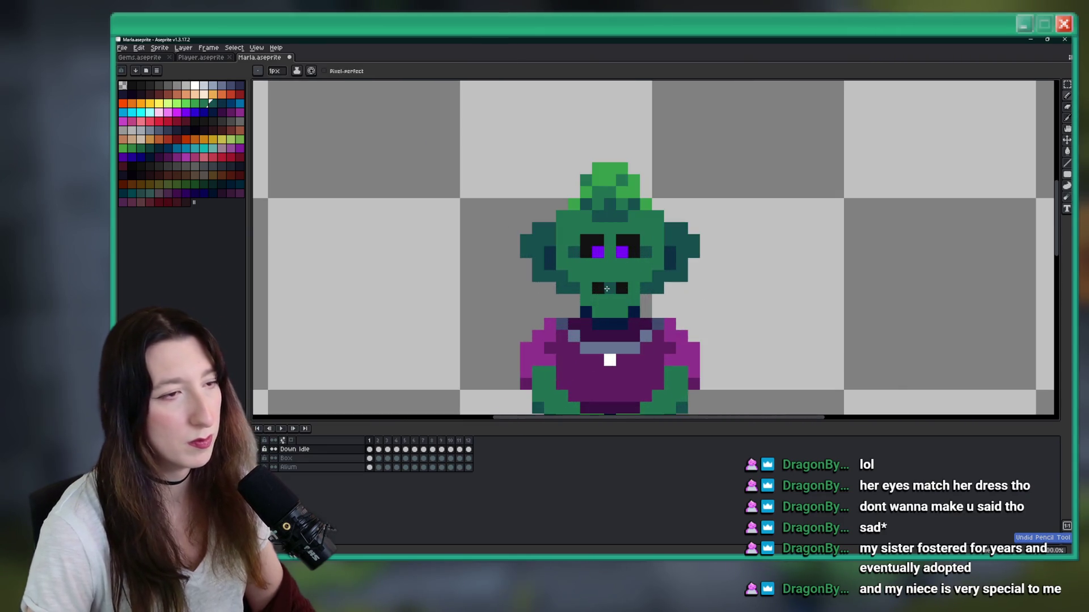
scroll(600, 282, "down", 4)
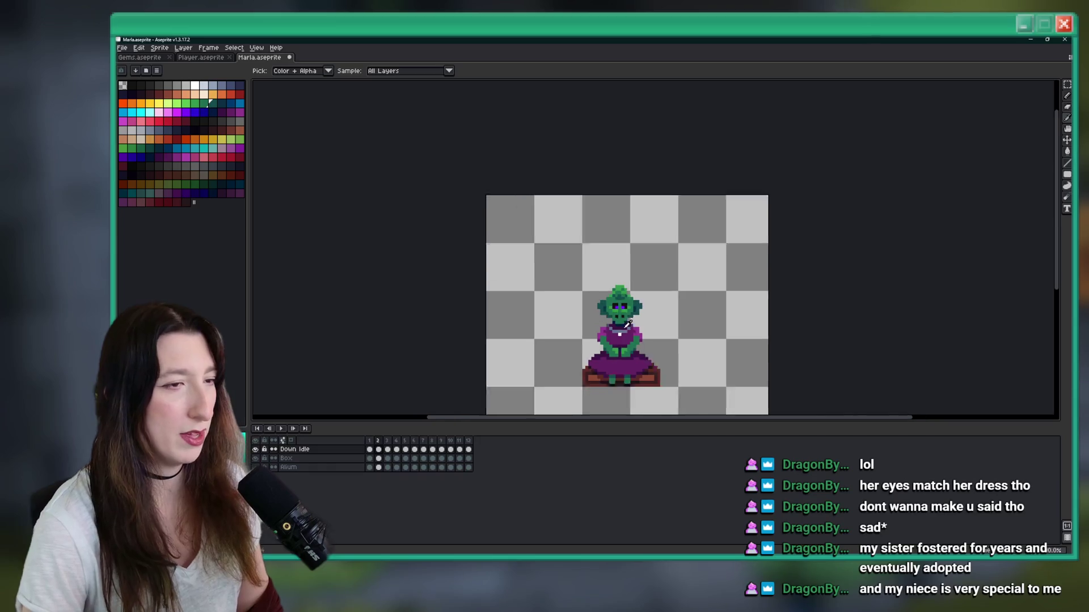
scroll(623, 311, "up", 1)
scroll(623, 311, "up", 1)
left_click(624, 312)
key("b")
scroll(653, 341, "down", 3)
left_click_drag(654, 341, 629, 291)
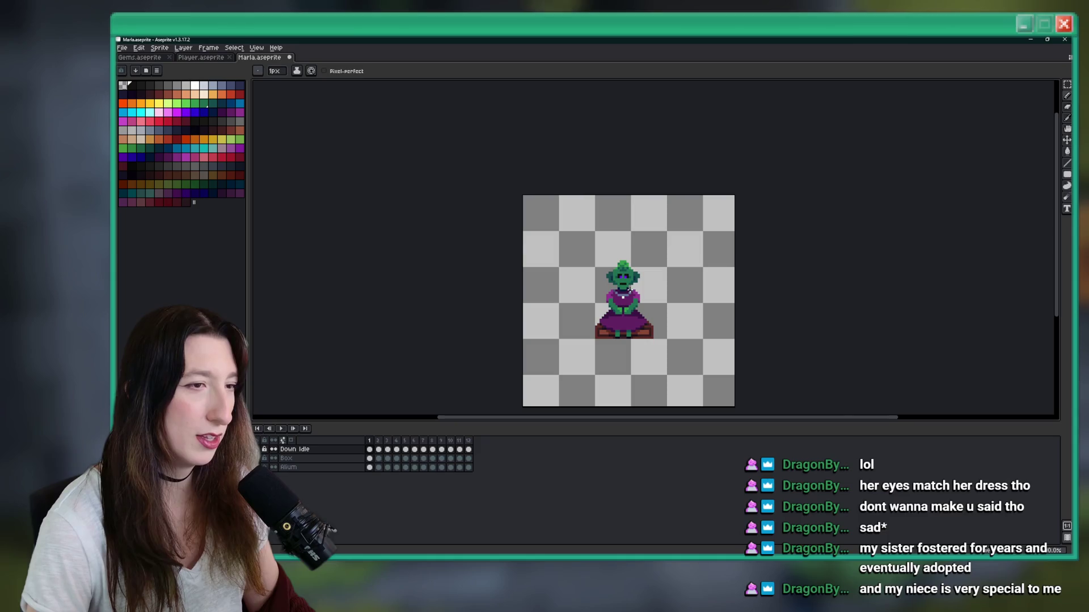
scroll(631, 295, "up", 3)
scroll(621, 291, "down", 3)
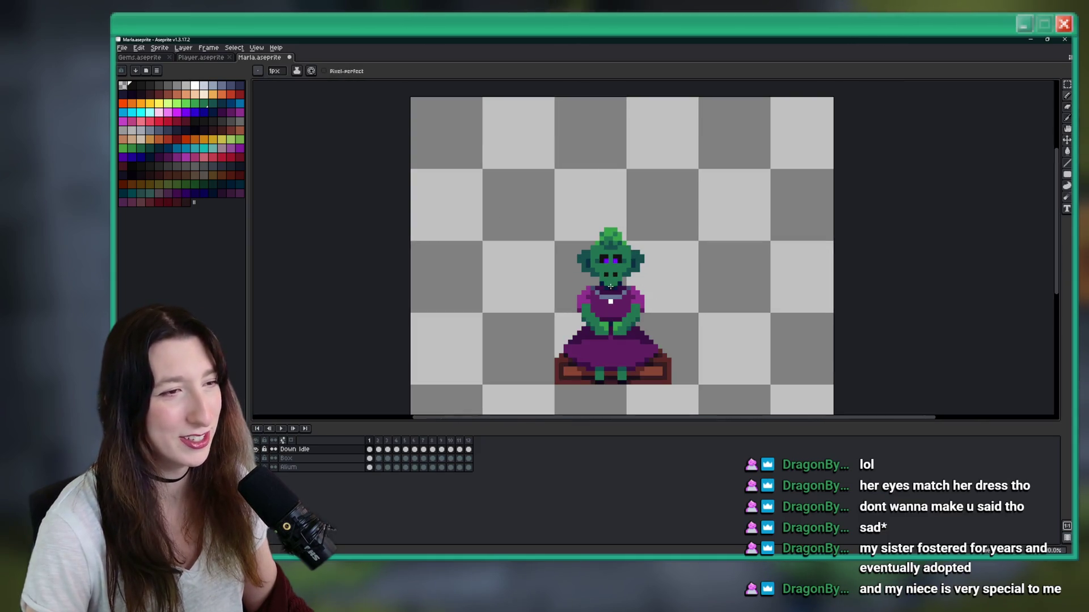
scroll(611, 286, "up", 1)
Step: Fill the gap in the goblin's mouth with the dark colour
scroll(610, 286, "up", 2)
left_click(607, 267)
scroll(605, 267, "up", 1)
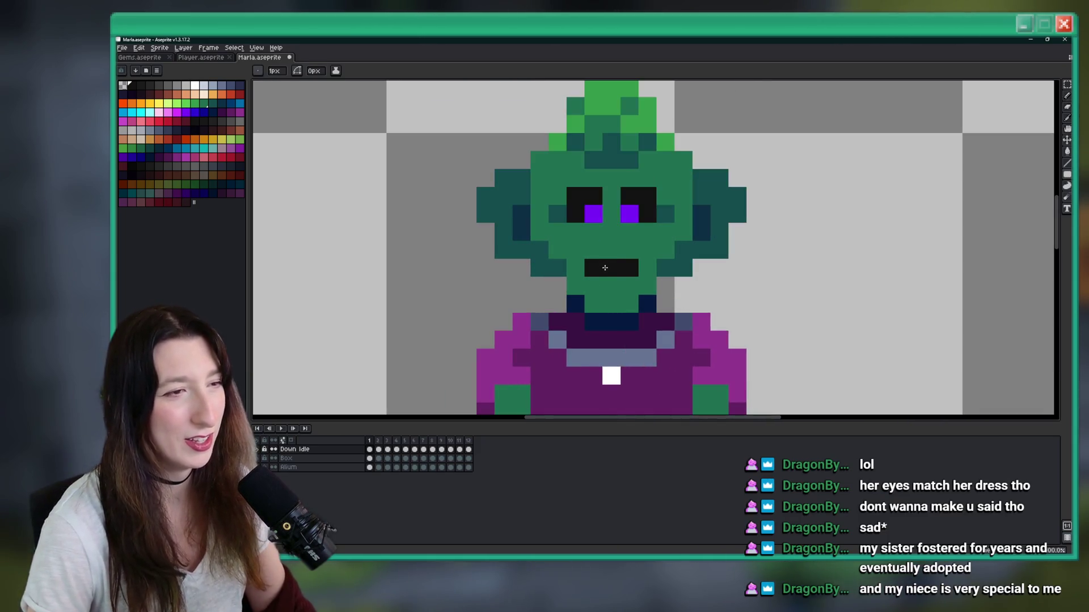
key("alt")
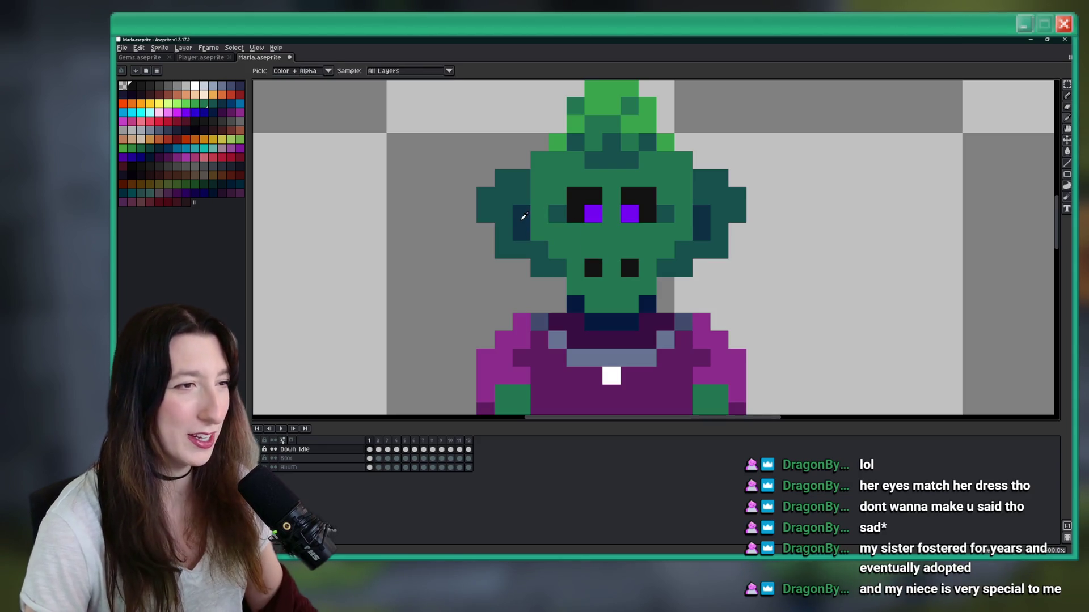
left_click(612, 268)
Step: Zoom in and out to review the finished face and whole Down Idle sprite
scroll(624, 283, "down", 5)
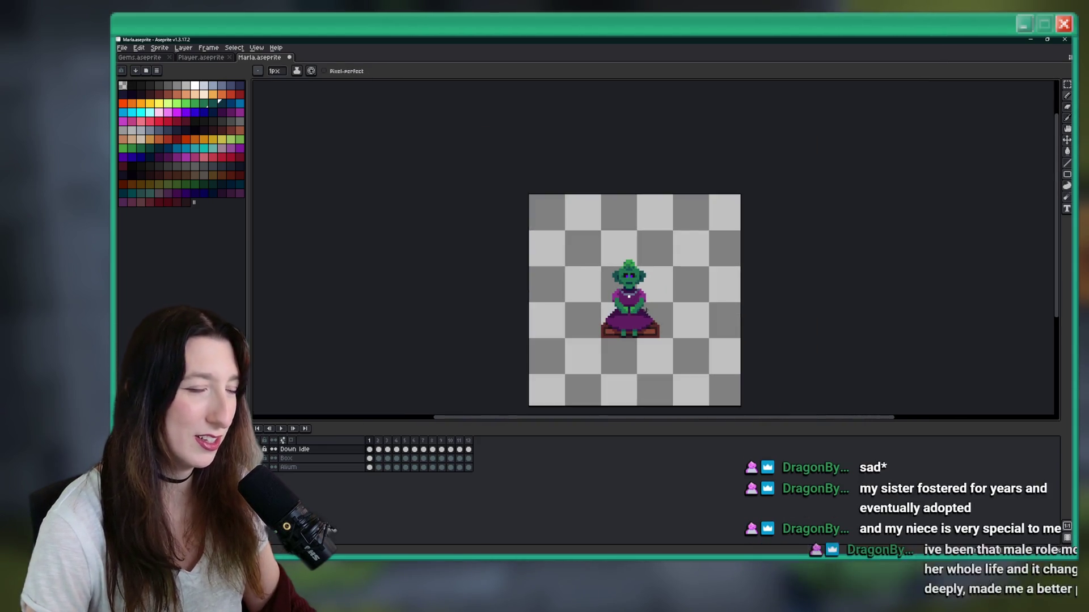
scroll(618, 312, "down", 1)
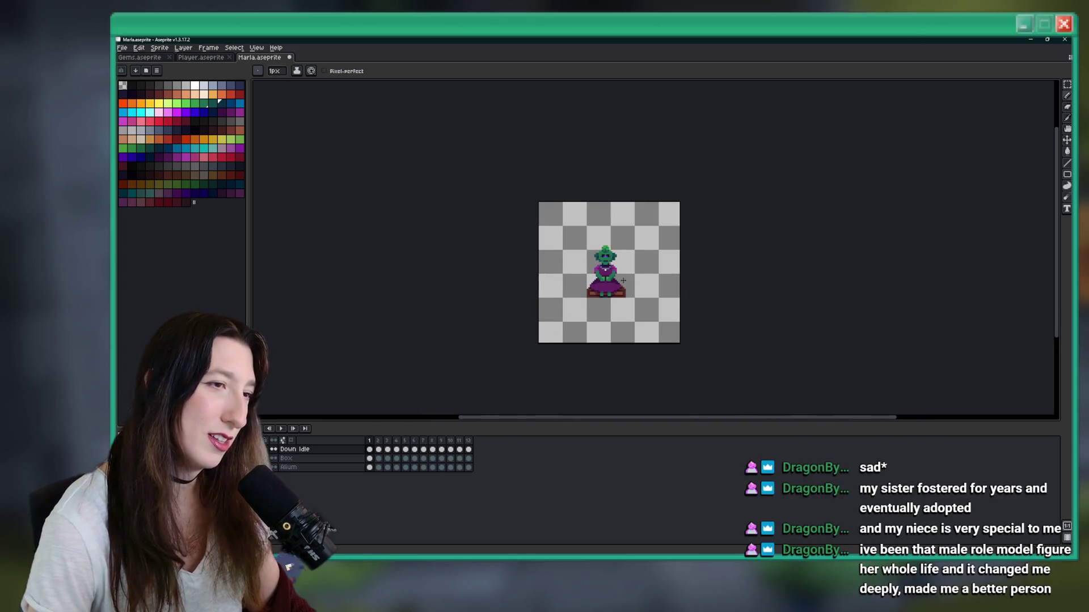
scroll(618, 312, "up", 4)
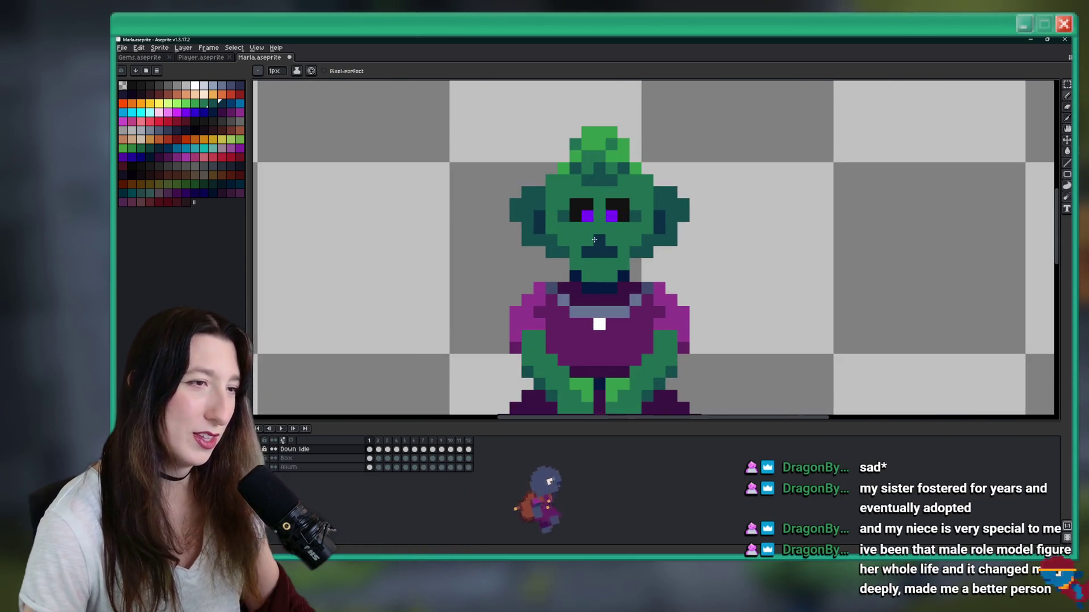
scroll(613, 255, "down", 4)
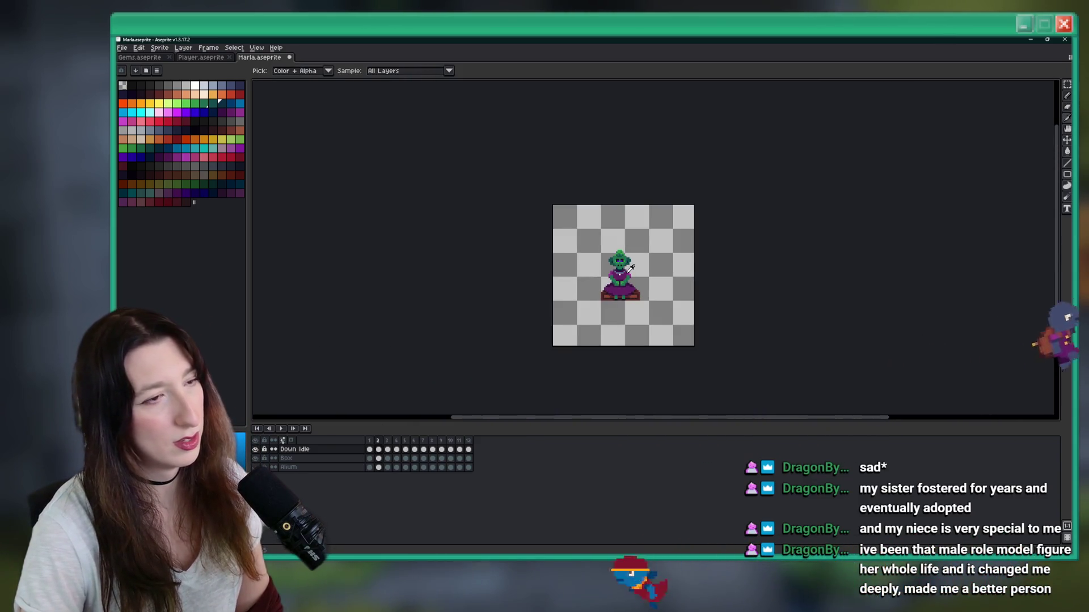
scroll(630, 265, "up", 2)
scroll(630, 264, "up", 1)
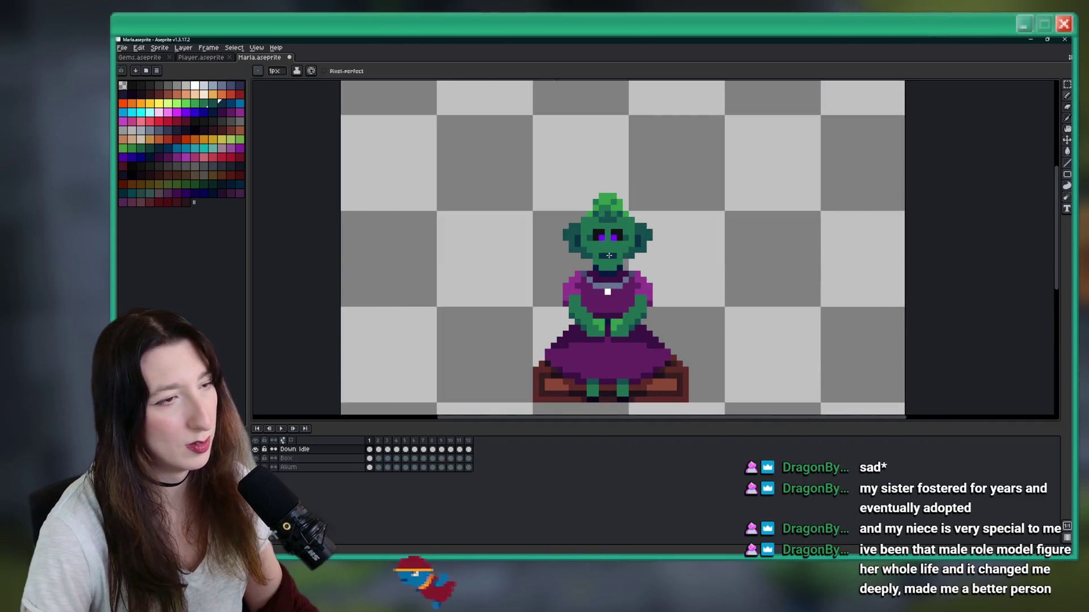
scroll(614, 285, "down", 2)
scroll(614, 284, "down", 2)
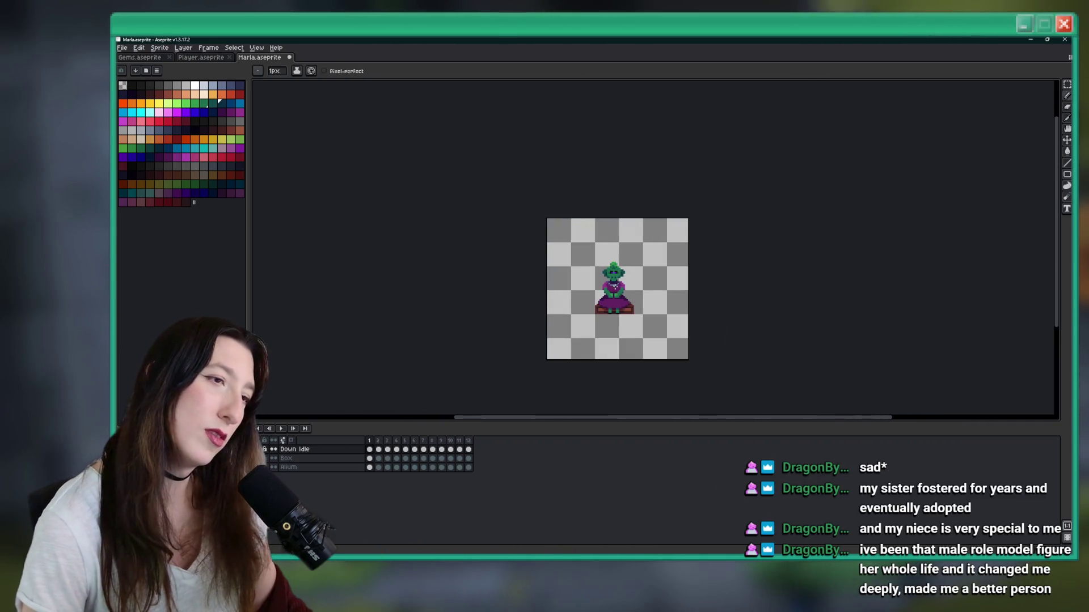
key("m")
scroll(625, 283, "up", 3)
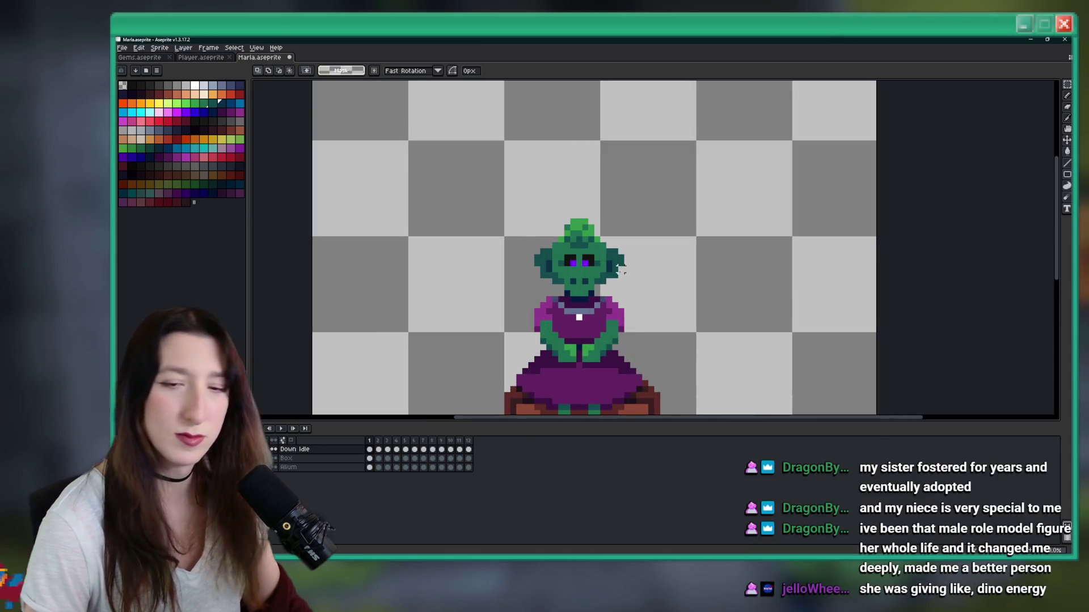
right_click(567, 264)
scroll(579, 282, "up", 2)
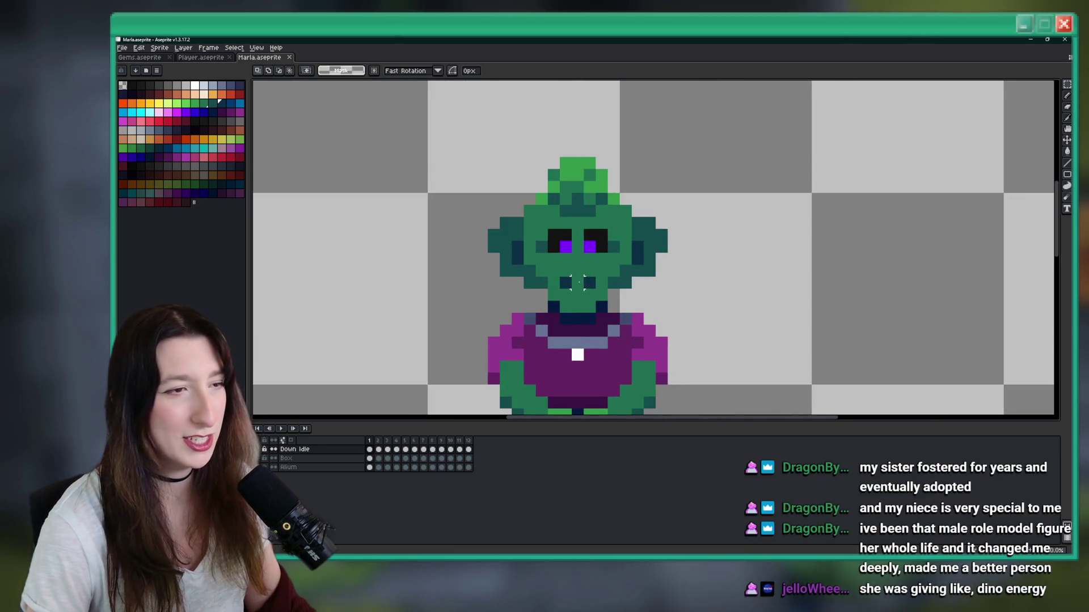
key("b")
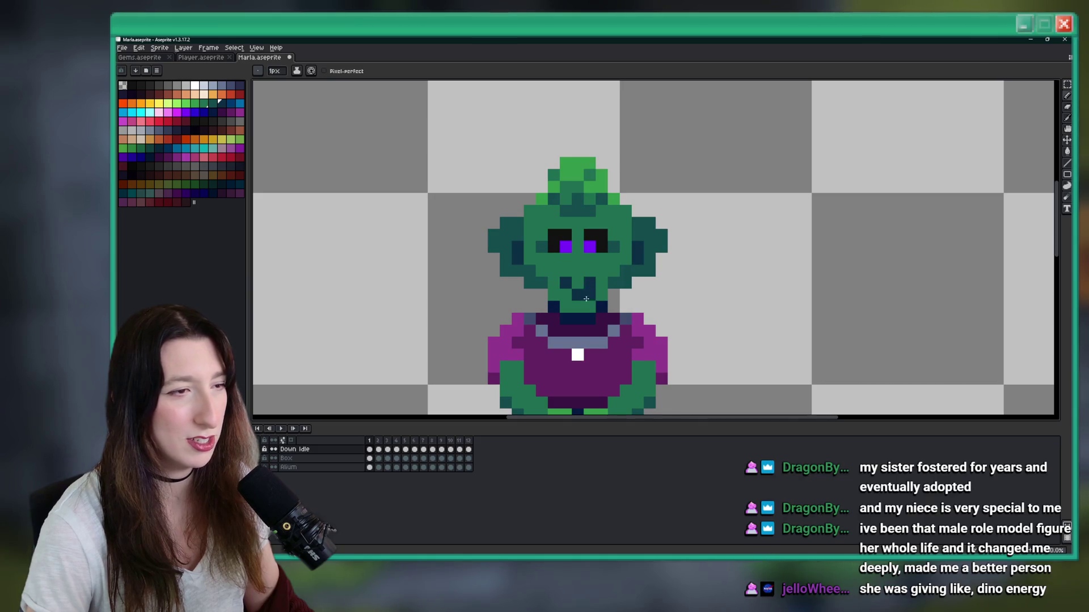
scroll(585, 296, "down", 3)
scroll(582, 293, "up", 2)
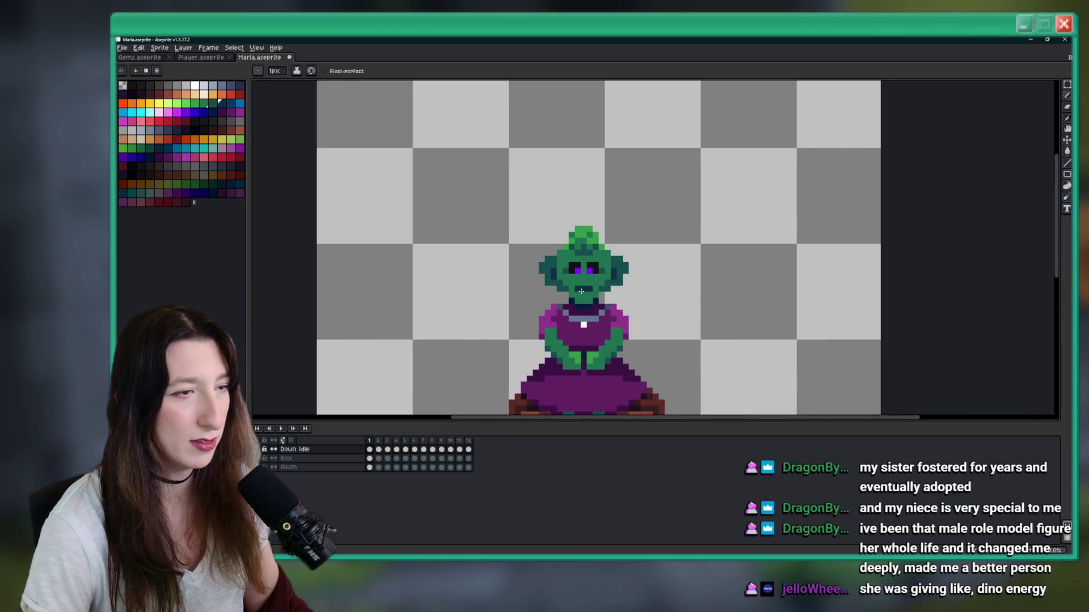
scroll(577, 287, "up", 2)
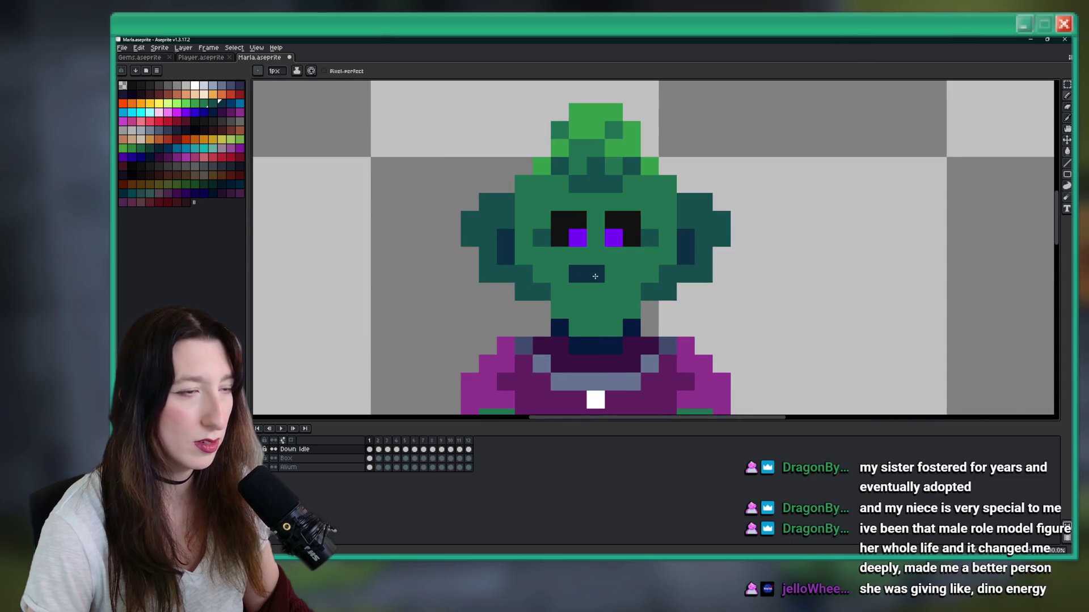
scroll(595, 277, "down", 1)
scroll(612, 281, "down", 4)
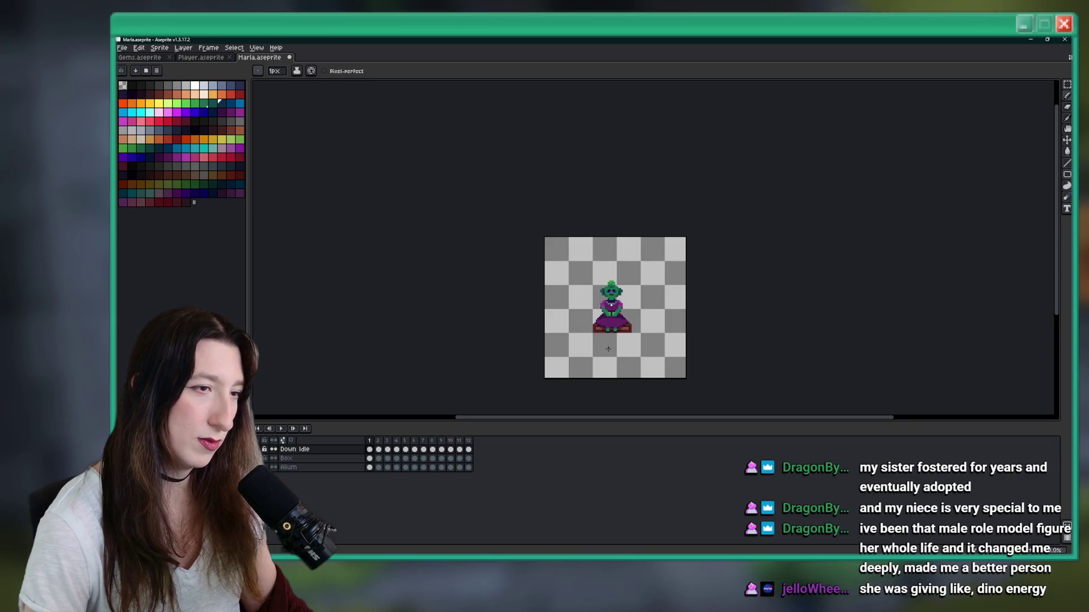
scroll(620, 296, "up", 5)
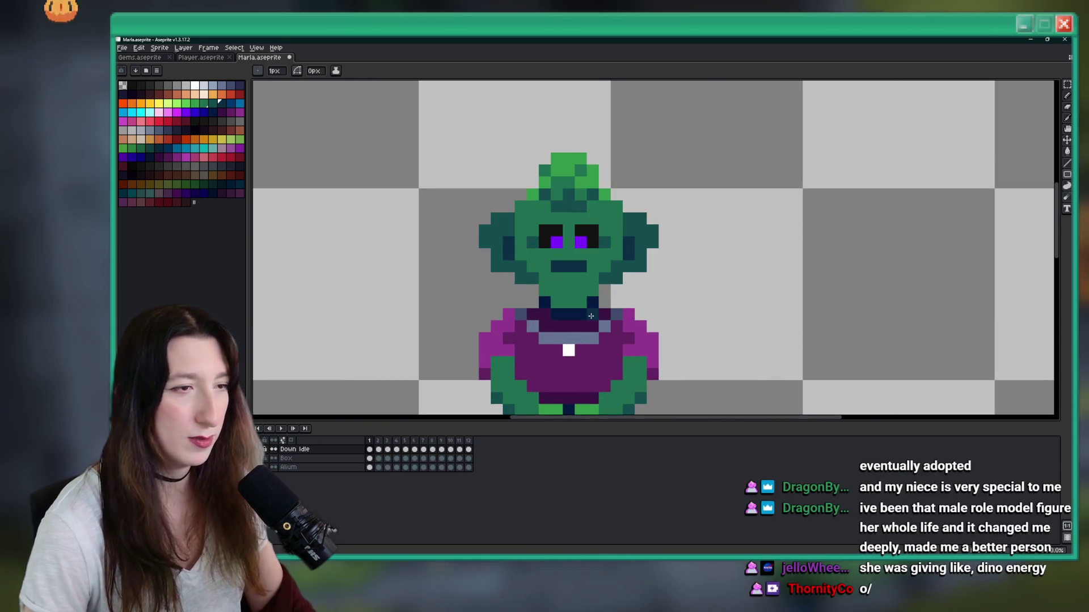
key("i")
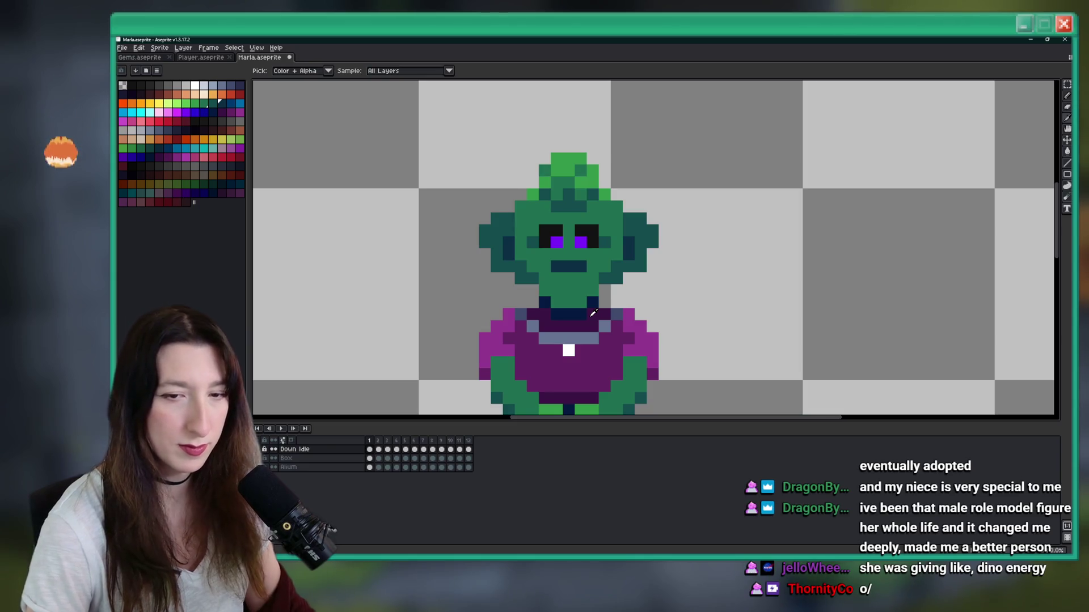
key("b")
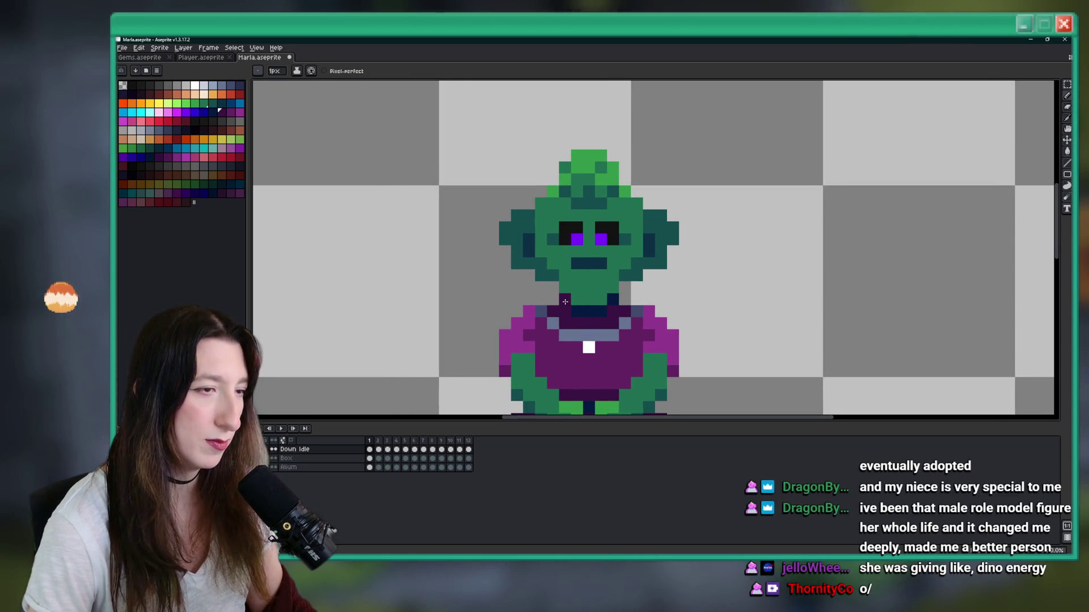
scroll(613, 299, "down", 5)
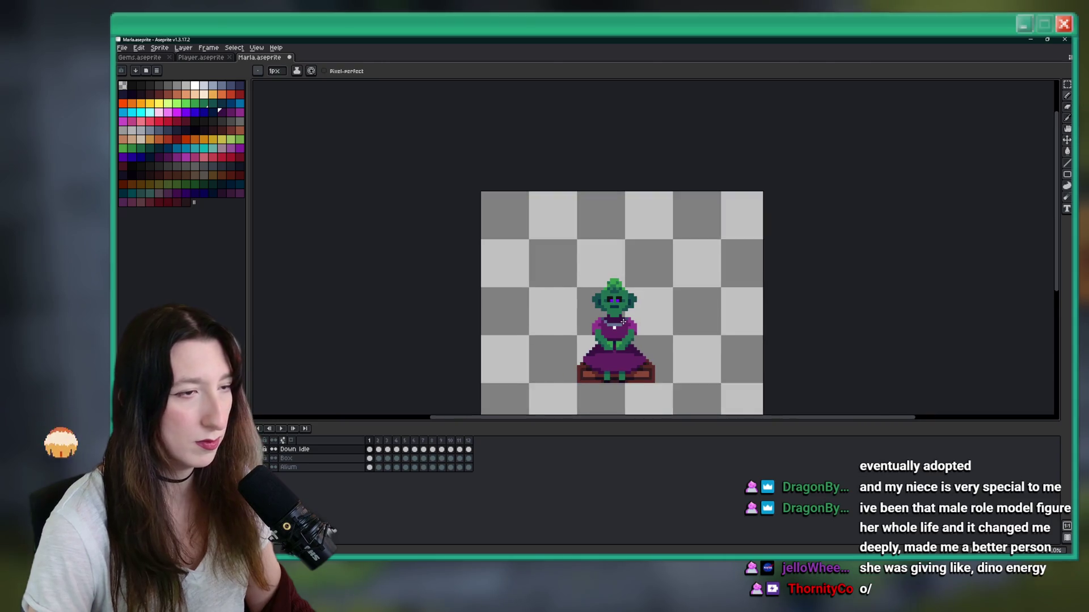
scroll(630, 321, "down", 1)
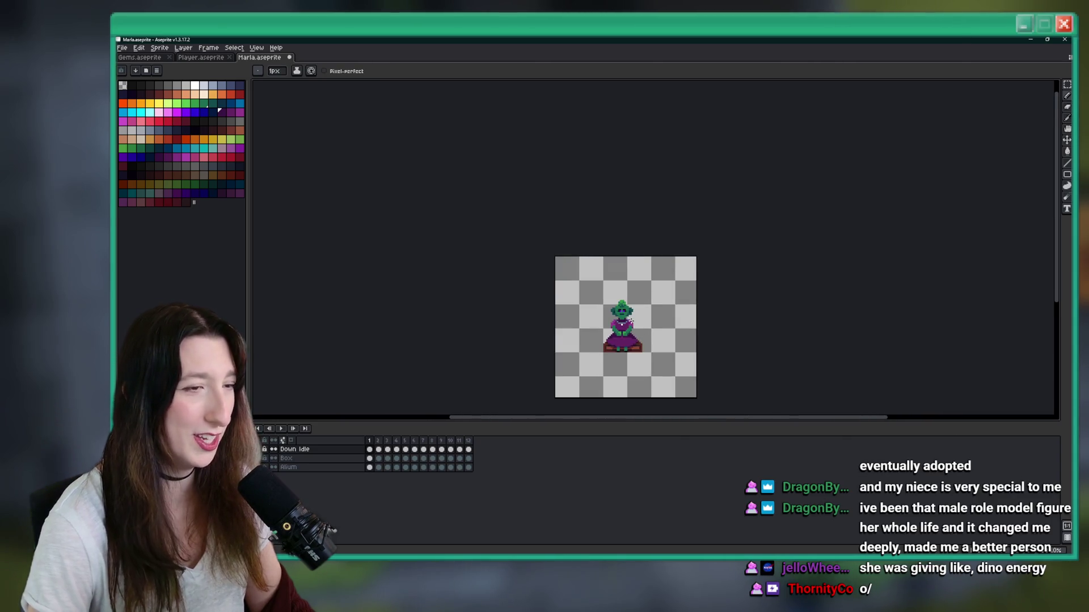
scroll(610, 301, "up", 6)
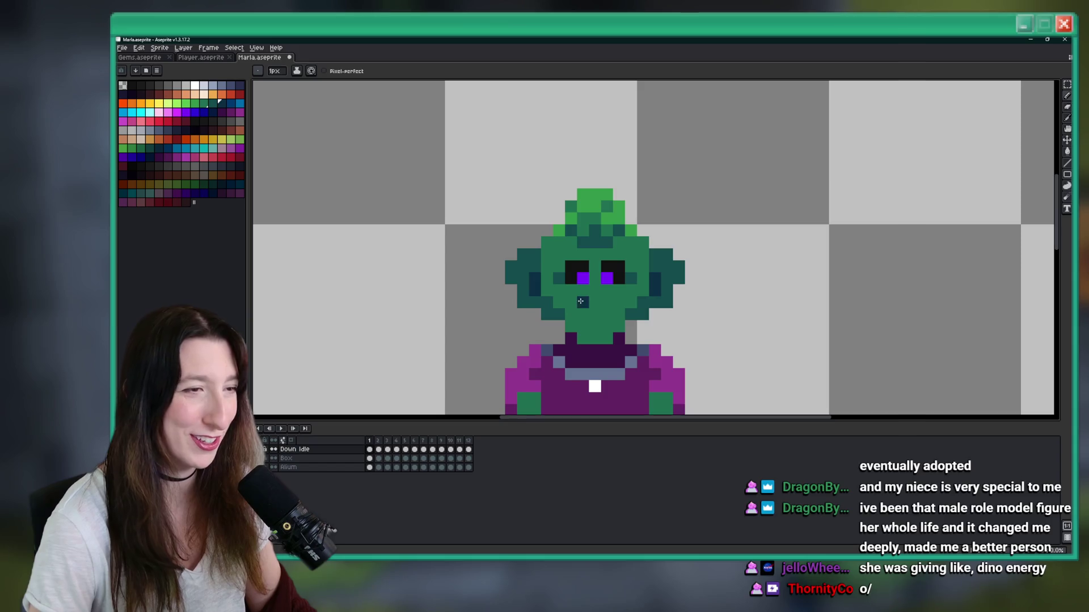
scroll(606, 296, "down", 3)
scroll(596, 298, "up", 3)
scroll(584, 299, "up", 2)
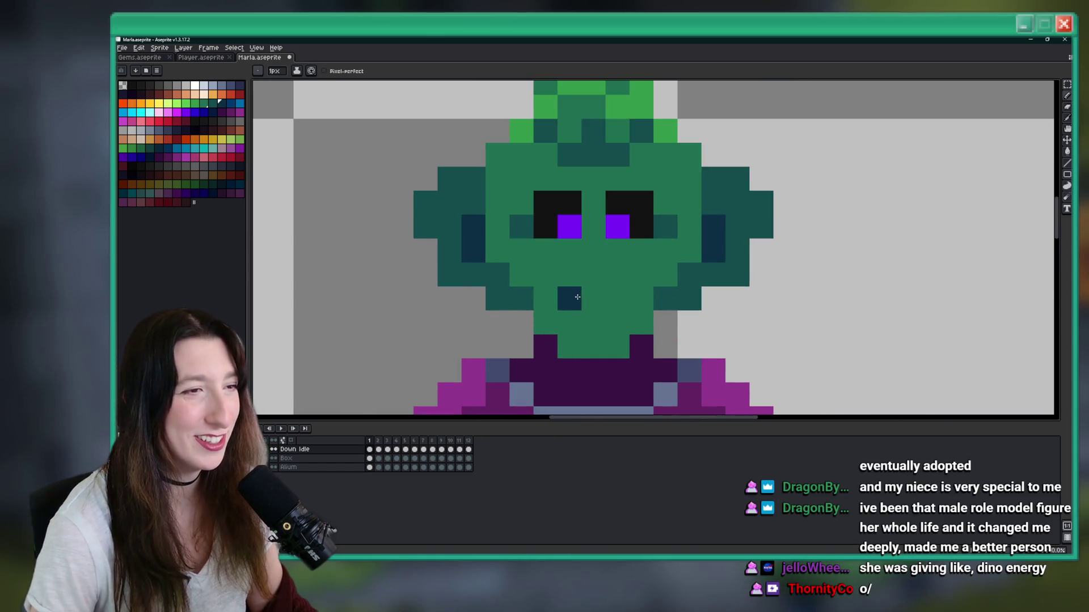
scroll(601, 296, "down", 3)
scroll(623, 306, "up", 3)
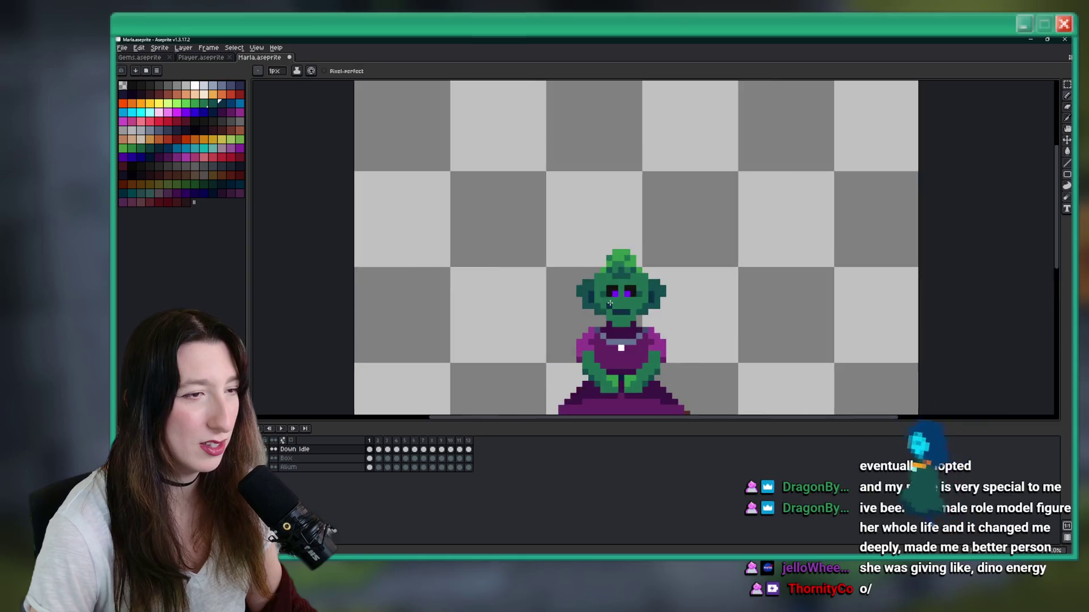
scroll(624, 306, "down", 5)
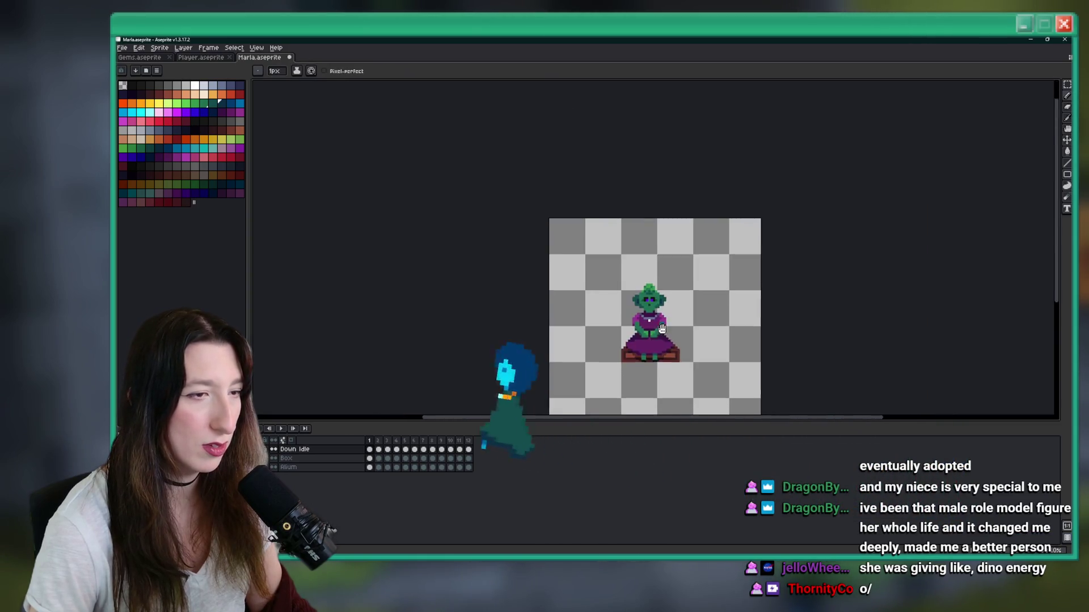
scroll(649, 299, "up", 2)
scroll(652, 301, "down", 3)
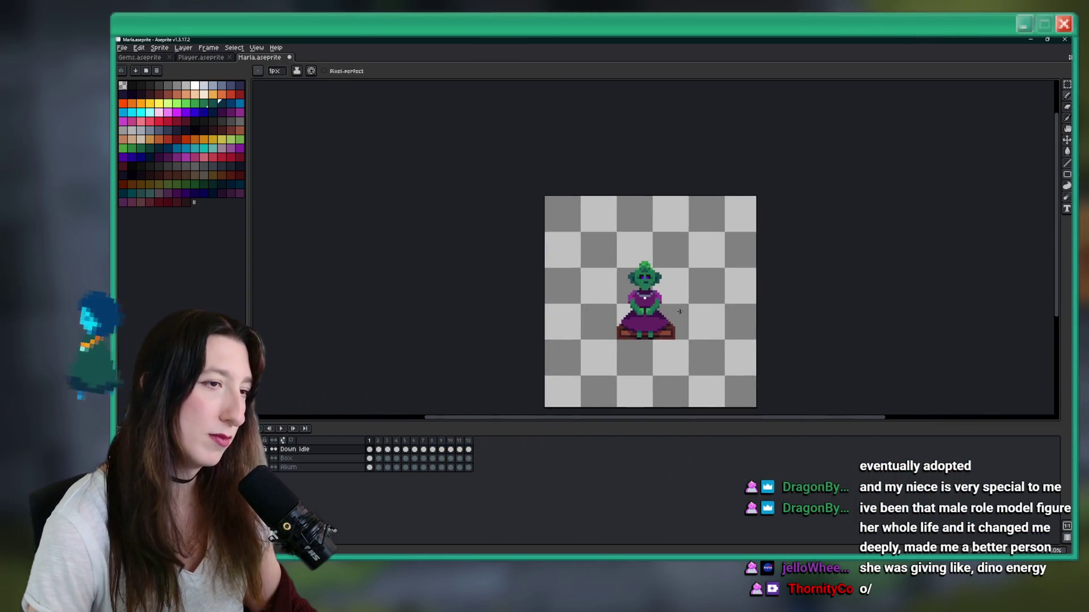
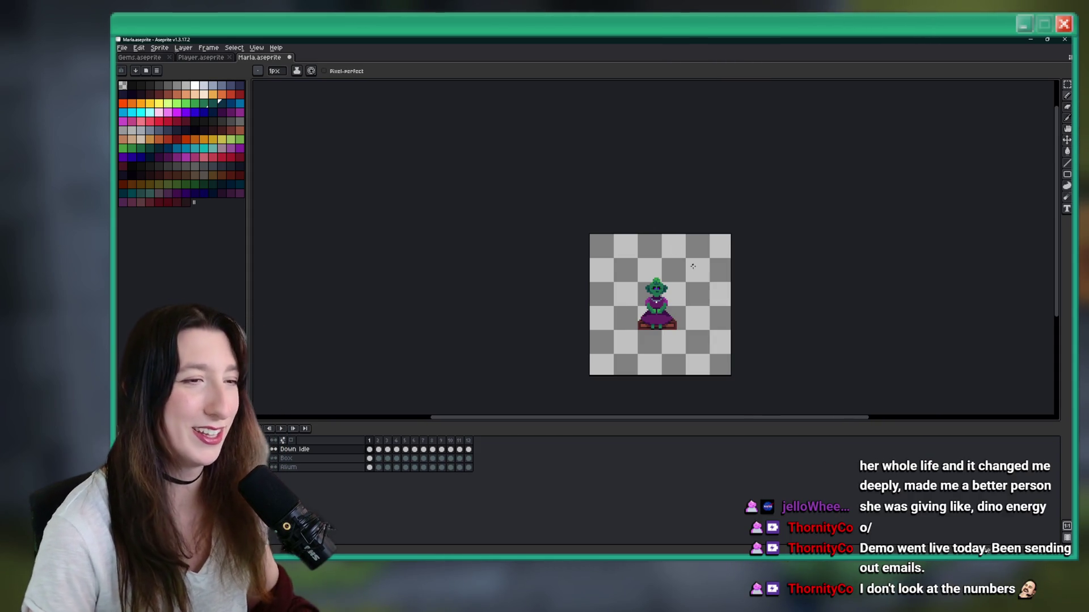
Step: Undo the last stroke, draw a darker row under the eyes, and discard a lighter face fill
scroll(686, 259, "up", 1)
key("ctrl+z")
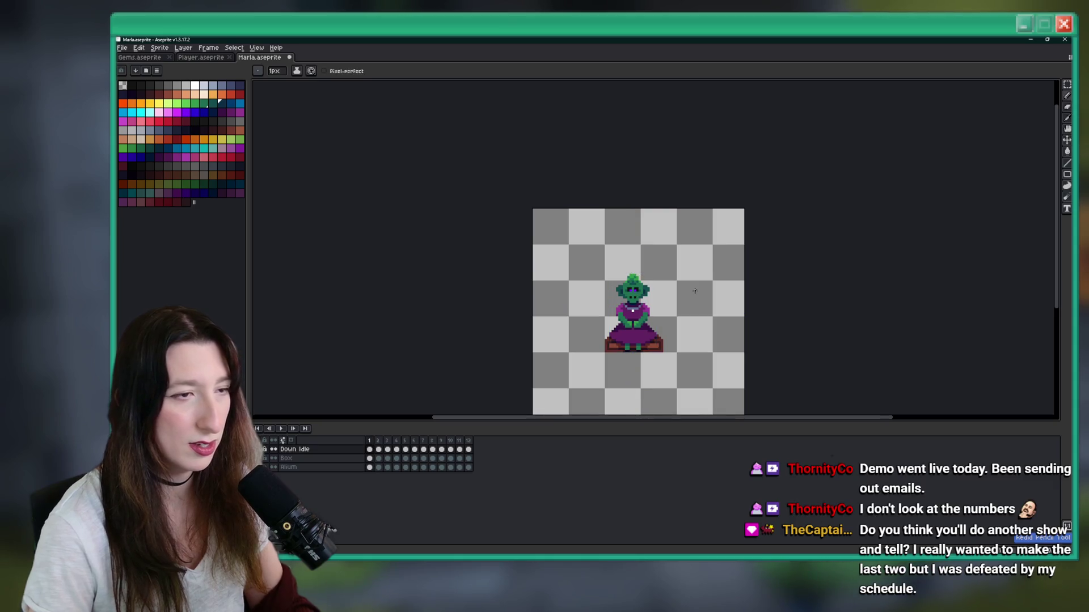
scroll(677, 286, "up", 1)
scroll(625, 308, "up", 1)
scroll(624, 306, "down", 2)
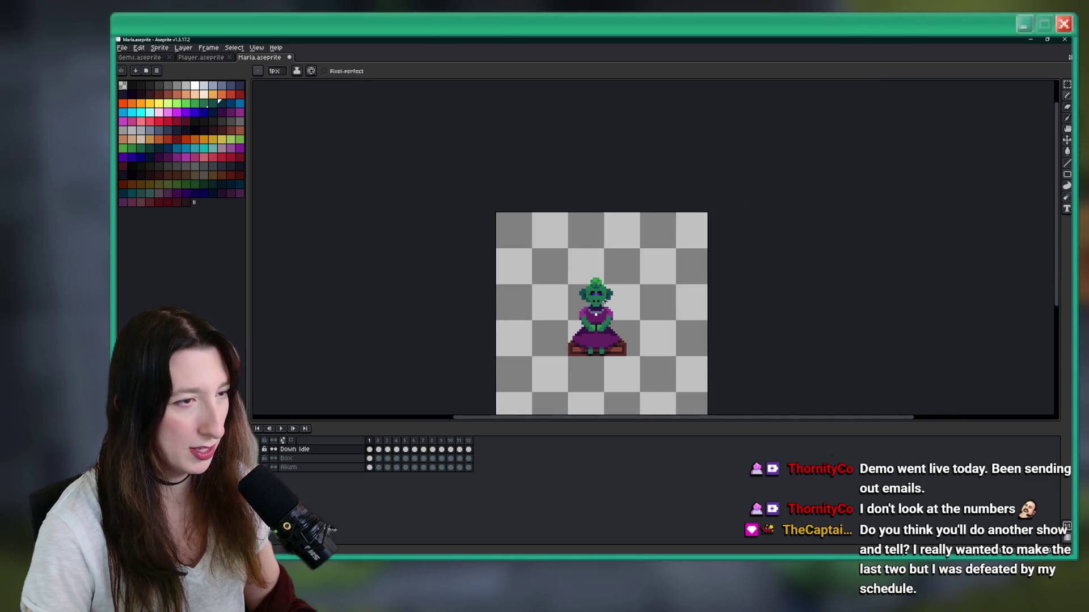
scroll(618, 303, "up", 2)
scroll(600, 293, "up", 1)
scroll(599, 293, "up", 2)
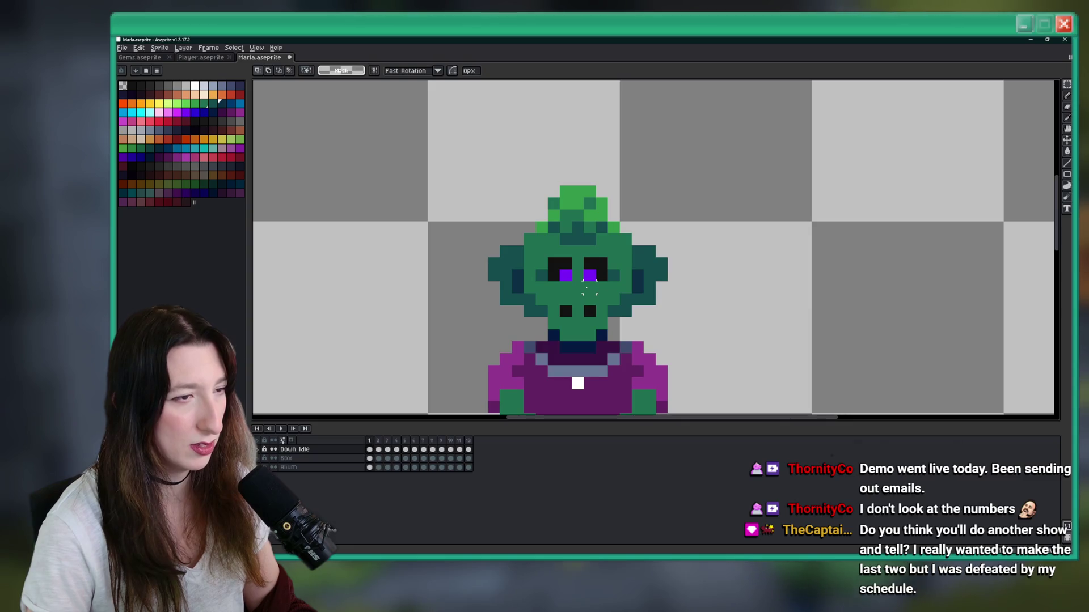
scroll(588, 289, "up", 2)
left_click_drag(538, 286, 617, 286)
scroll(617, 284, "down", 4)
scroll(619, 256, "up", 2)
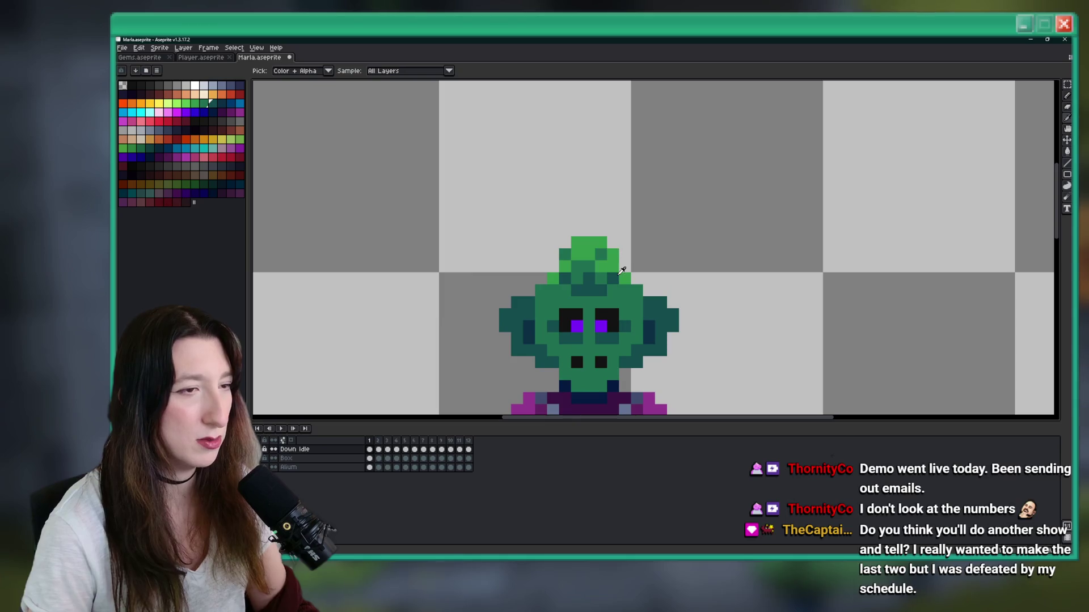
left_click(584, 340)
key("ctrl+z")
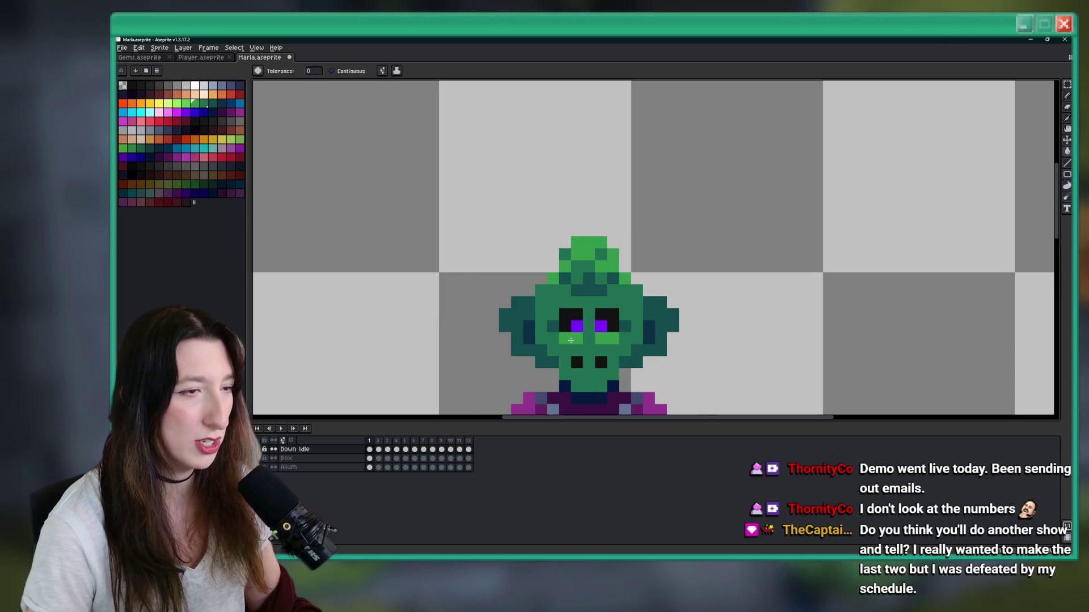
scroll(579, 352, "down", 4)
scroll(584, 341, "up", 1)
Step: With the Pencil, add a light green highlight pixel beside the right eye
key("b")
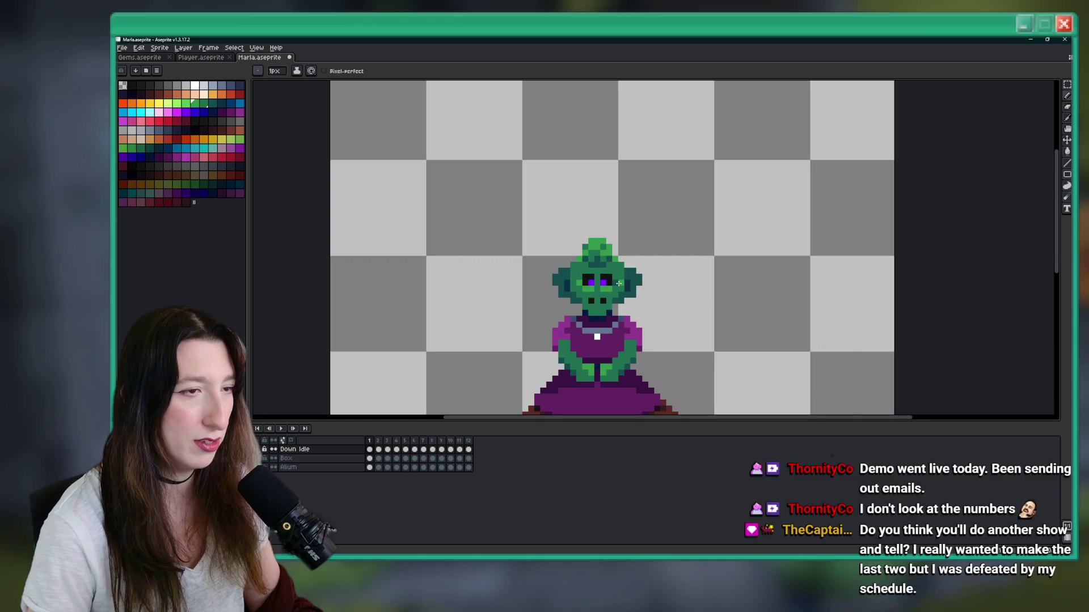
scroll(618, 282, "down", 4)
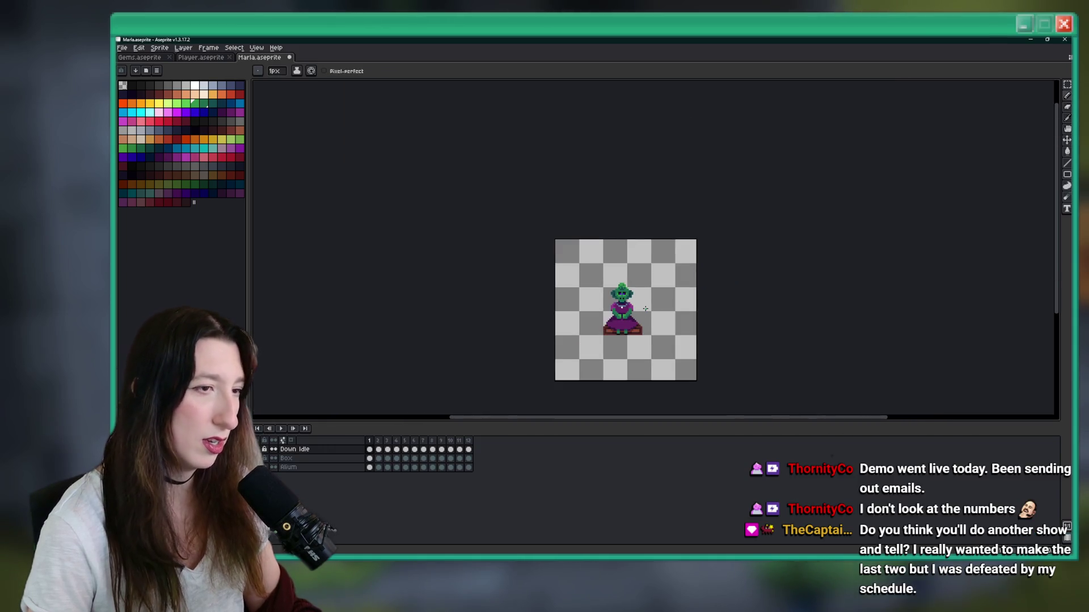
scroll(637, 309, "up", 2)
key("v")
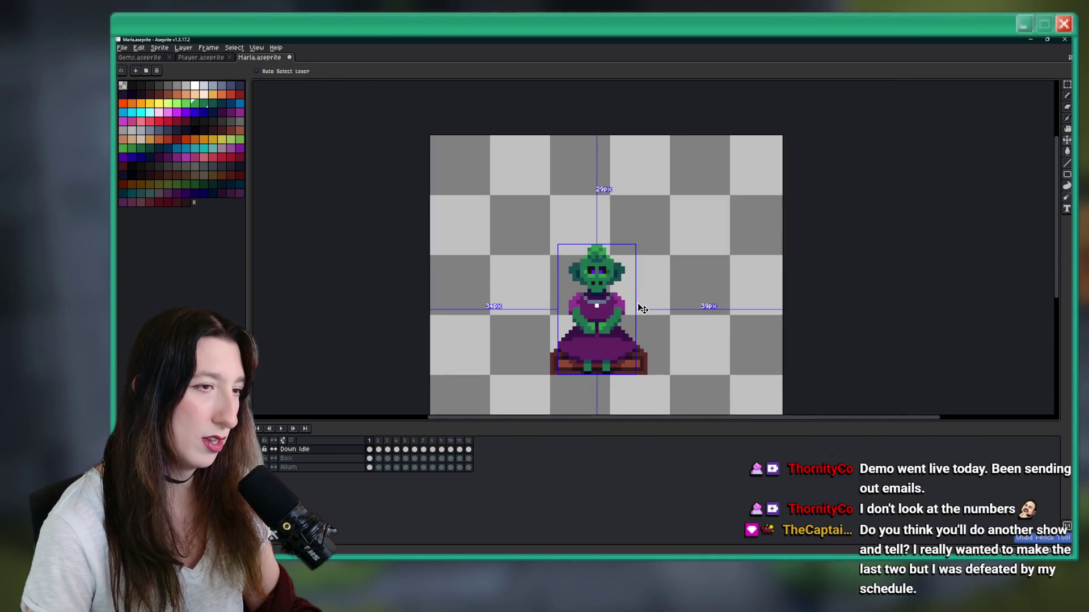
key("b")
scroll(640, 306, "down", 3)
scroll(634, 294, "up", 2)
scroll(634, 293, "up", 4)
left_click(607, 305)
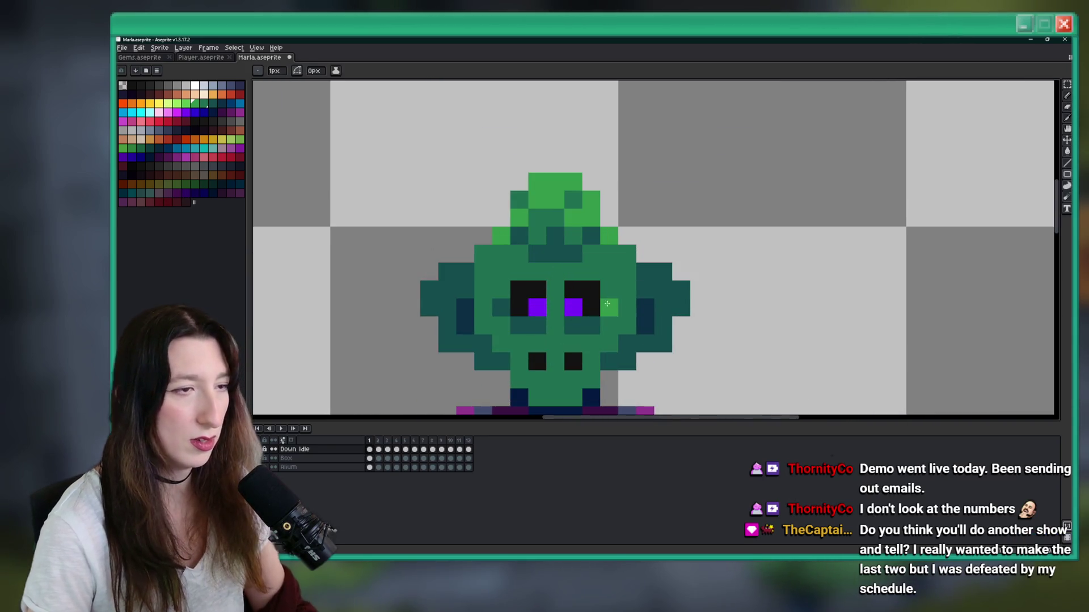
scroll(607, 305, "down", 8)
Step: Compare the two animation frames, then select a rectangle around the head on frame 1
key("m")
scroll(627, 339, "up", 1)
scroll(628, 339, "up", 5)
key("w")
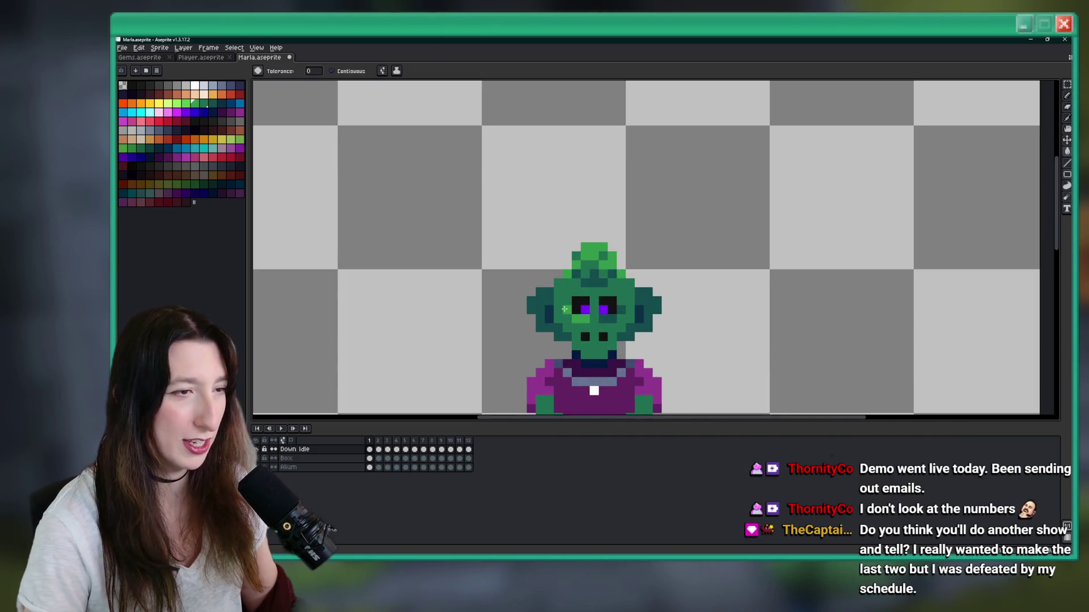
left_click(378, 449)
left_click(369, 449)
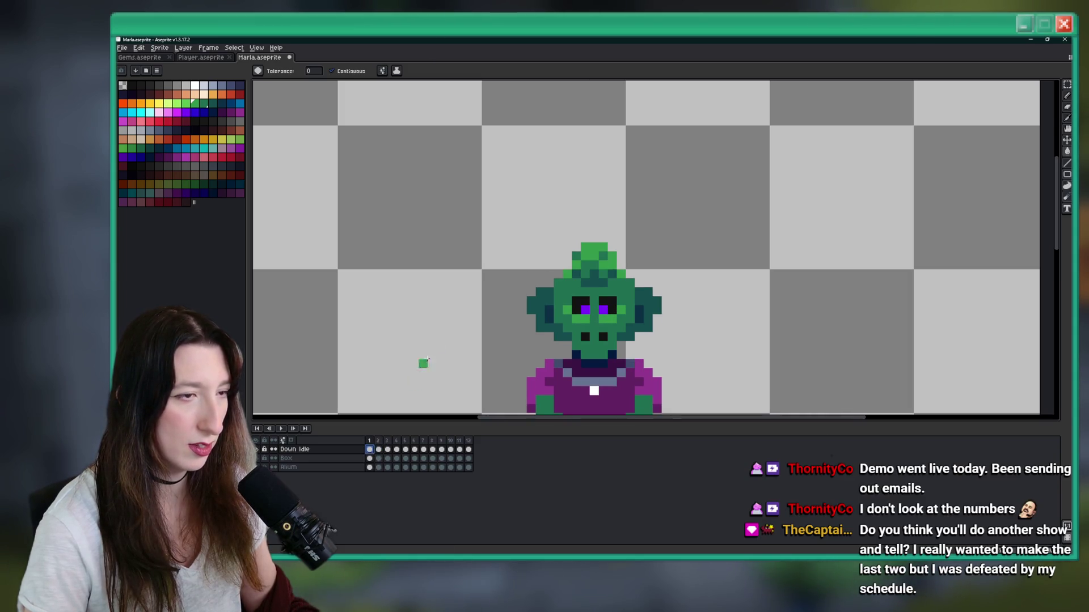
scroll(413, 382, "down", 5)
key("m")
scroll(502, 311, "up", 2)
scroll(502, 311, "up", 2)
mouse_move(369, 241)
left_mouse_down()
mouse_move(530, 351)
mouse_move(575, 352)
left_mouse_up()
scroll(481, 287, "up", 1)
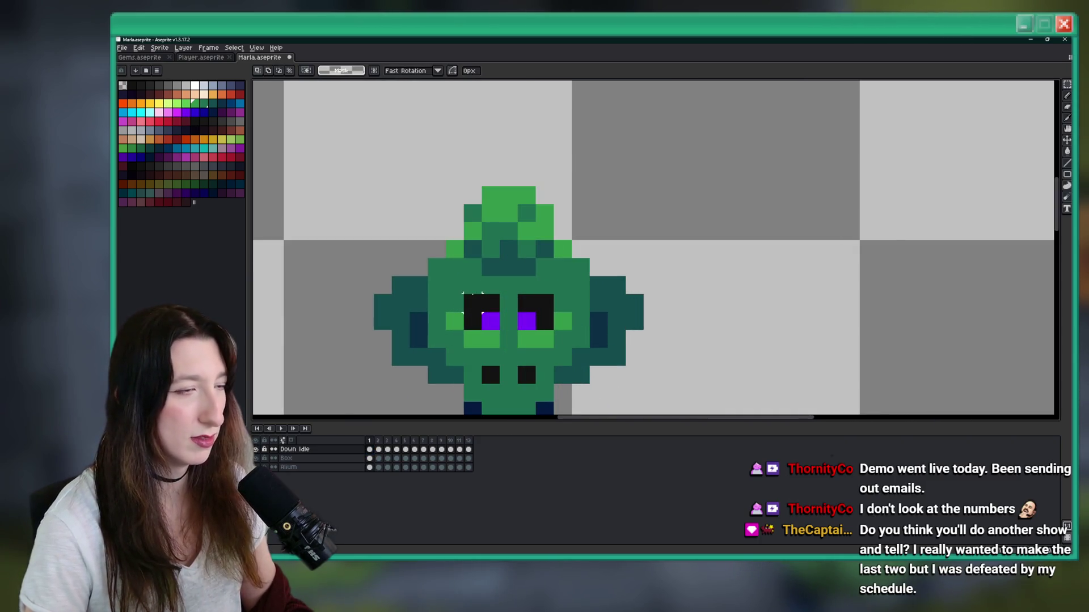
scroll(488, 359, "down", 2)
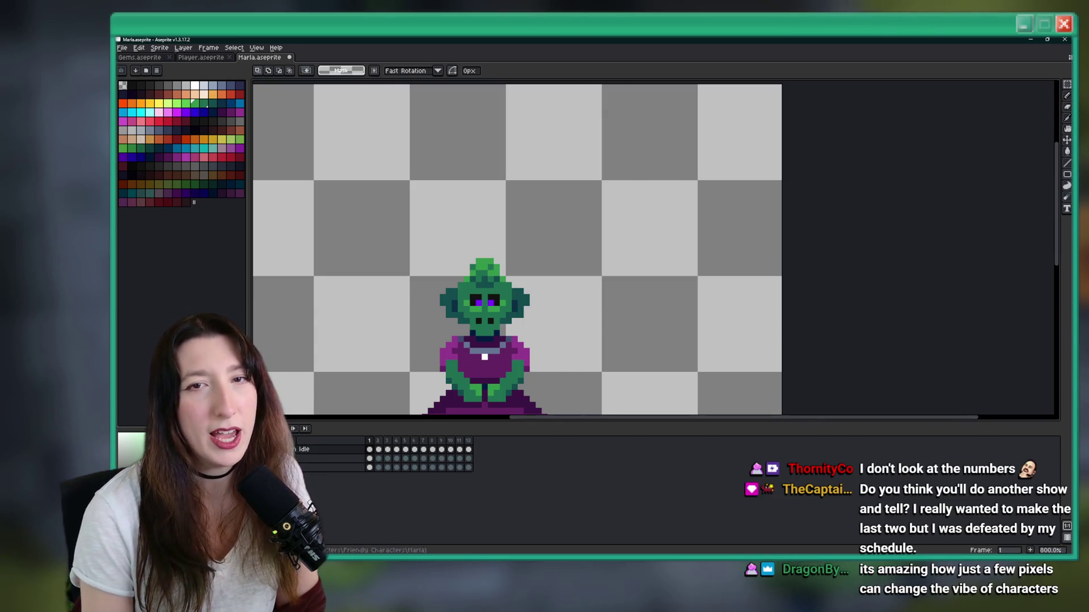
scroll(612, 215, "down", 2)
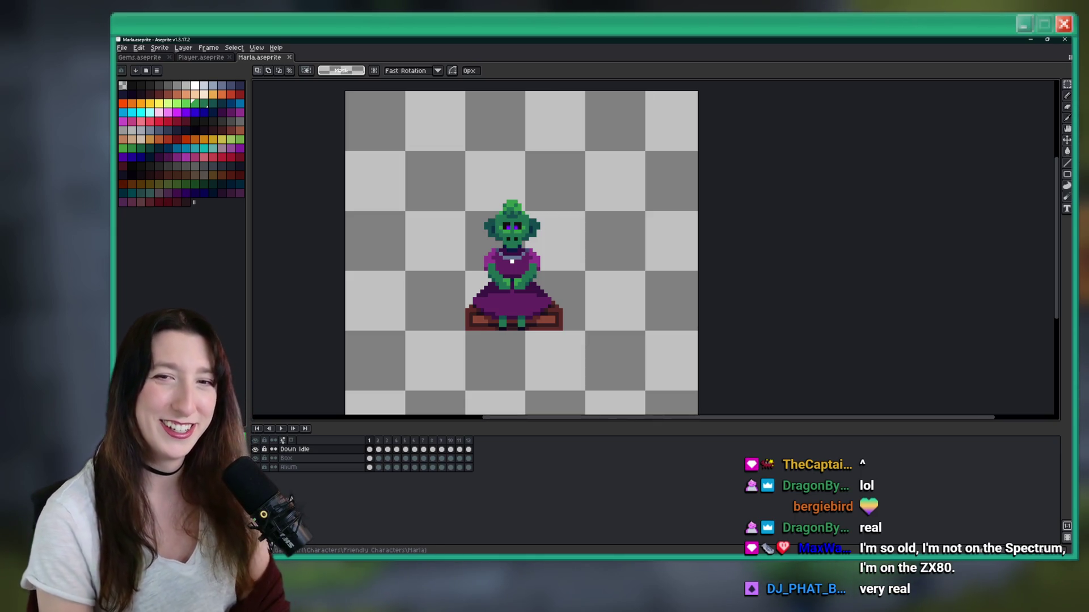
Step: Play the idle animation and frame the view on Marla's skirt and feet
left_click_drag(590, 253, 585, 245)
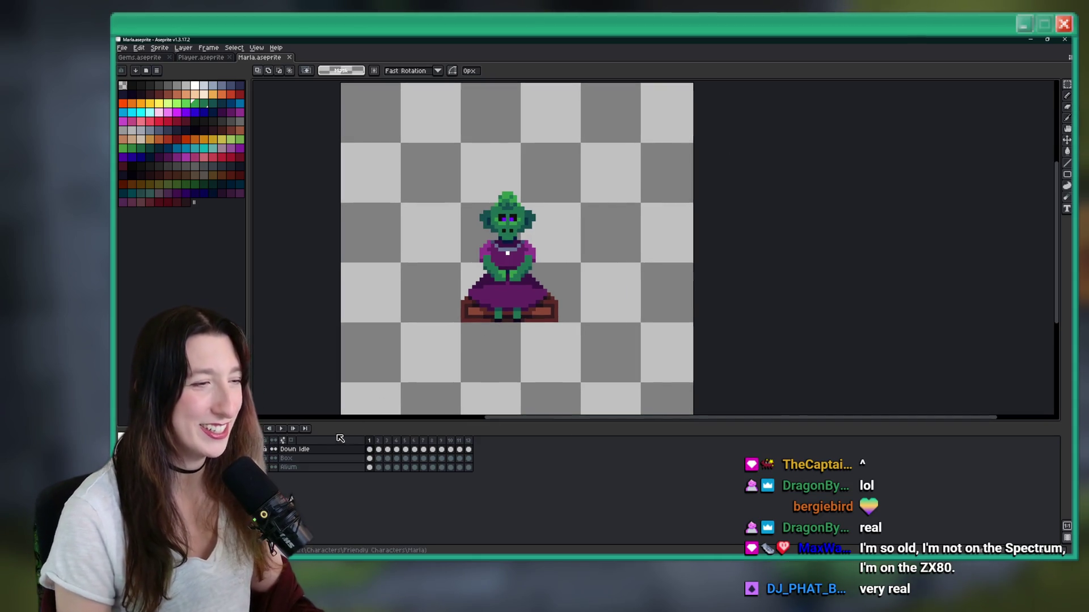
left_click(289, 430)
scroll(432, 309, "down", 1)
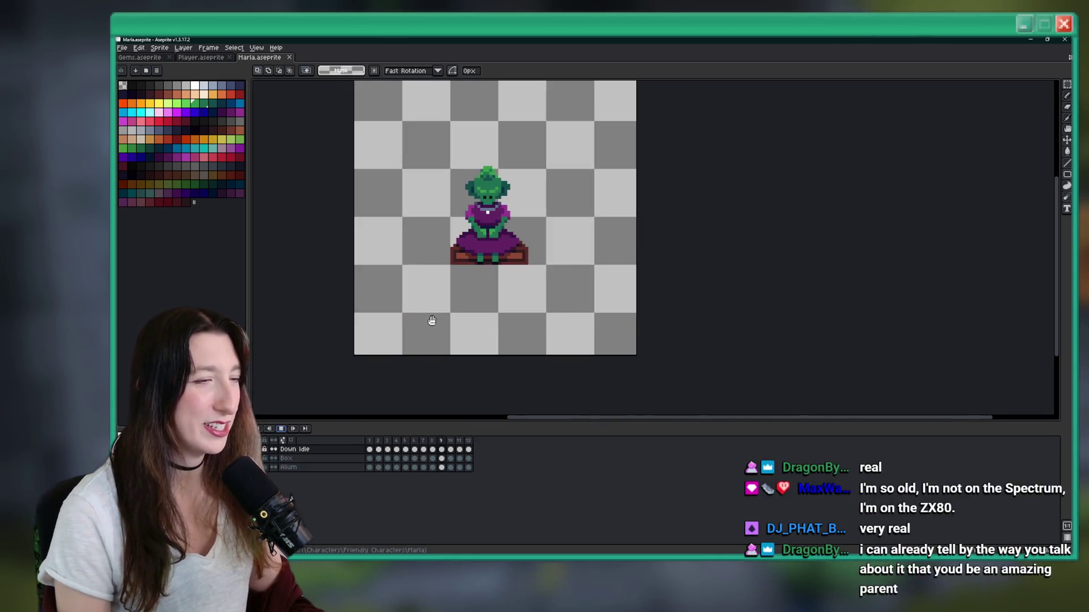
left_click_drag(388, 347, 388, 388)
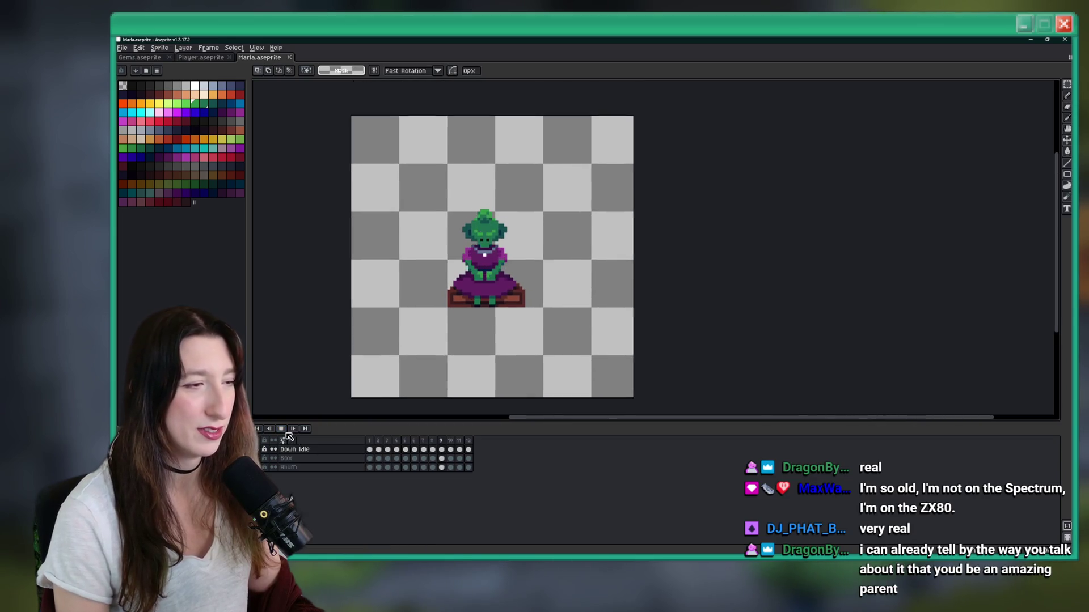
scroll(408, 351, "up", 1)
left_click_drag(408, 351, 334, 329)
scroll(383, 250, "up", 1)
left_click_drag(383, 250, 322, 250)
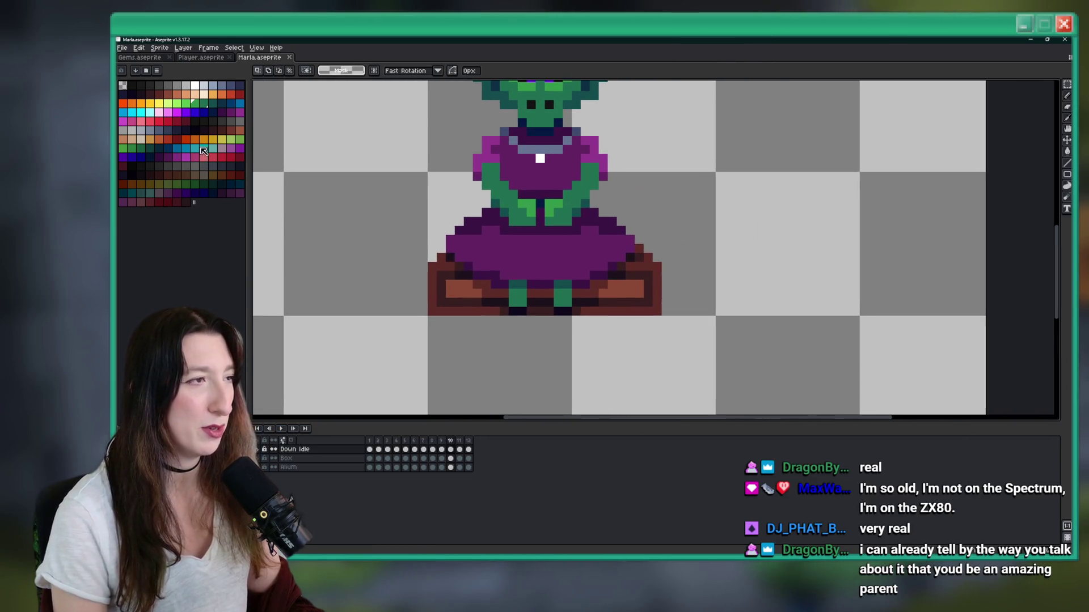
key("b")
scroll(768, 394, "up", 1)
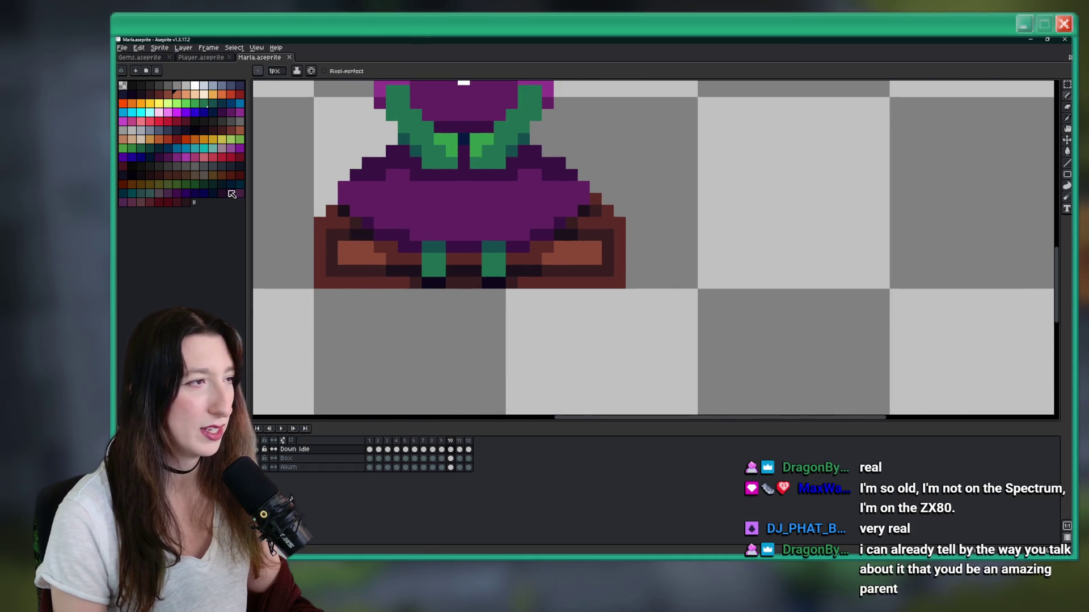
Step: Choose violet and paint shoe pixels on the left foot, undoing and repainting the stroke once
left_click(169, 113)
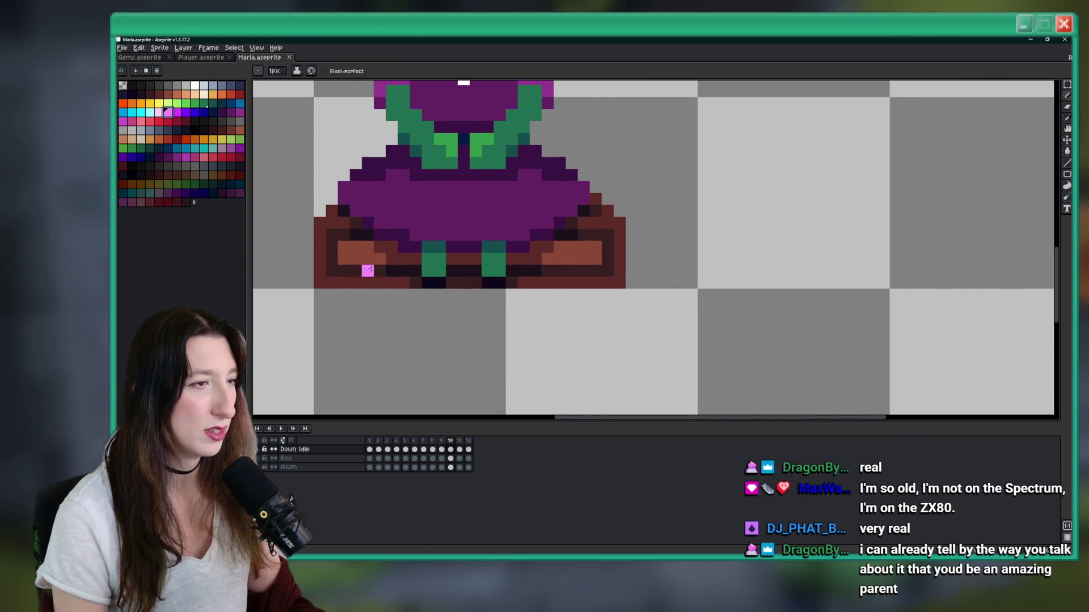
scroll(369, 267, "up", 1)
left_click(185, 111)
mouse_move(423, 273)
left_mouse_down()
mouse_move(399, 274)
mouse_move(411, 290)
mouse_move(460, 296)
mouse_move(446, 274)
mouse_move(495, 298)
left_mouse_up()
scroll(508, 329, "down", 4)
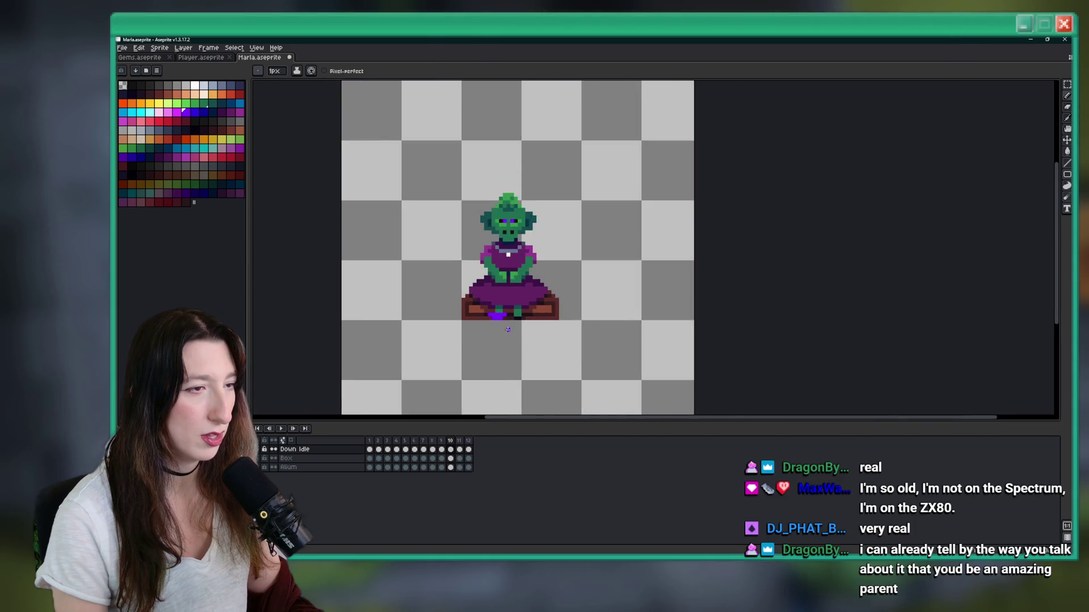
scroll(508, 330, "up", 2)
key("ctrl+z")
scroll(500, 320, "up", 2)
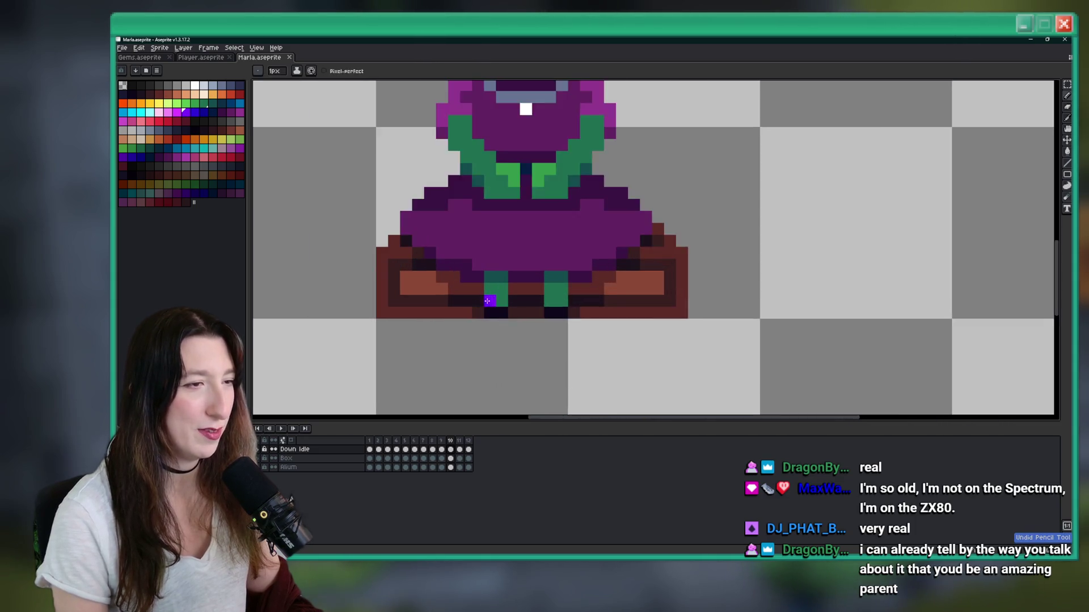
scroll(489, 302, "up", 1)
mouse_move(475, 301)
left_mouse_down()
mouse_move(510, 318)
mouse_move(519, 310)
left_mouse_up()
scroll(500, 332, "down", 2)
scroll(500, 332, "up", 2)
scroll(502, 334, "down", 3)
scroll(506, 343, "up", 2)
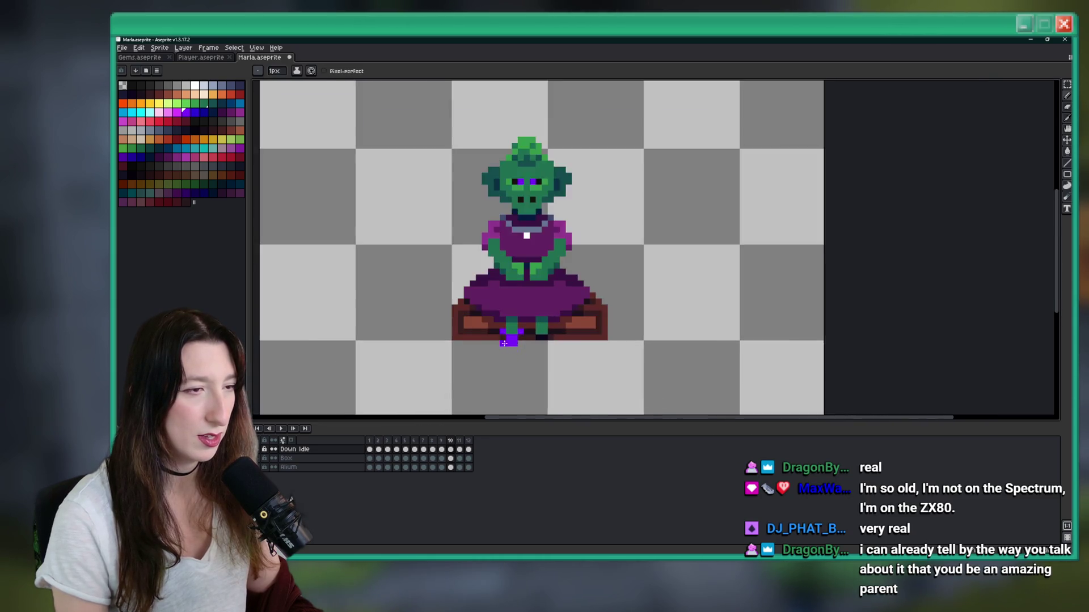
scroll(506, 344, "up", 1)
scroll(516, 340, "down", 5)
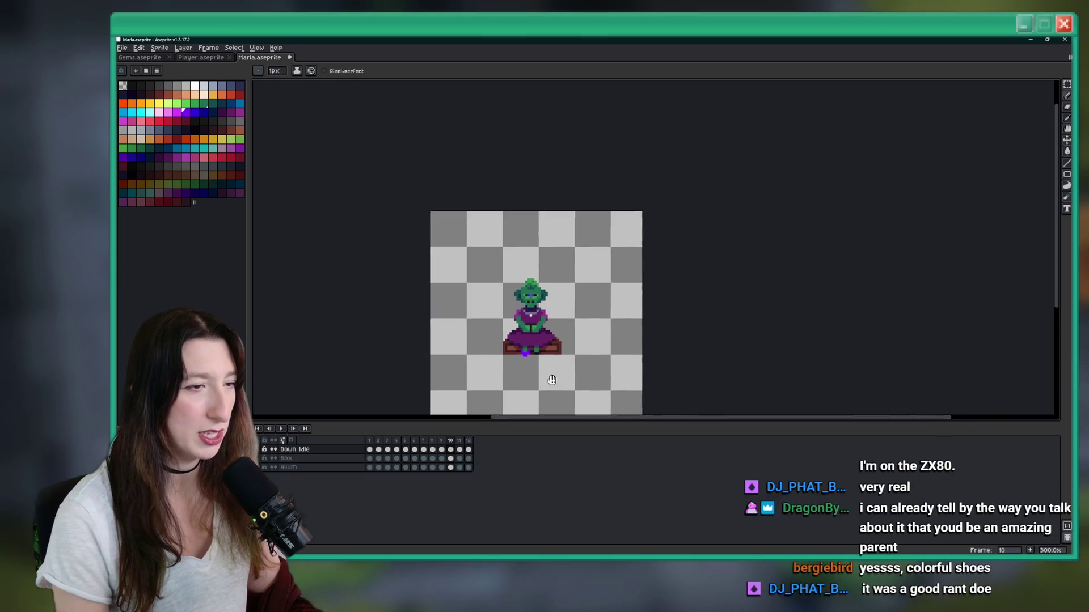
scroll(555, 382, "up", 4)
Step: Bucket-fill the violet shoe cream and the left shoe orange-brown
key("g")
scroll(591, 394, "up", 3)
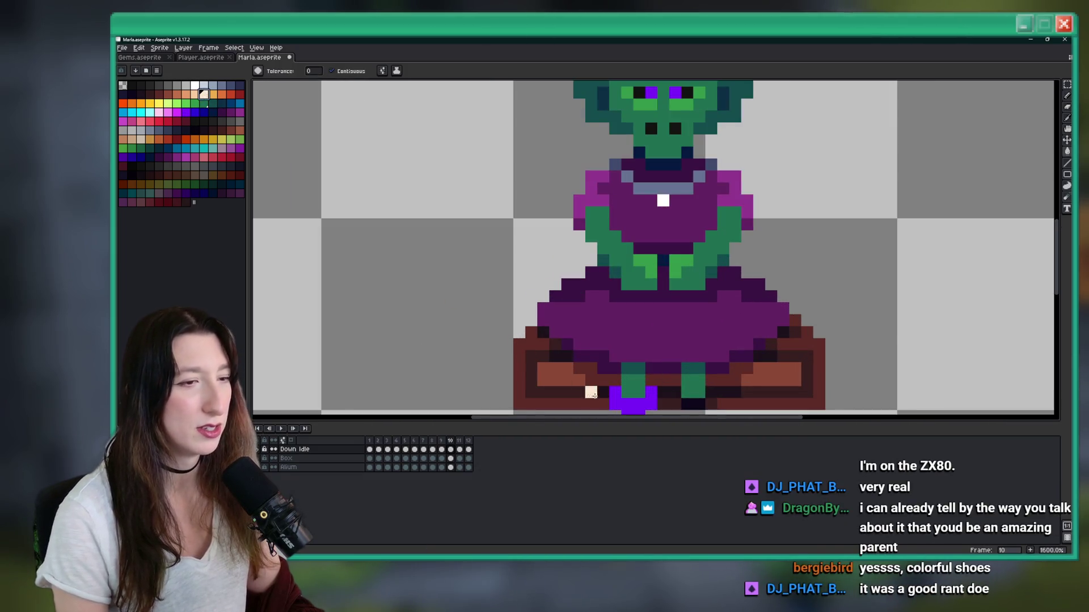
left_click(591, 394)
key("ctrl+z")
left_click(630, 396)
scroll(605, 318, "down", 4)
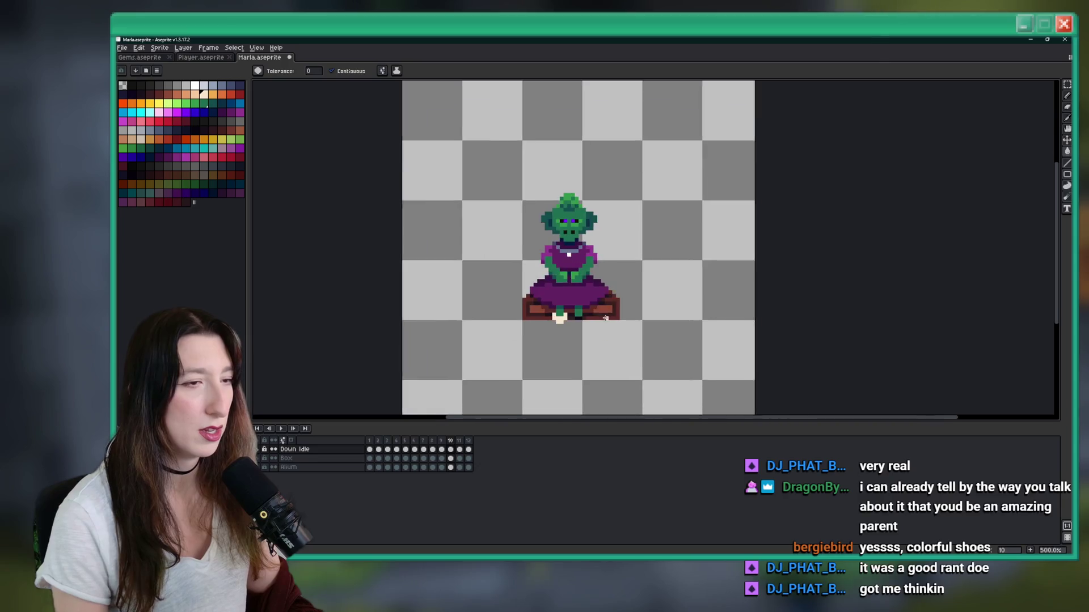
scroll(432, 184, "up", 1)
scroll(578, 352, "up", 4)
left_click(578, 353)
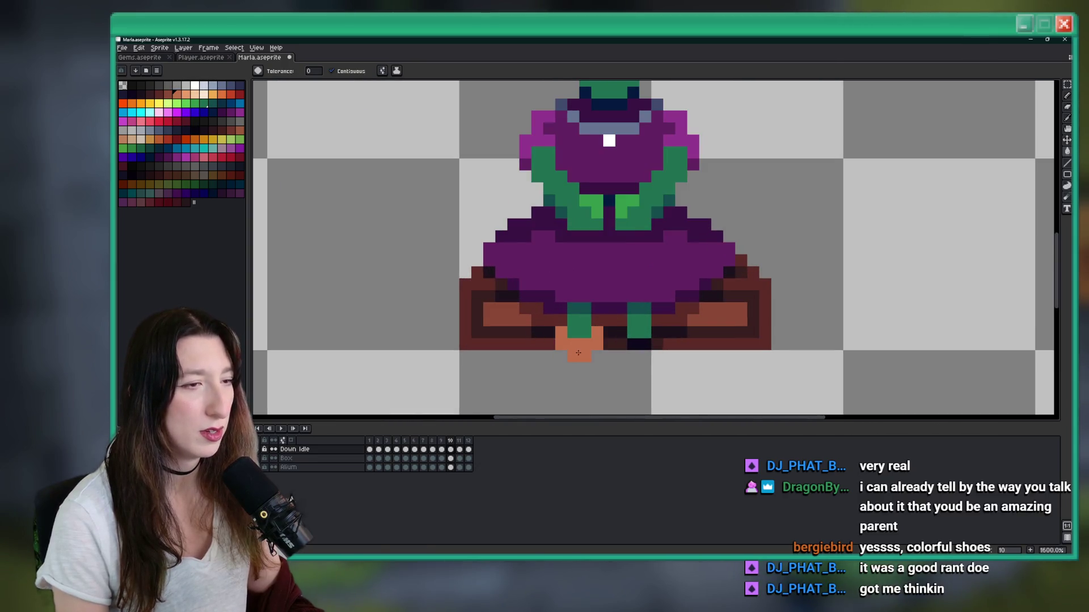
scroll(578, 353, "down", 3)
scroll(595, 346, "up", 3)
scroll(613, 343, "up", 1)
Step: Paint orange pixels over the shoes and shade the right shoe darker
key("b")
left_click(654, 340)
mouse_move(583, 323)
left_mouse_down()
mouse_move(583, 347)
mouse_move(610, 346)
left_mouse_up()
left_click(655, 323)
scroll(629, 367, "down", 6)
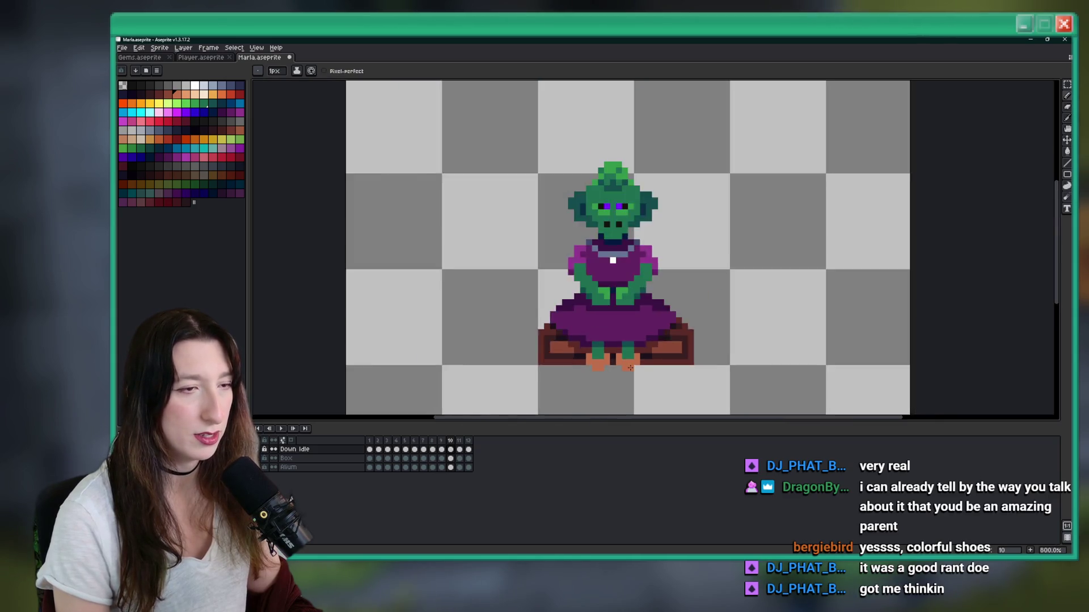
scroll(641, 312, "up", 6)
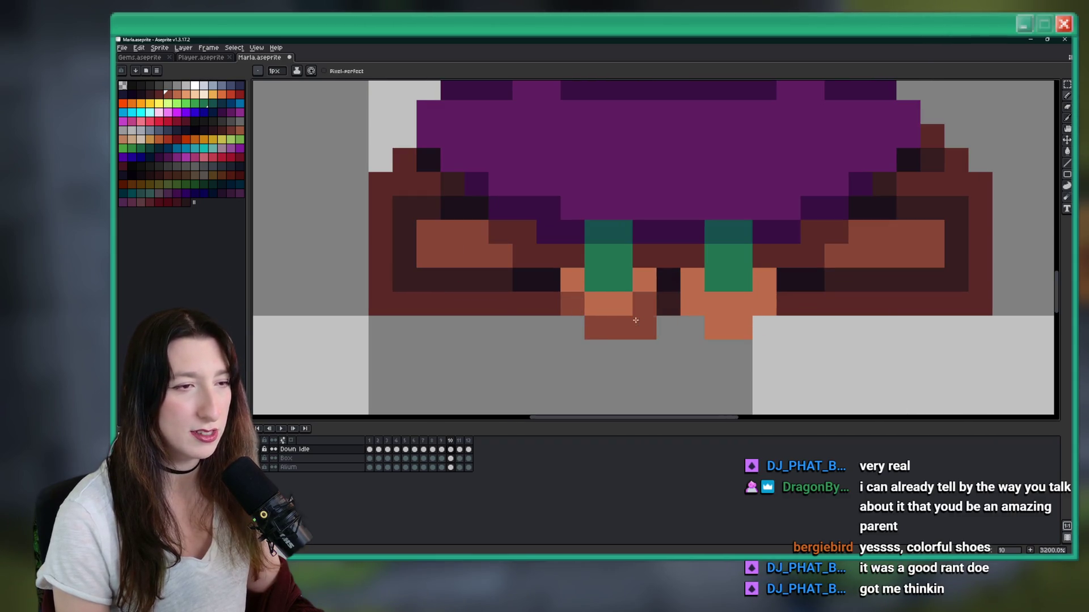
left_click_drag(717, 327, 765, 306)
scroll(776, 334, "down", 7)
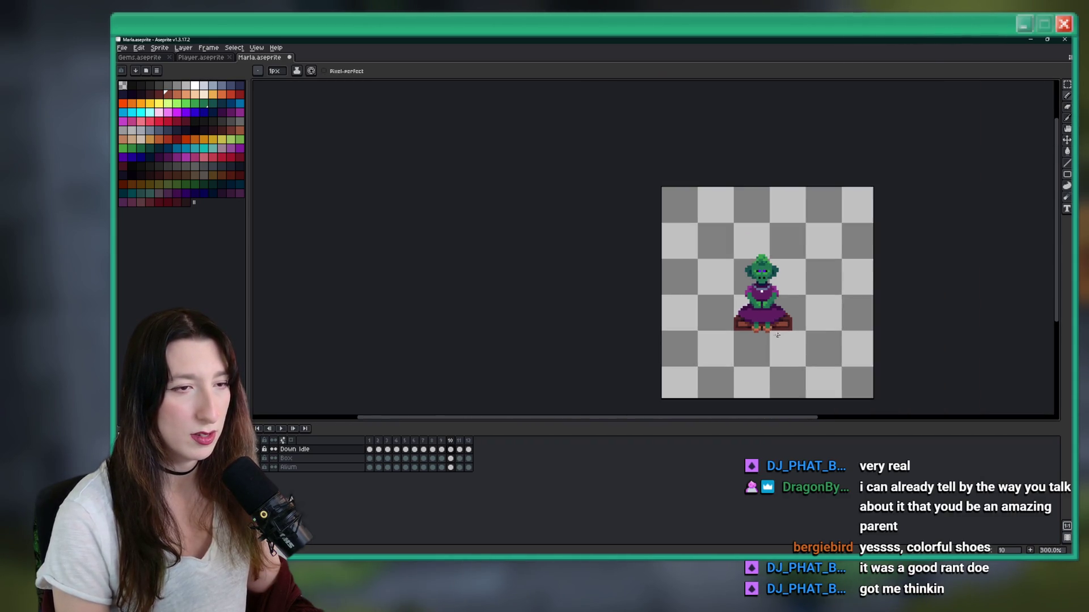
scroll(759, 338, "right", 2)
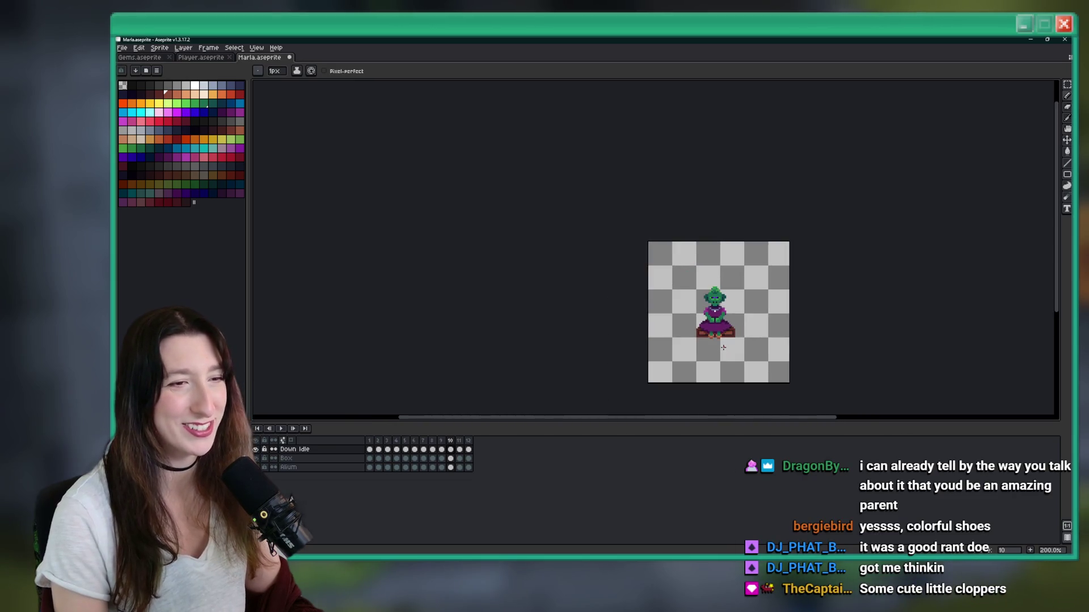
scroll(724, 351, "up", 5)
scroll(636, 275, "up", 3)
scroll(635, 274, "up", 1)
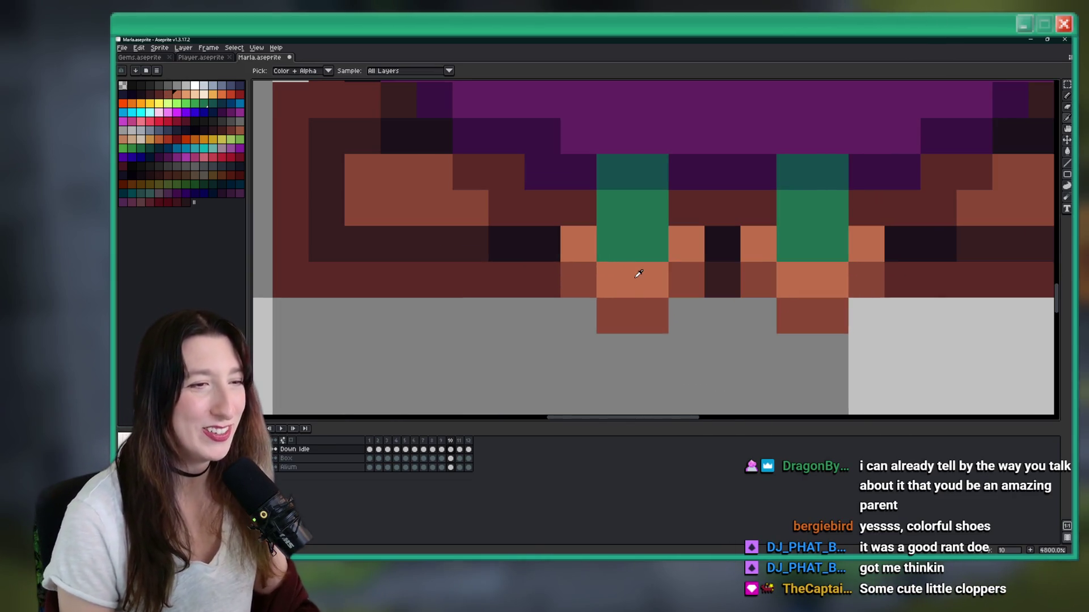
Step: Give both shoes light orange bottoms and extend them downward by a pixel
left_click(614, 315)
left_click(649, 316)
left_click(793, 316)
left_click(816, 319)
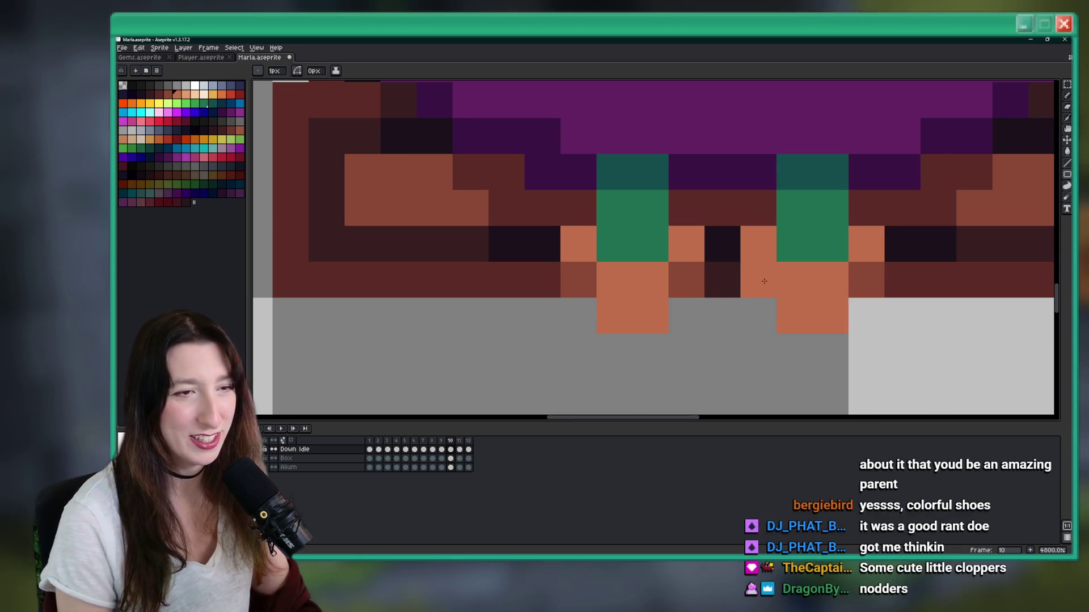
left_click(614, 352)
left_click(650, 351)
left_click(751, 346)
left_click(813, 349)
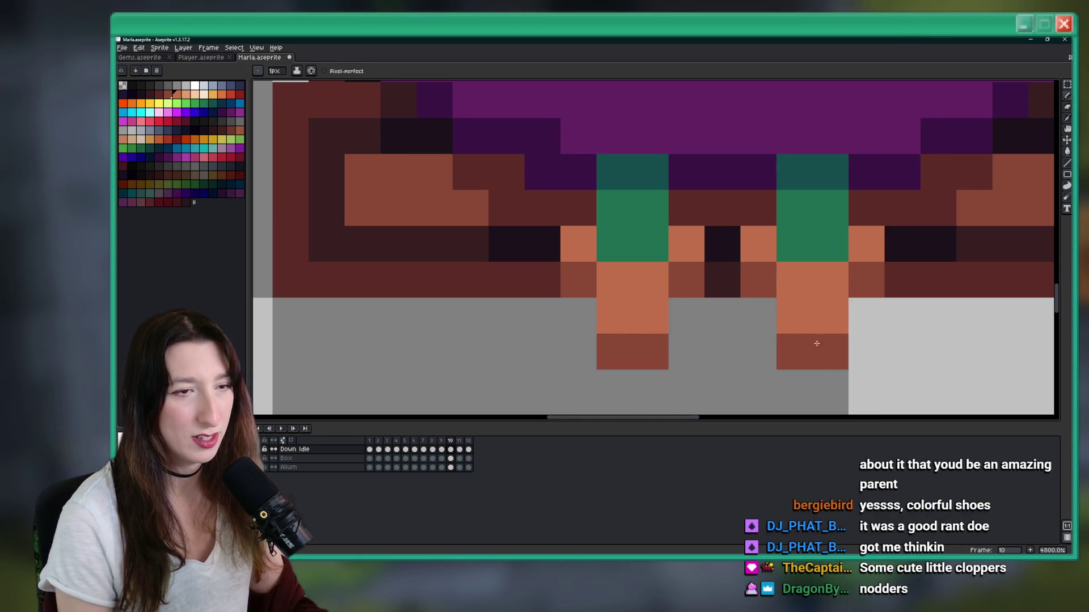
Step: Choose pink and recolour the left shoe in pink and magenta
scroll(798, 362, "down", 10)
left_click_drag(794, 146, 745, 134)
scroll(752, 244, "down", 1)
scroll(752, 300, "up", 4)
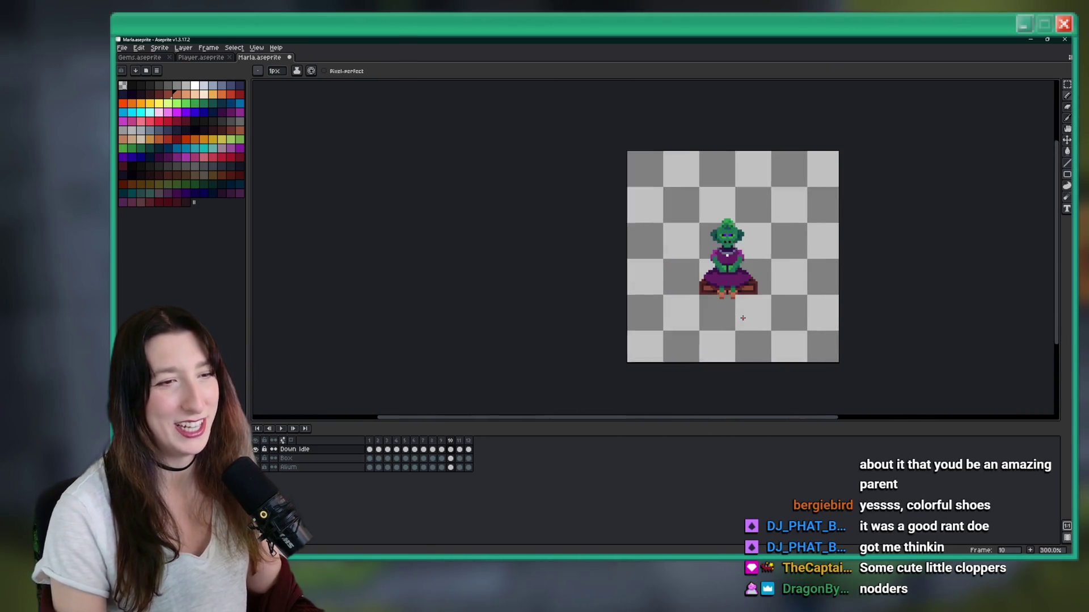
scroll(756, 300, "up", 3)
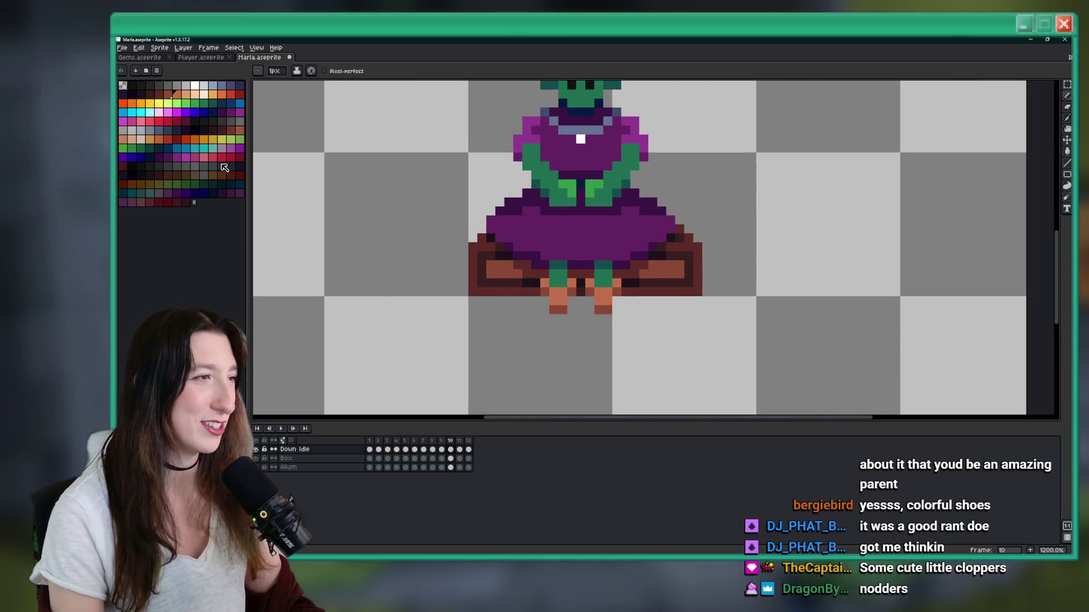
left_click(169, 121)
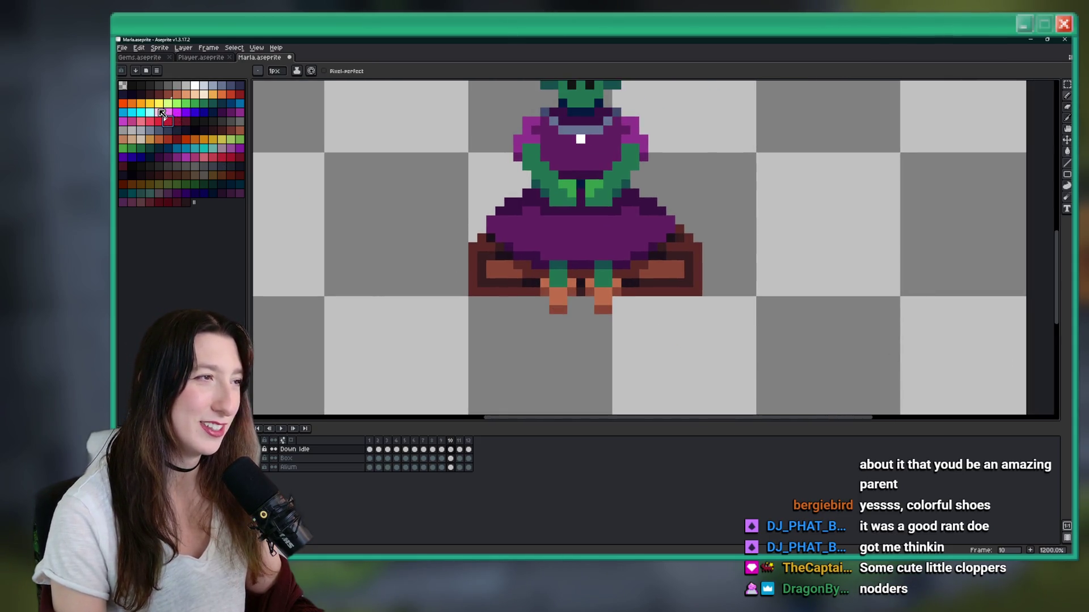
left_click(133, 122)
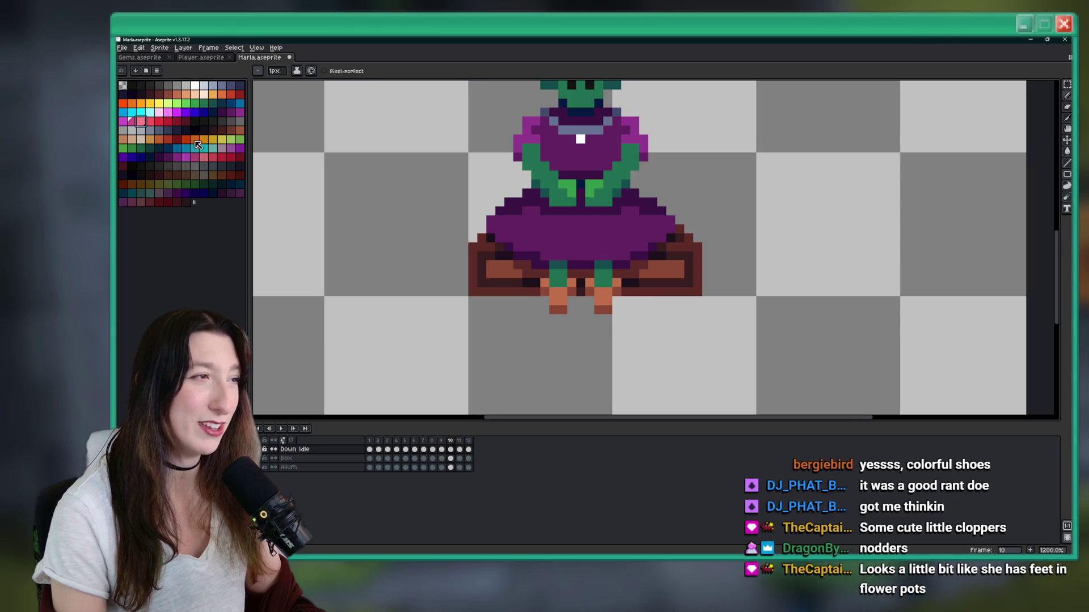
scroll(506, 257, "up", 5)
left_click(607, 323)
left_click(632, 347)
left_click(680, 323)
left_click_drag(686, 341, 634, 391)
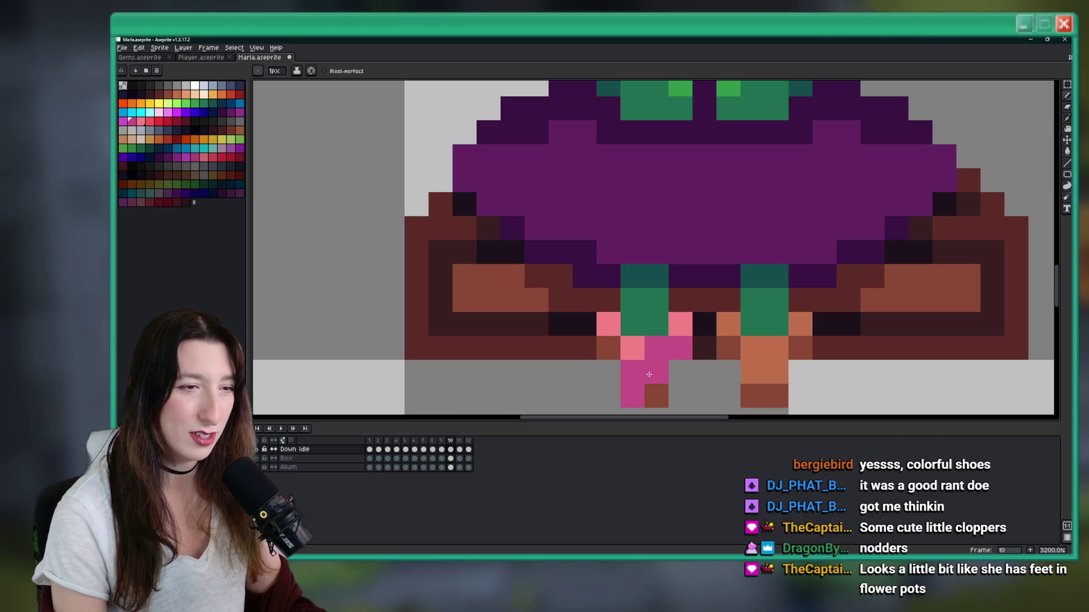
left_click(655, 348)
Step: Shade the right shoe pink and magenta to mirror the left shoe
left_click(608, 347)
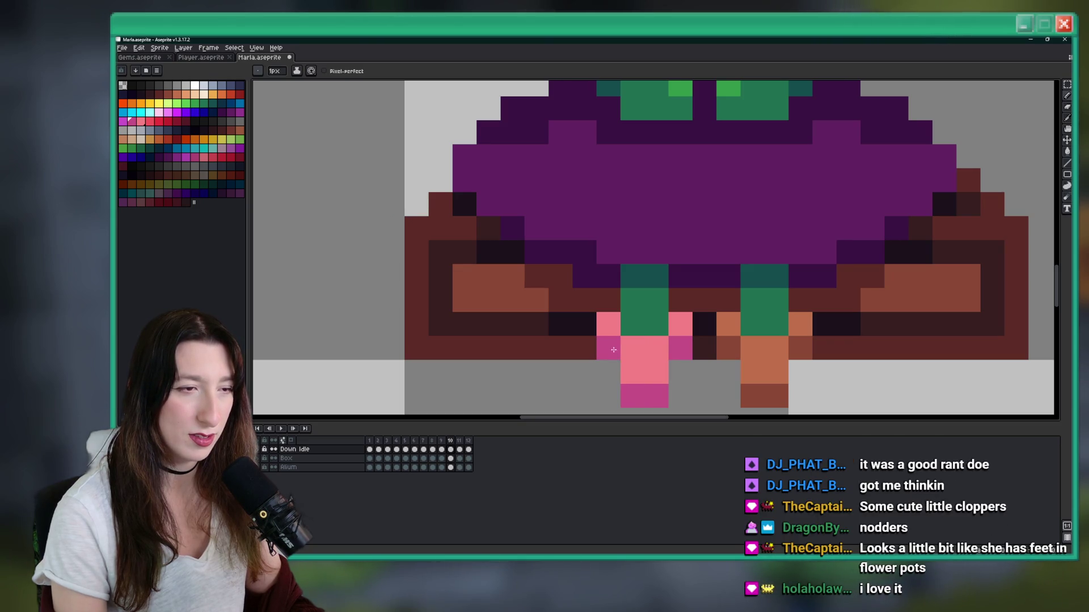
left_click(751, 347)
left_click(775, 372)
left_click(772, 352)
left_click_drag(771, 355, 752, 372)
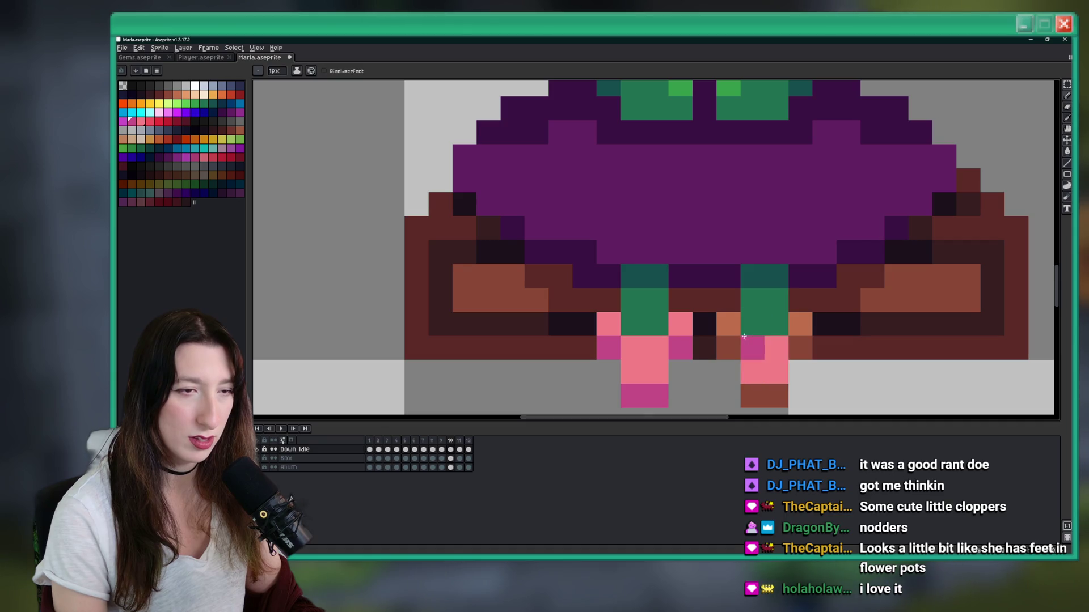
left_click(728, 324)
left_click(799, 324)
left_click(800, 347)
left_click(734, 358)
left_click(752, 396)
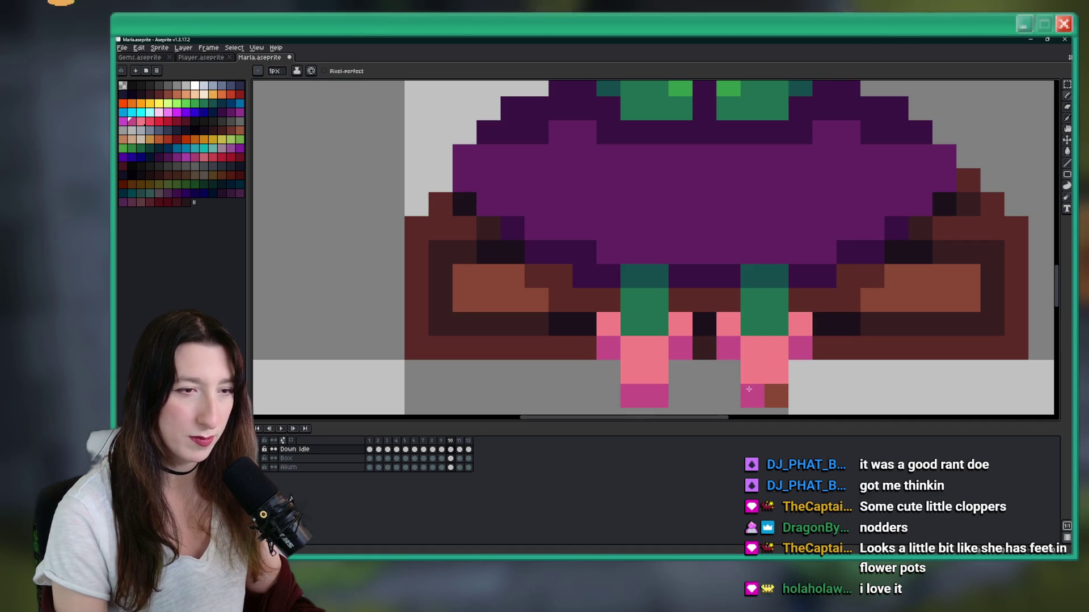
Step: Select and drop the area around both shoes, then undo the last three shoe edits
scroll(663, 370, "down", 5)
scroll(663, 369, "up", 4)
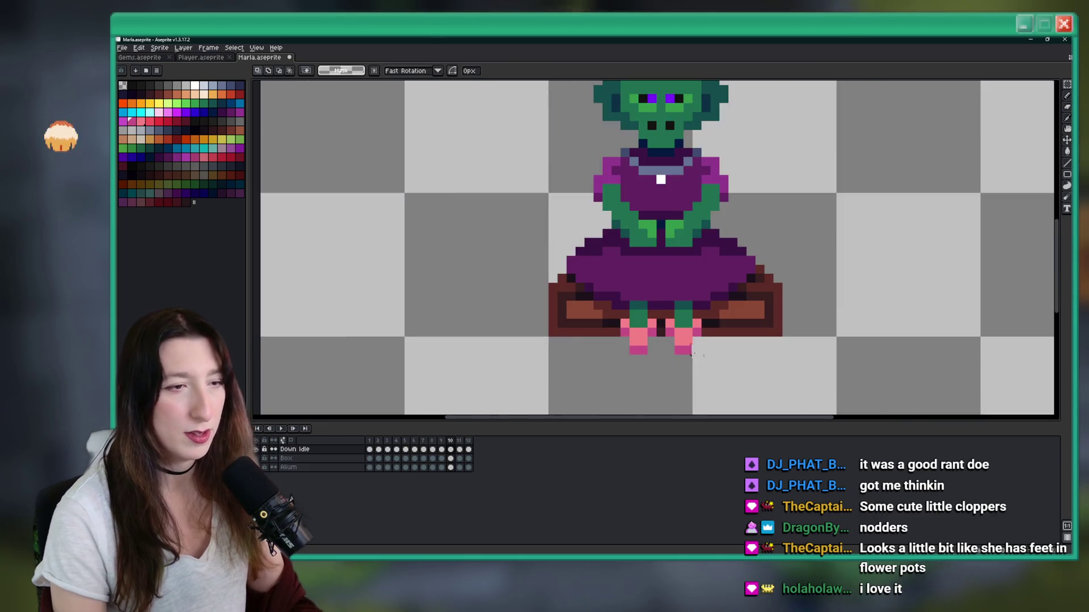
key("m")
left_click_drag(706, 304, 548, 337)
left_click(536, 365)
scroll(536, 365, "down", 5)
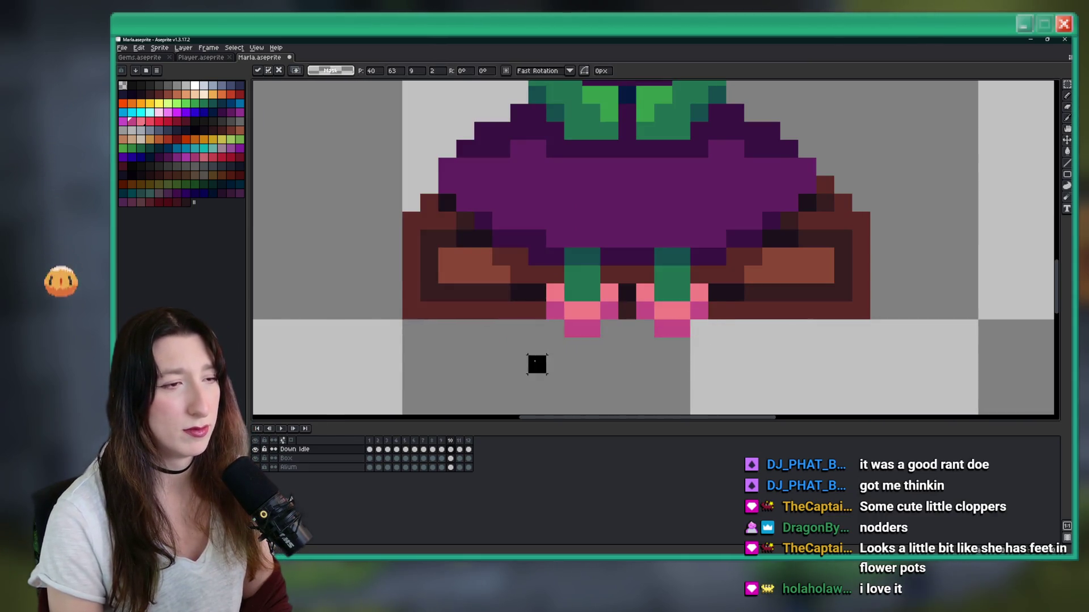
scroll(586, 139, "down", 1)
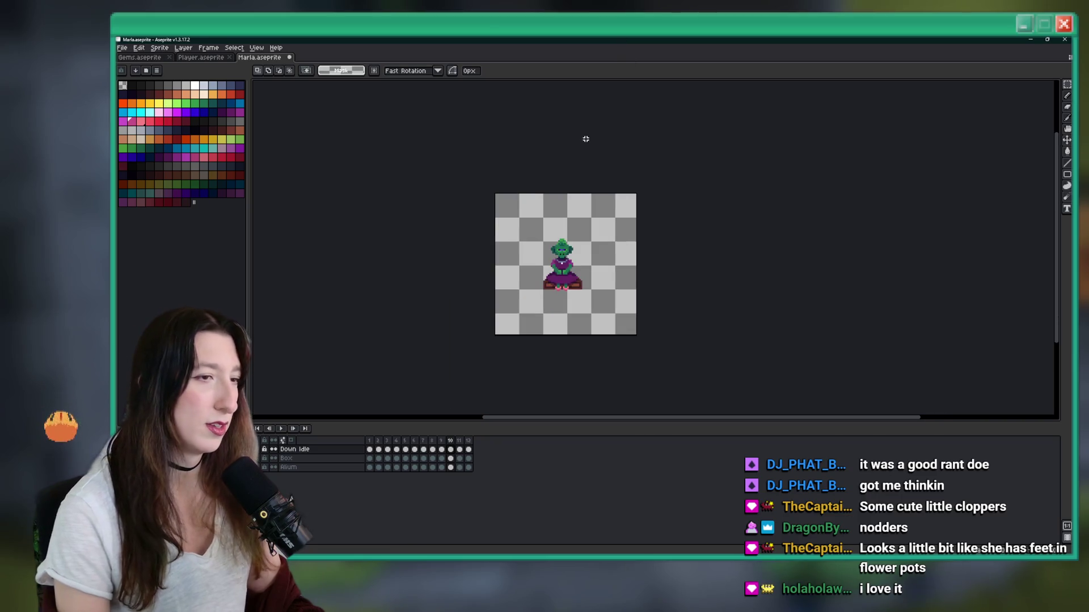
scroll(543, 321, "up", 2)
key("ctrl+z")
key("ctrl+z")
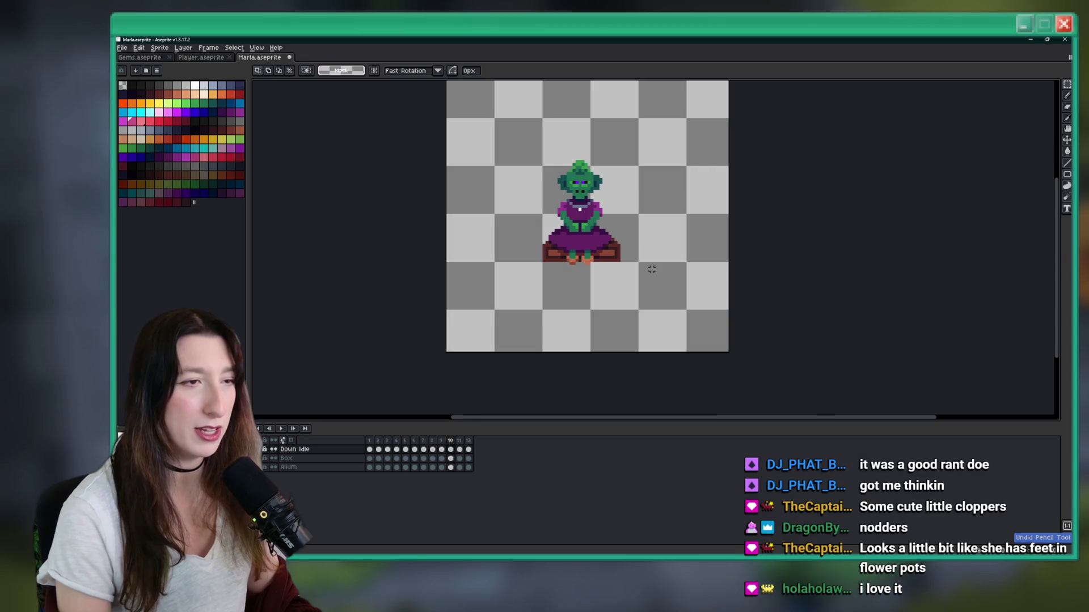
scroll(649, 270, "up", 1)
key("ctrl+z")
key("ctrl+z")
key("ctrl+z")
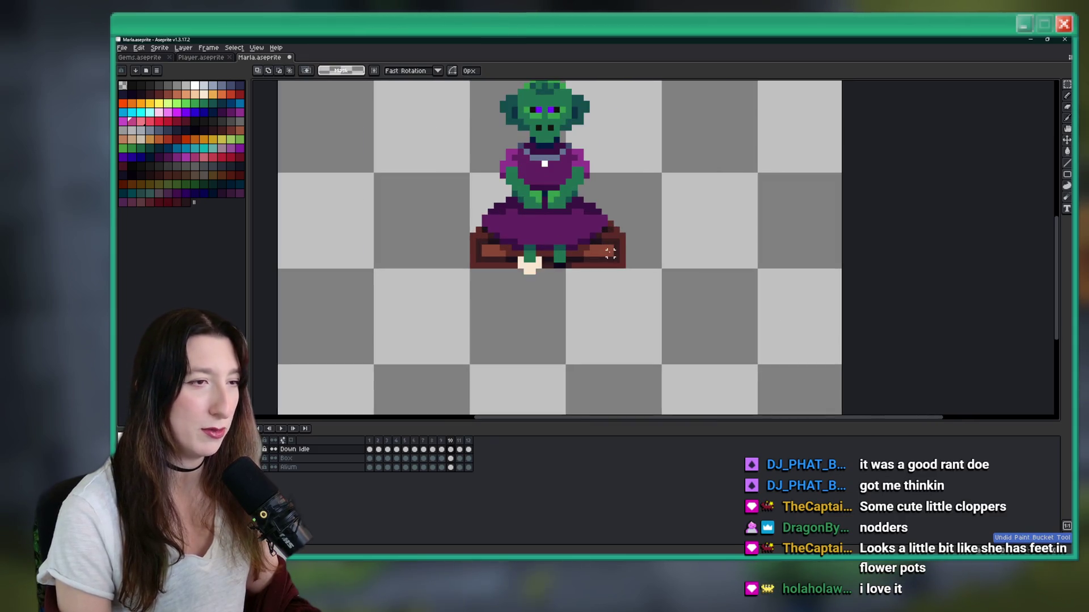
key("ctrl+z")
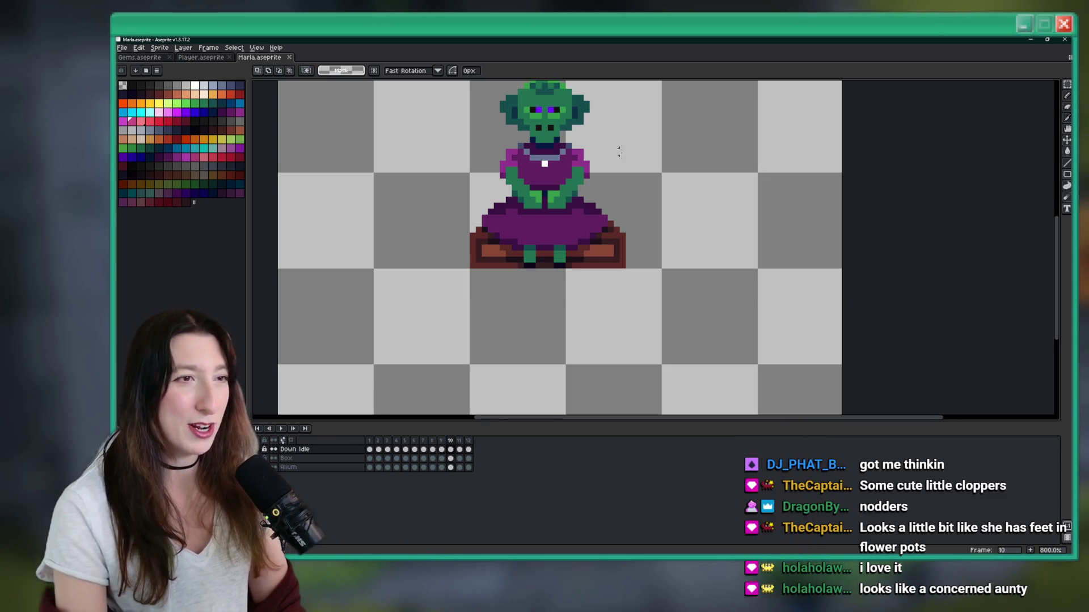
Step: Shrink the animation timeline to enlarge the canvas, then bring up the Windows Start menu
scroll(737, 114, "up", 2)
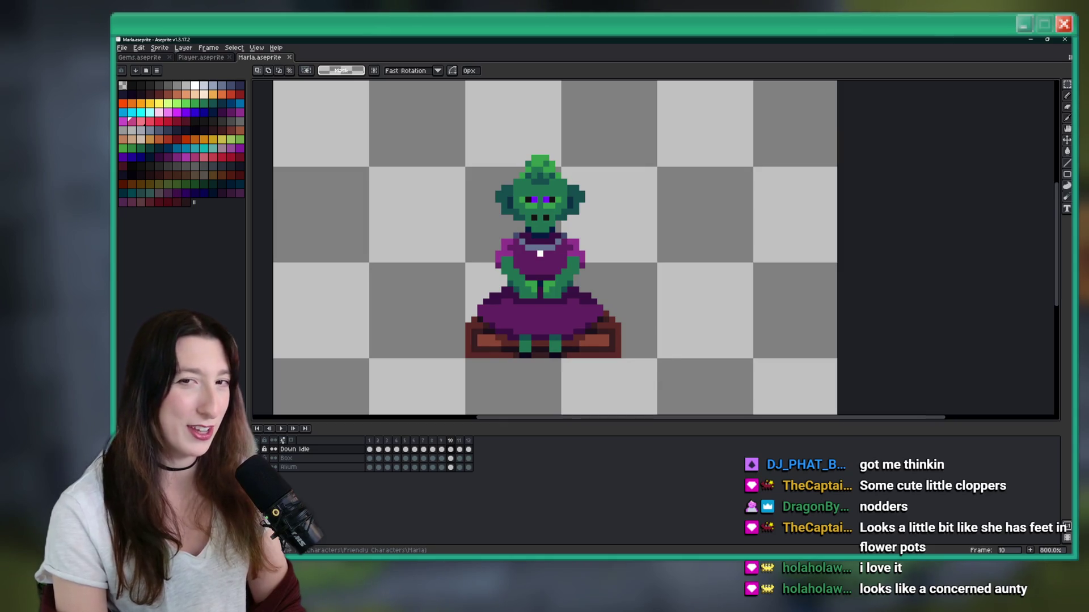
left_click_drag(646, 420, 645, 437)
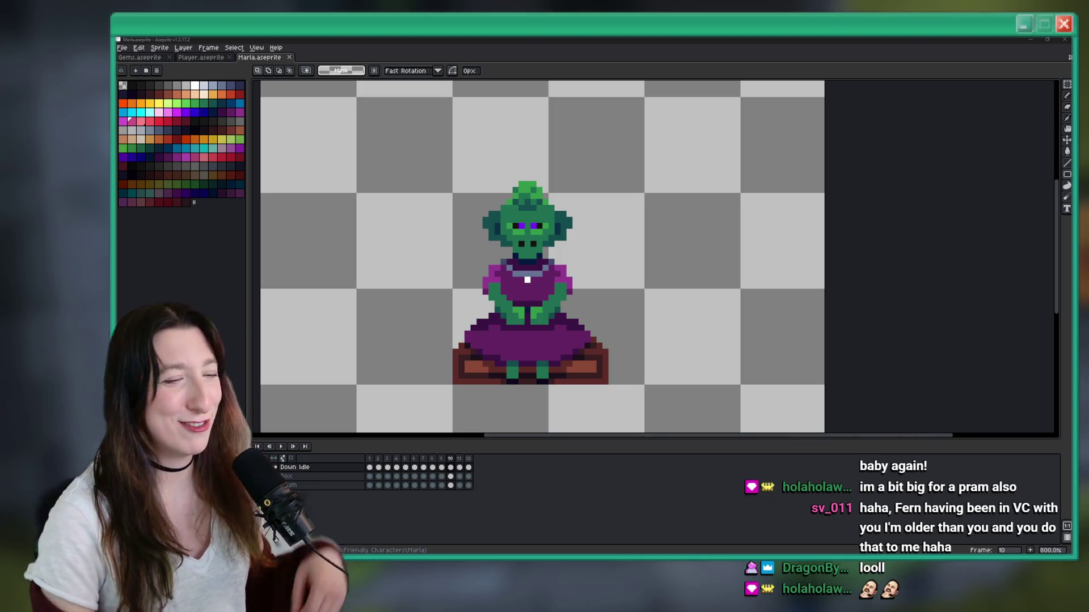
key("super")
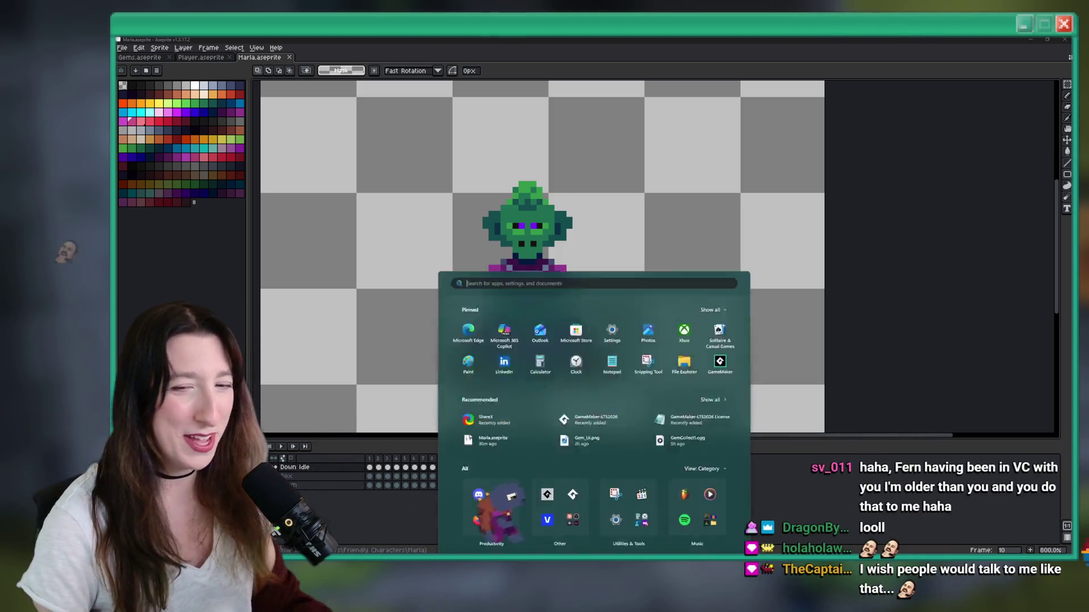
type("d")
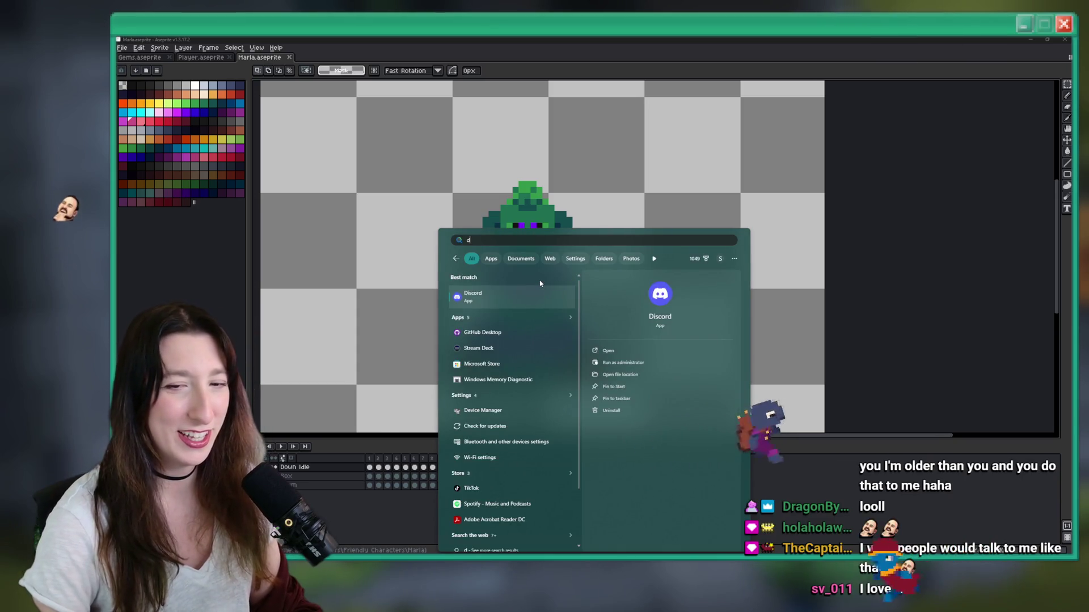
key("Return")
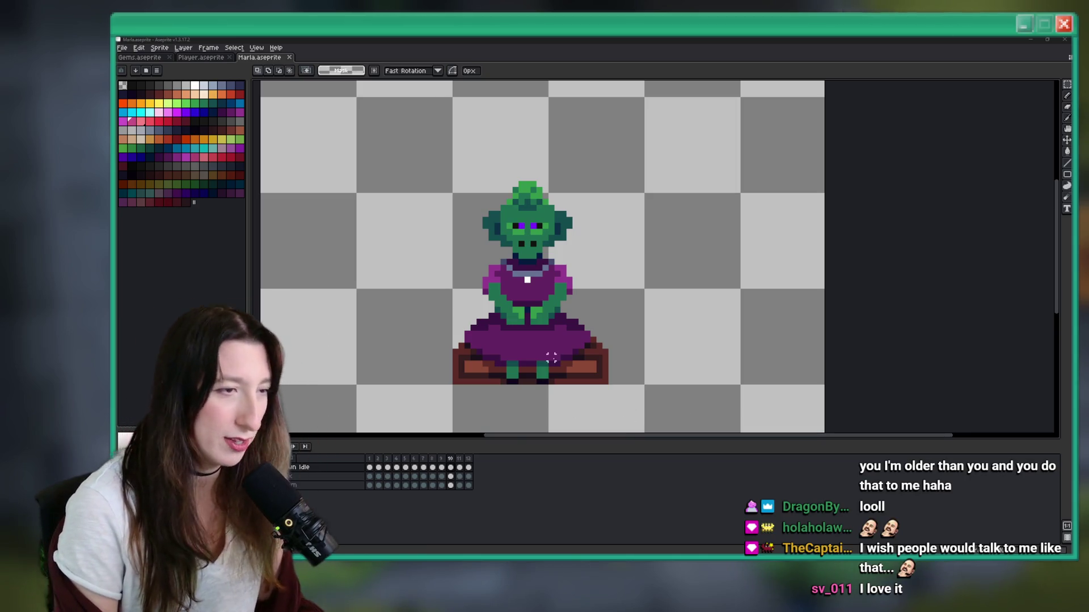
Step: Recolour the white chest pixel light pink with a colour picked from the canvas
scroll(551, 357, "up", 1)
right_click(566, 269)
key("Escape")
scroll(571, 226, "down", 1)
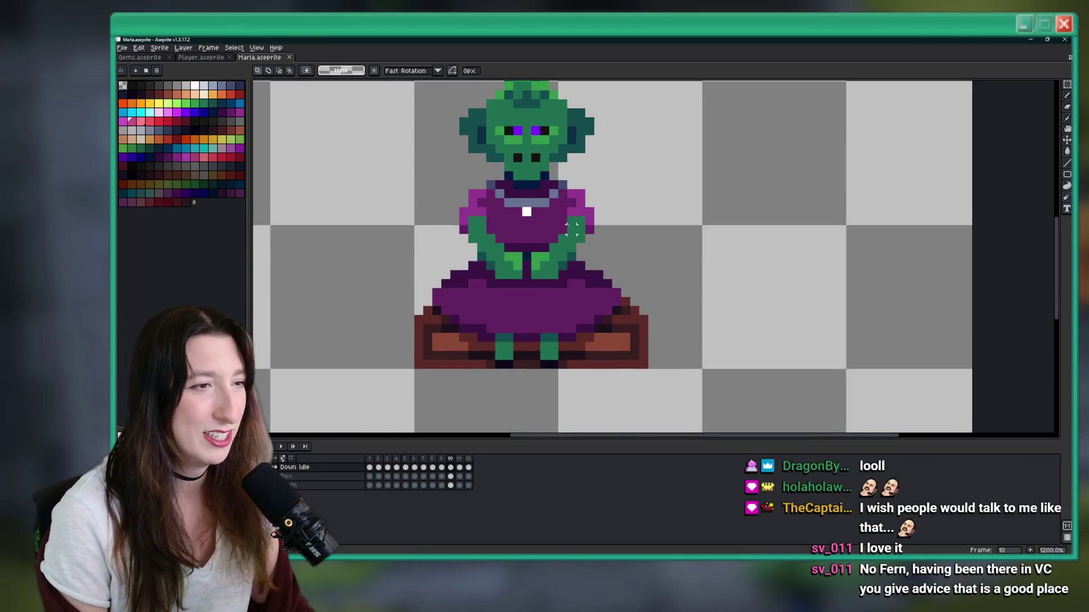
scroll(537, 211, "up", 3)
left_click(159, 113)
left_click(530, 223)
scroll(563, 246, "down", 5)
scroll(563, 246, "down", 4)
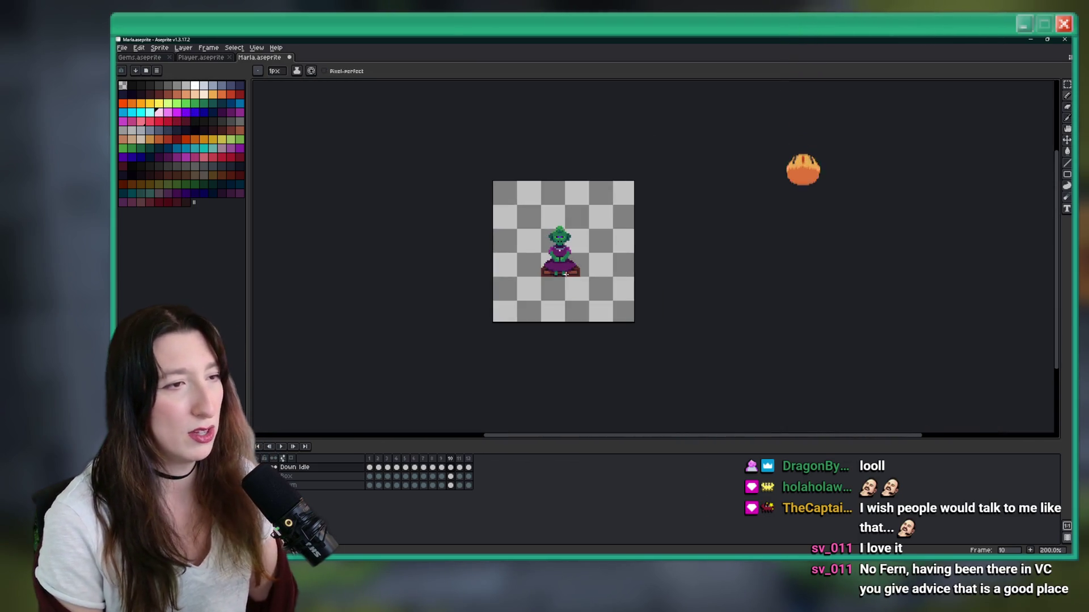
scroll(555, 267, "up", 6)
Step: Step forward to animation frame 12 and undo the last pencil edit
key("period")
scroll(530, 403, "down", 3)
key("period")
scroll(543, 303, "up", 2)
scroll(543, 303, "down", 2)
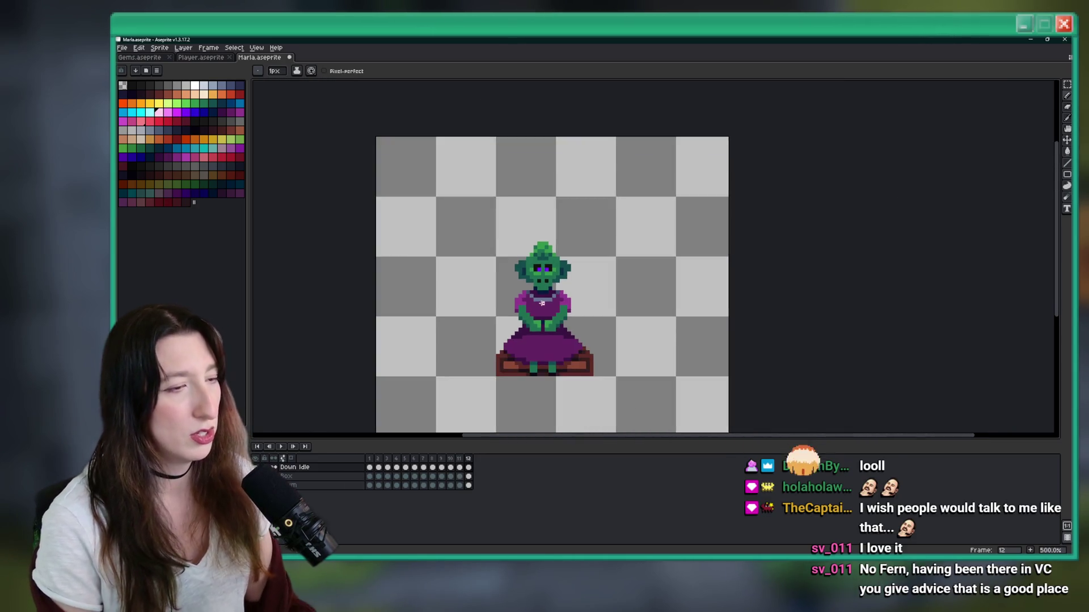
scroll(543, 303, "up", 3)
key("ctrl+z")
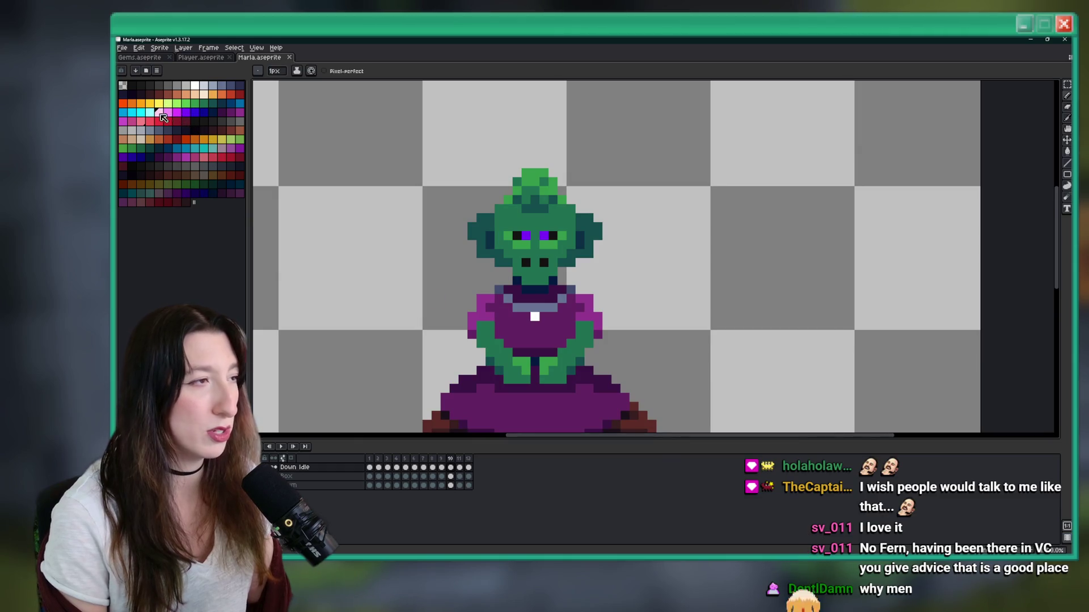
Step: Paint cyan pixels on the chest and around the gem, including both sides of its stem
left_click(141, 111)
scroll(556, 324, "up", 2)
left_click(555, 324)
scroll(555, 324, "down", 4)
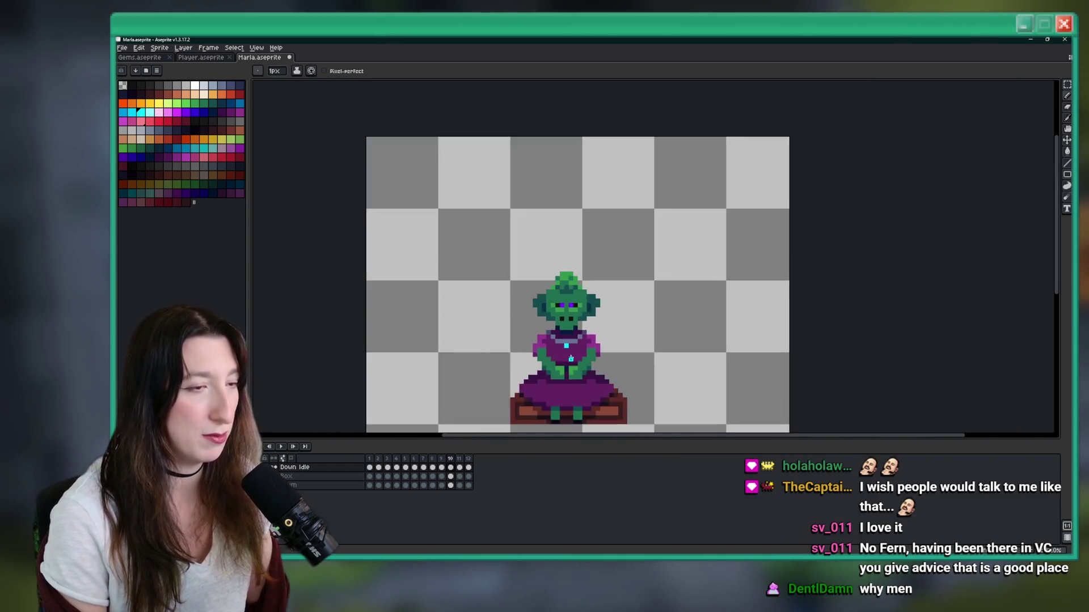
scroll(562, 337, "up", 2)
scroll(545, 355, "up", 2)
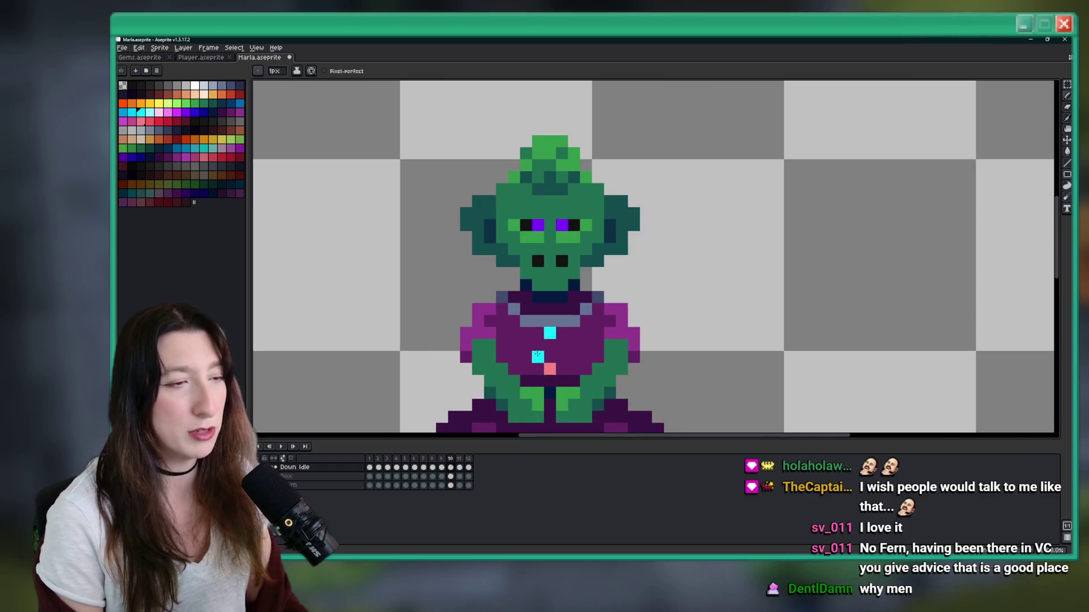
scroll(545, 348, "up", 5)
left_click(583, 302)
left_click(510, 303)
scroll(533, 340, "down", 3)
scroll(536, 349, "up", 3)
left_click(537, 351)
left_click(512, 330)
left_click(585, 330)
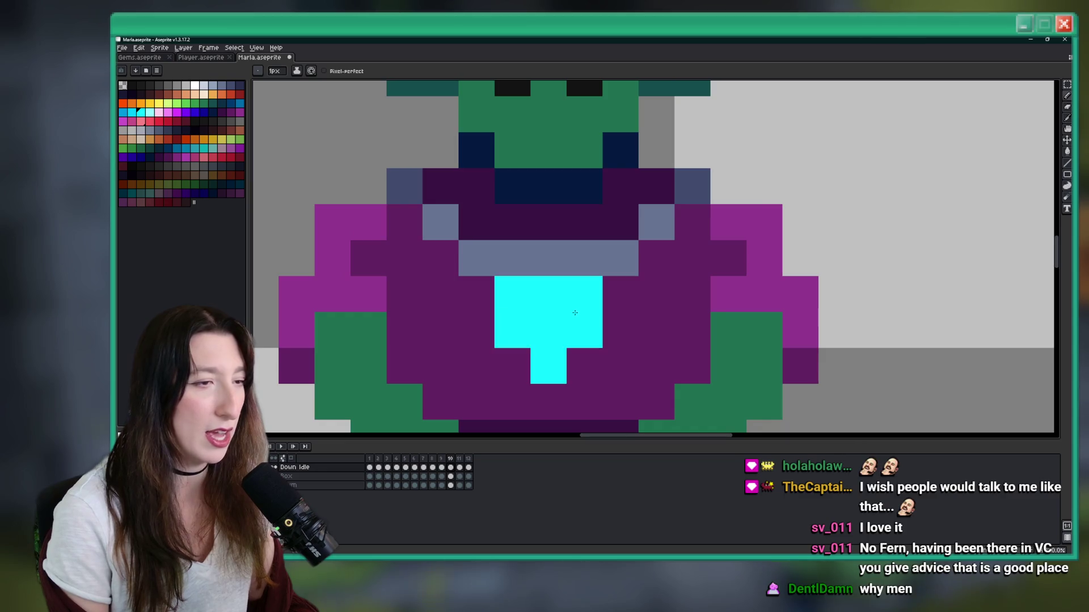
Step: Eyedrop the light cyan from the sprite and repaint one chest pixel darker cyan
scroll(584, 332, "down", 4)
scroll(583, 332, "up", 1)
scroll(584, 332, "down", 1)
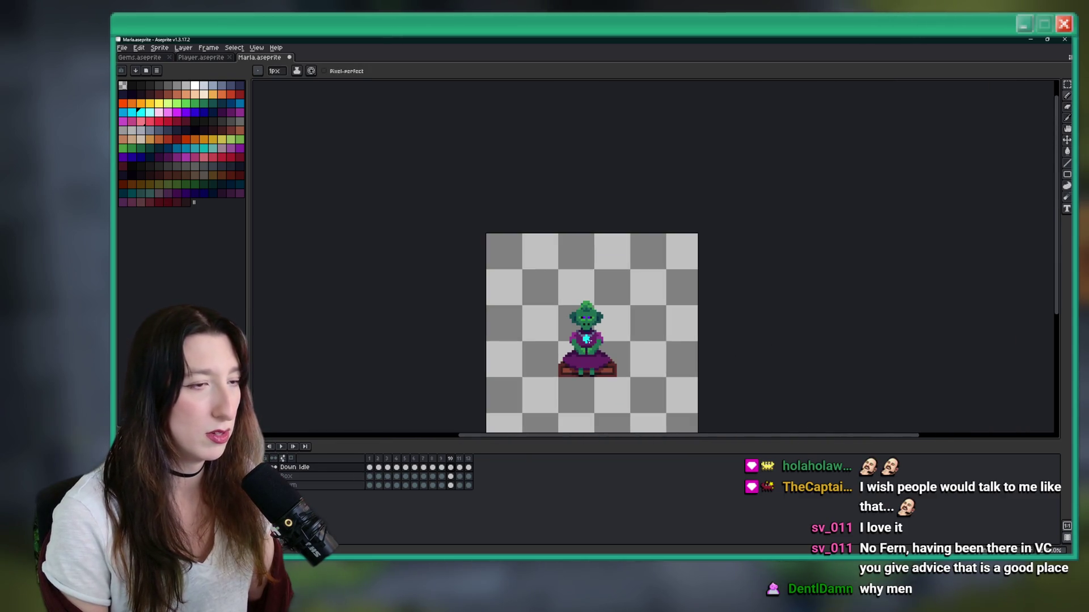
scroll(594, 352, "down", 1)
scroll(586, 348, "up", 3)
left_click(576, 343, "alt")
scroll(530, 316, "up", 3)
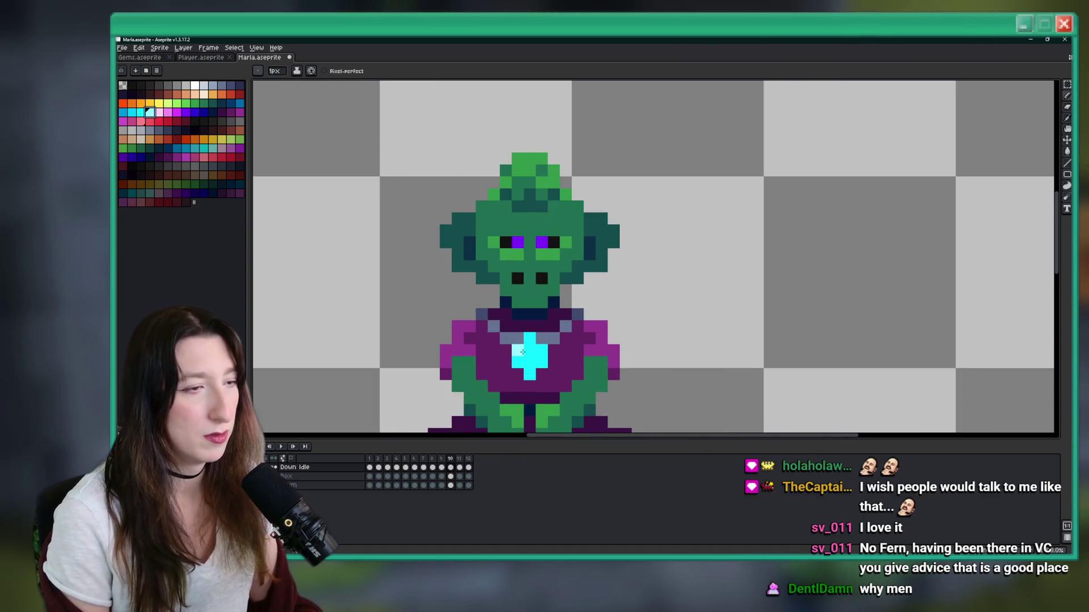
scroll(565, 311, "up", 2)
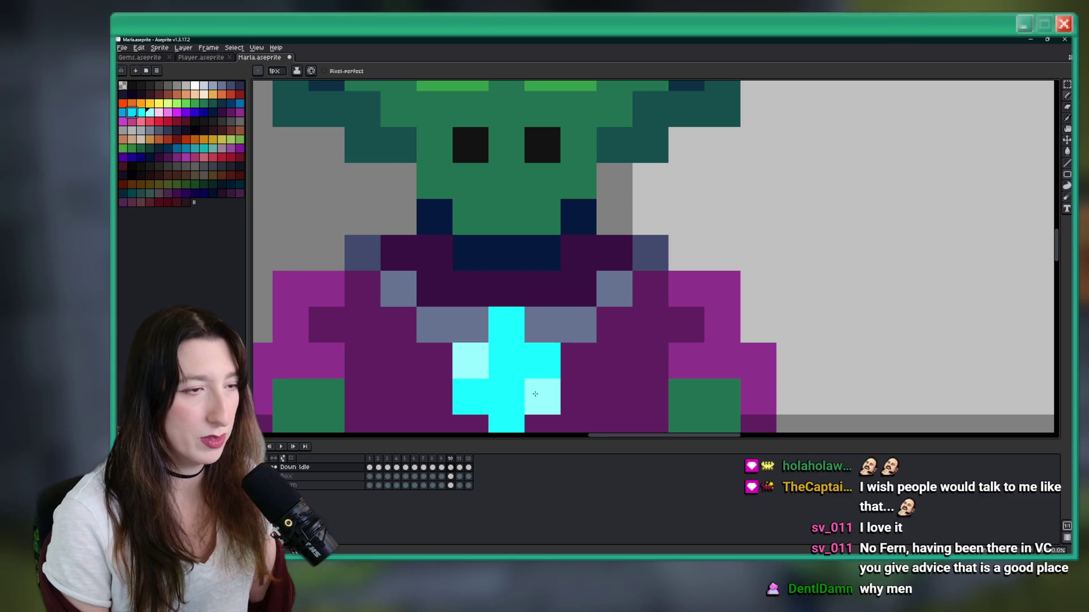
left_click(564, 310)
scroll(565, 311, "down", 5)
scroll(529, 298, "up", 4)
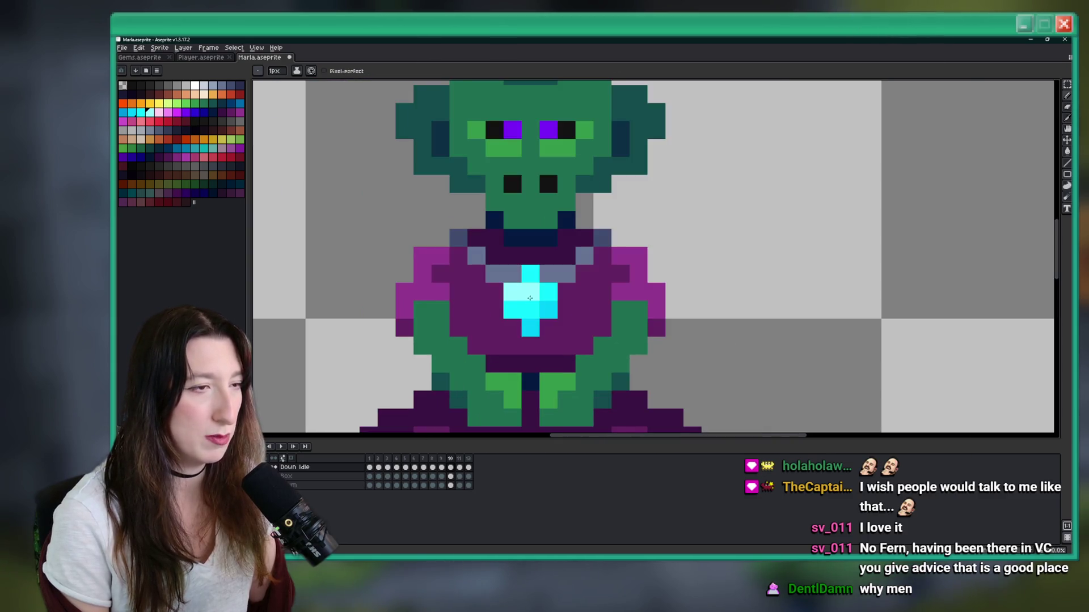
scroll(531, 279, "down", 5)
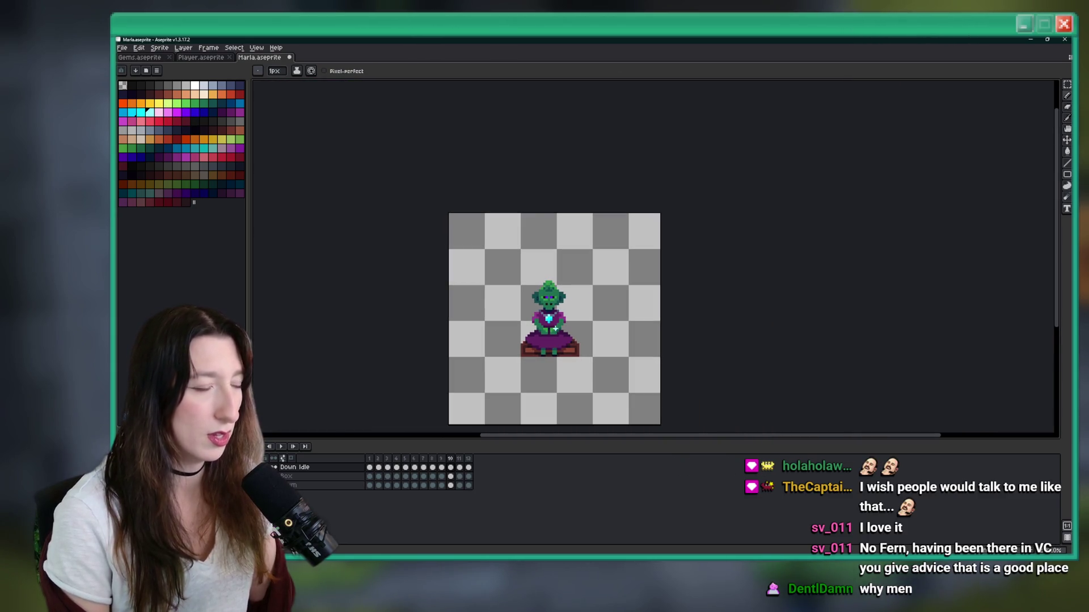
scroll(552, 330, "up", 5)
key("m")
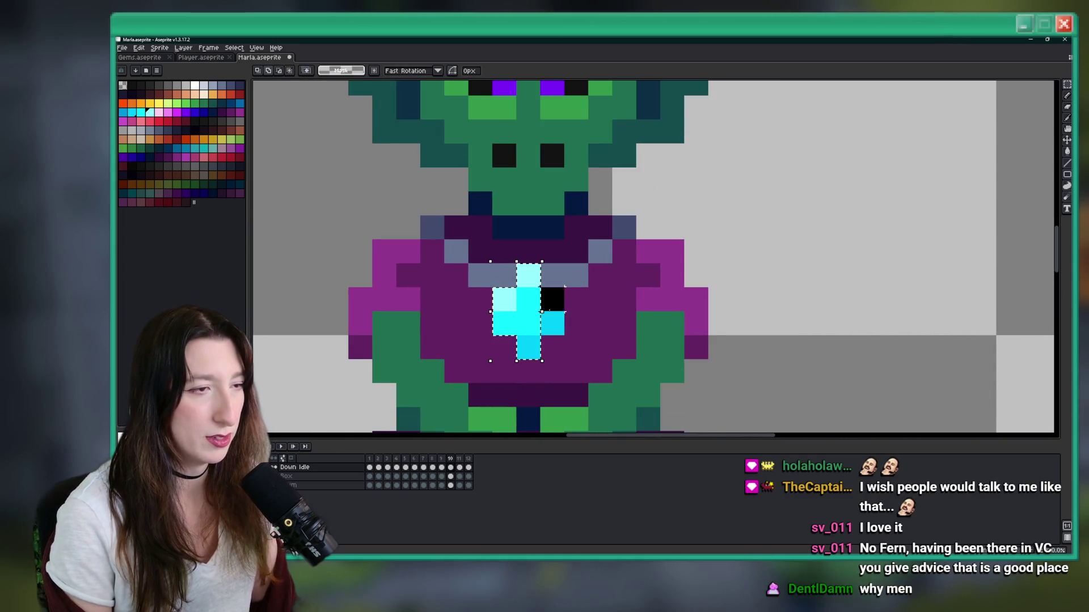
Step: Step back to frame 9 to update the gem, then stop the animation playback
scroll(564, 310, "down", 4)
scroll(558, 338, "up", 3)
key("comma")
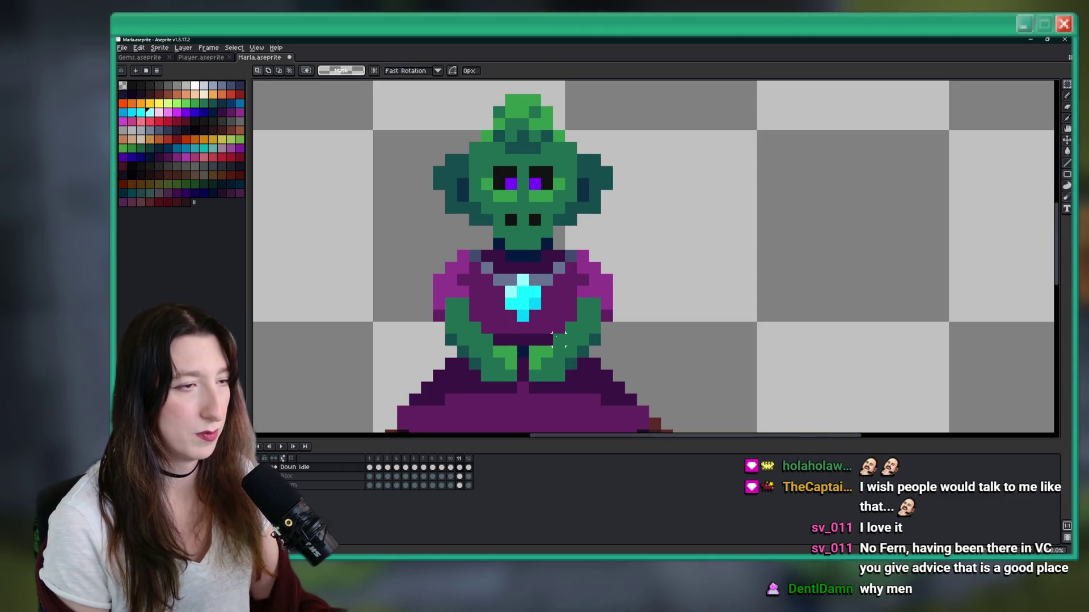
right_click(558, 339)
scroll(558, 339, "down", 3)
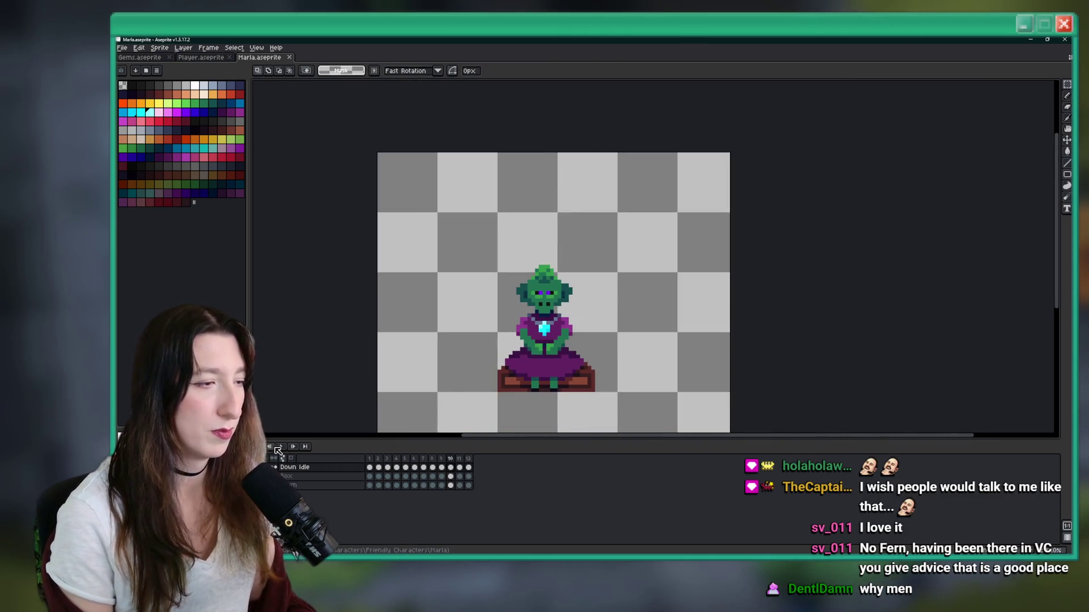
scroll(401, 325, "down", 1)
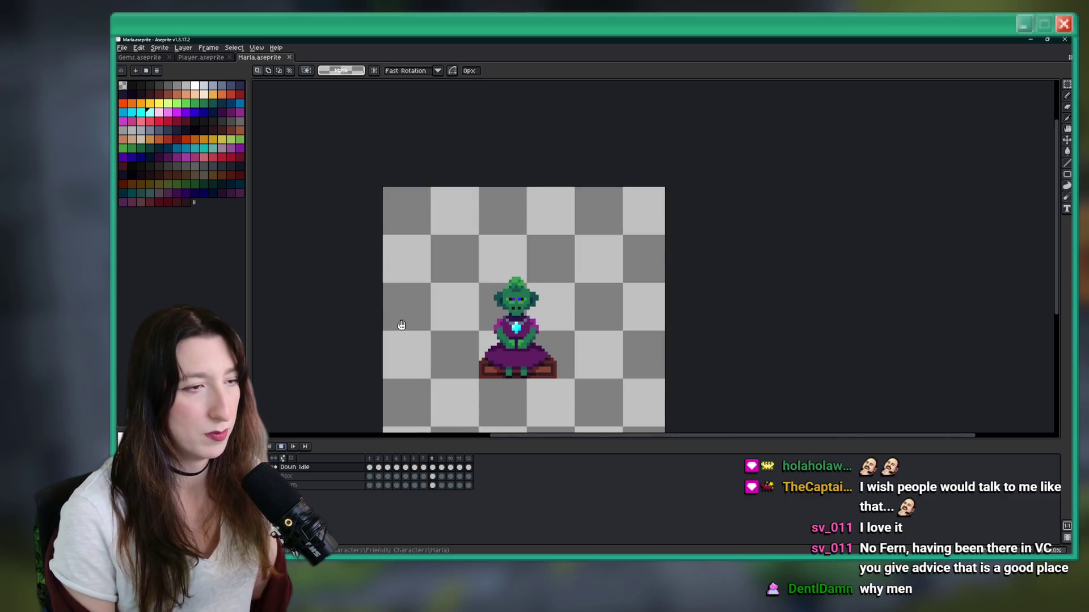
scroll(402, 325, "down", 1)
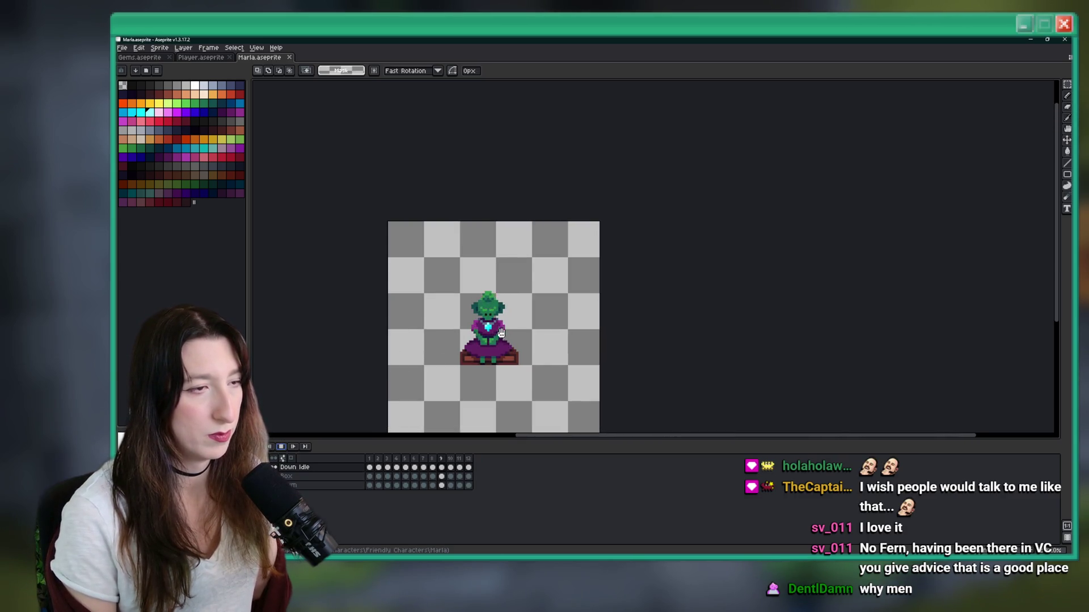
scroll(500, 332, "down", 1)
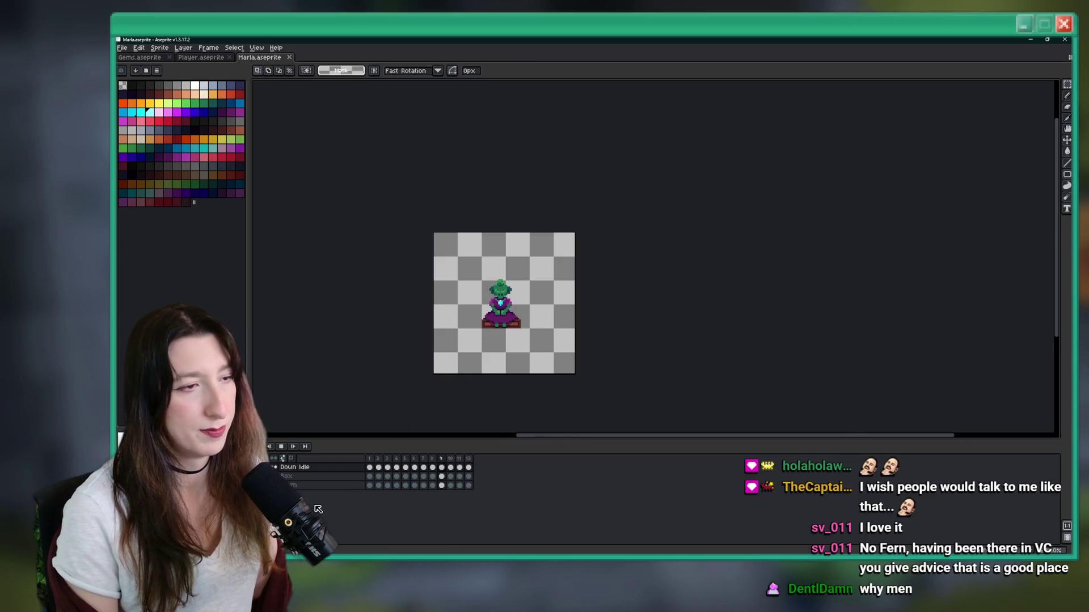
scroll(375, 394, "down", 2)
scroll(391, 365, "up", 5)
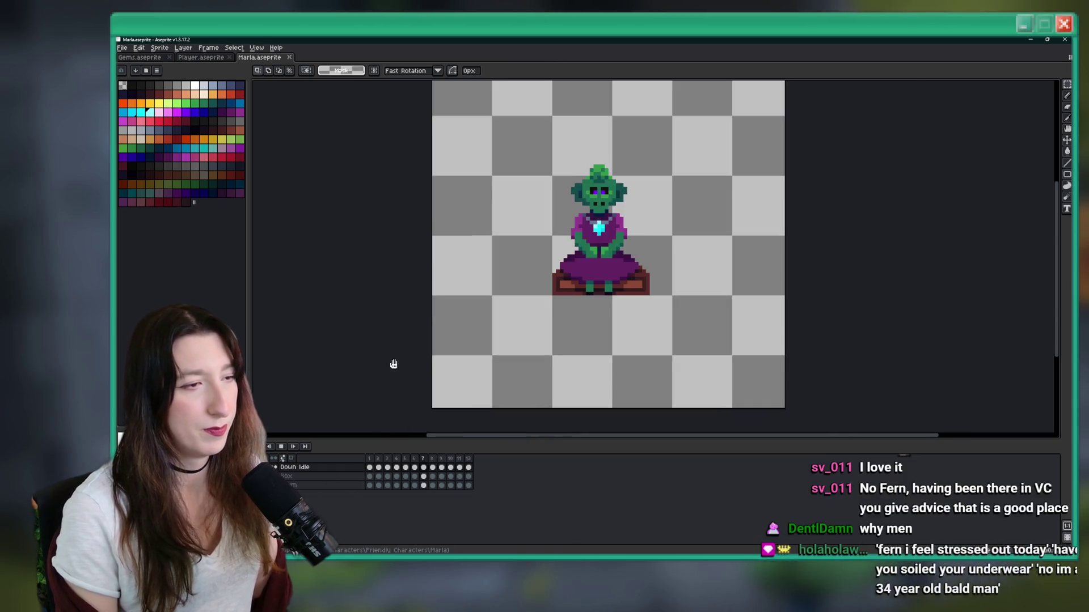
left_click(281, 447)
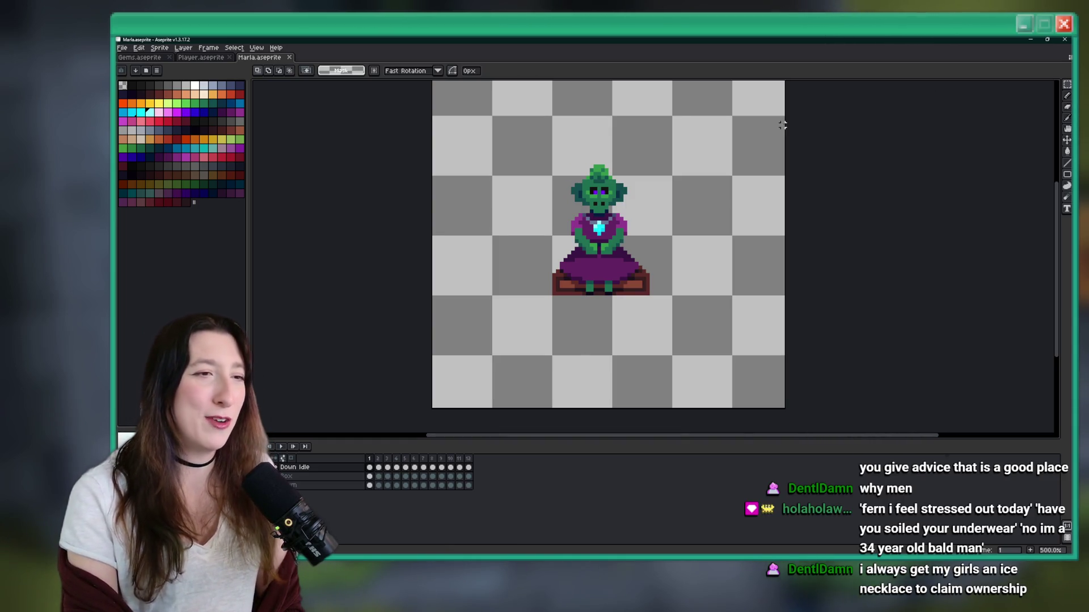
Step: Recentre the sprite, preview the idle animation, then stop it on the first frame
scroll(746, 146, "right", 1)
scroll(680, 102, "up", 1)
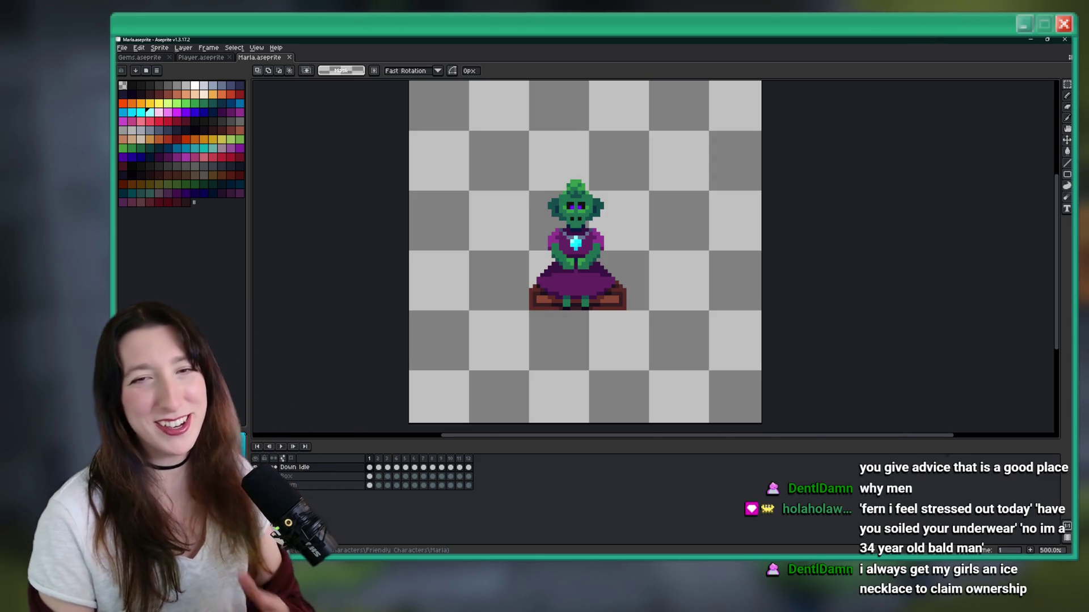
left_click_drag(482, 166, 479, 173)
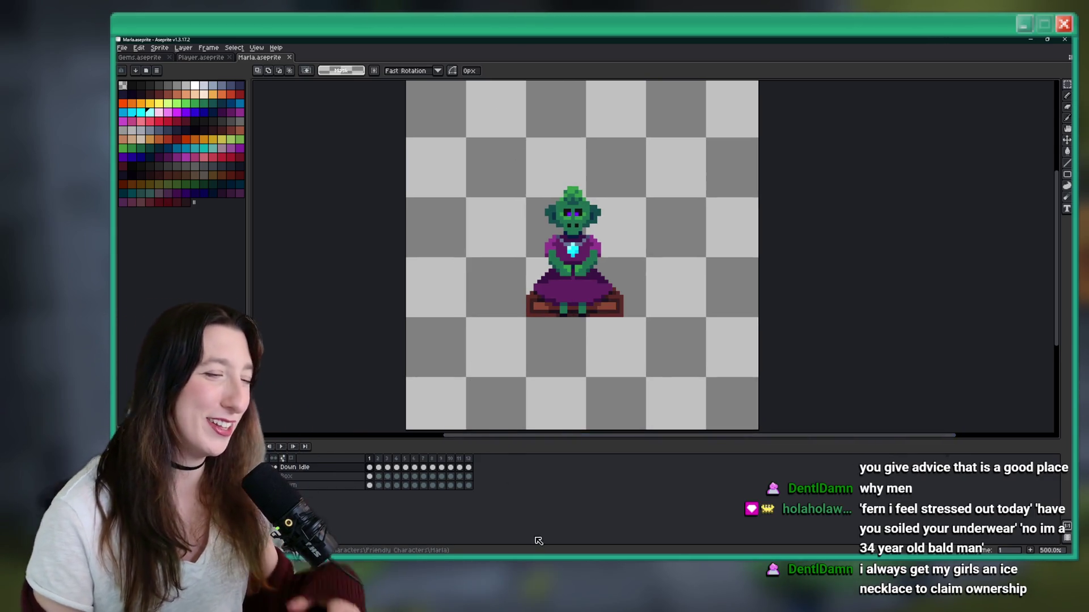
scroll(420, 299, "down", 1)
scroll(442, 284, "up", 1)
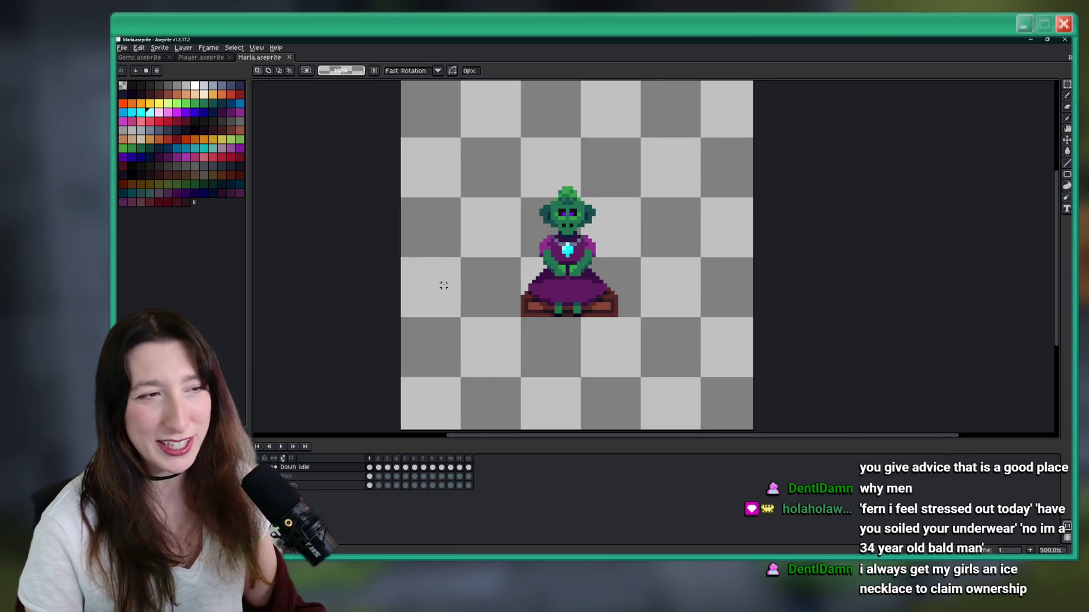
scroll(429, 296, "down", 1)
left_click_drag(529, 268, 520, 279)
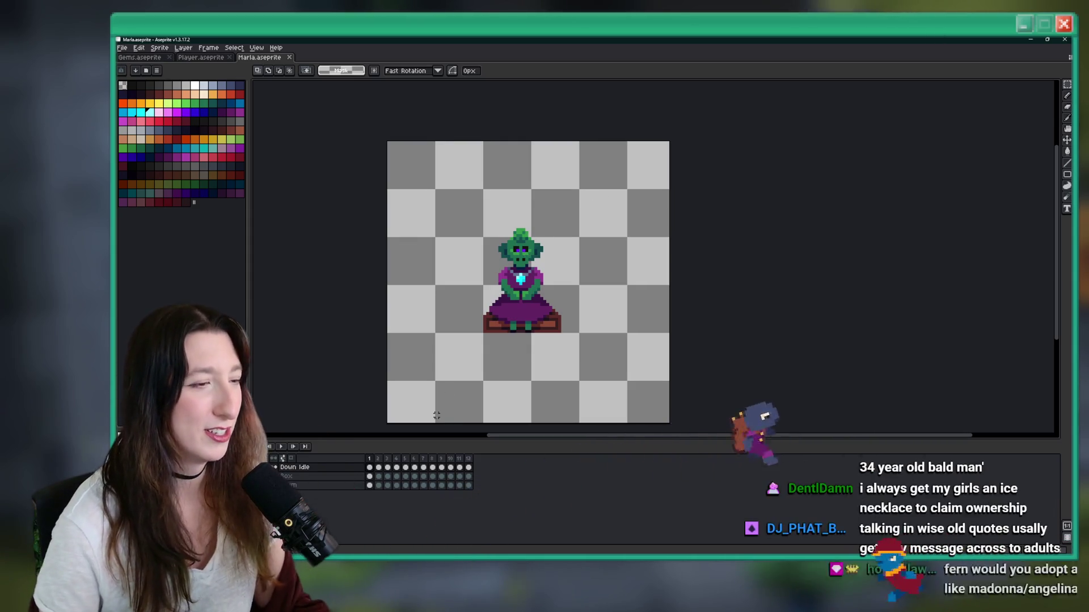
left_click(280, 447)
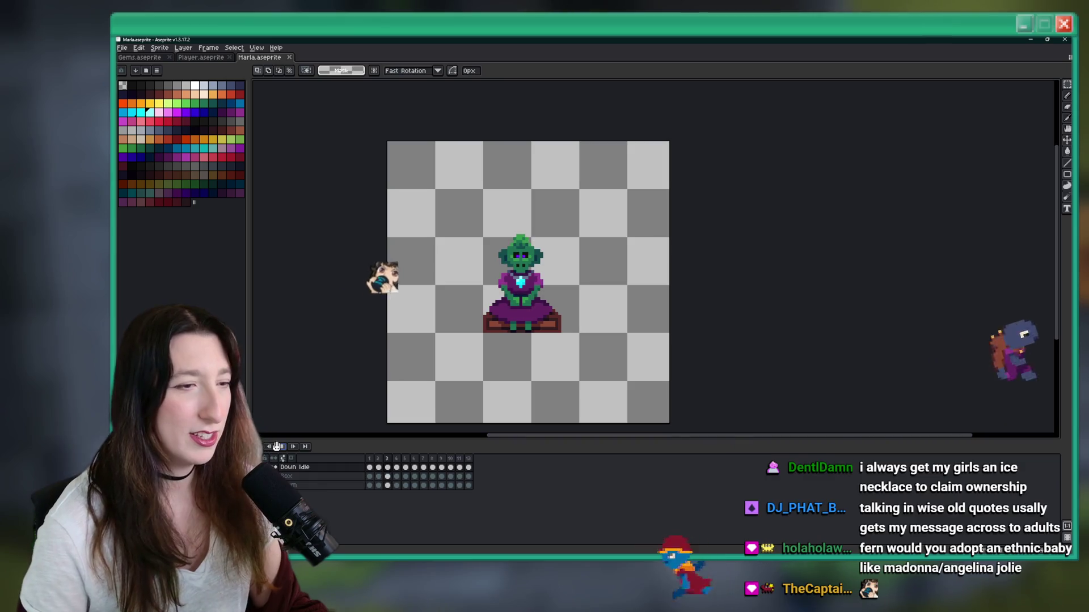
left_click(280, 447)
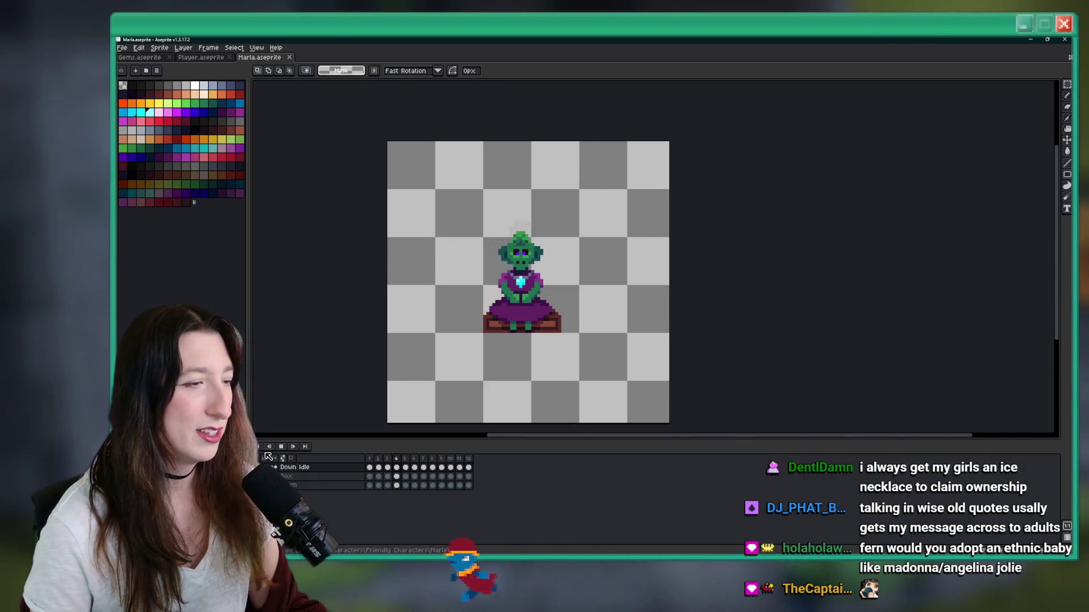
left_click(258, 447)
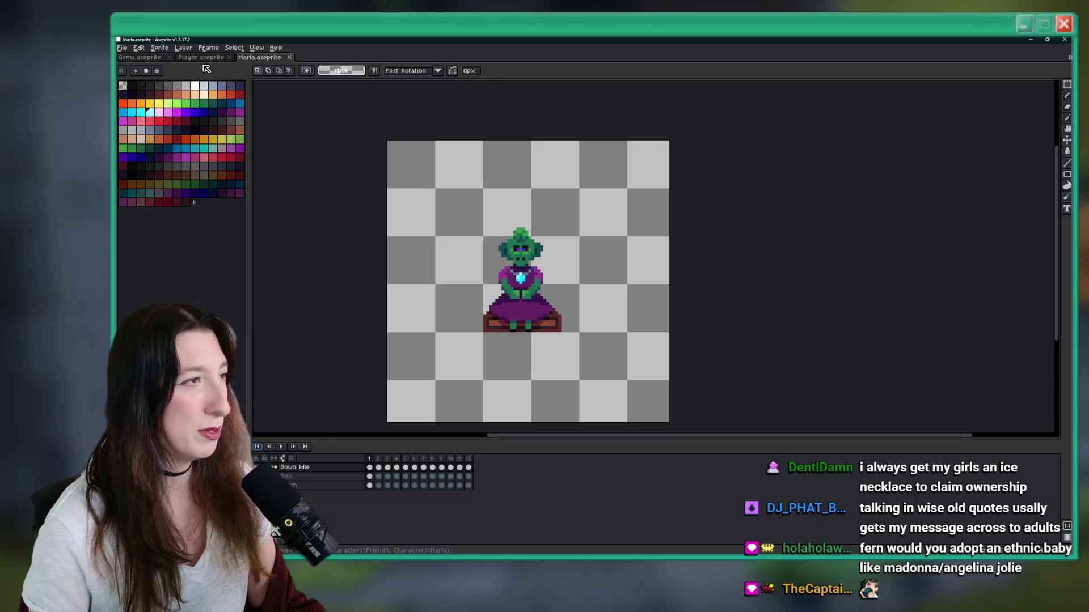
left_click(154, 47)
Step: Export the goblin animation as Marla.gif at 100% with all frames
left_click(187, 125)
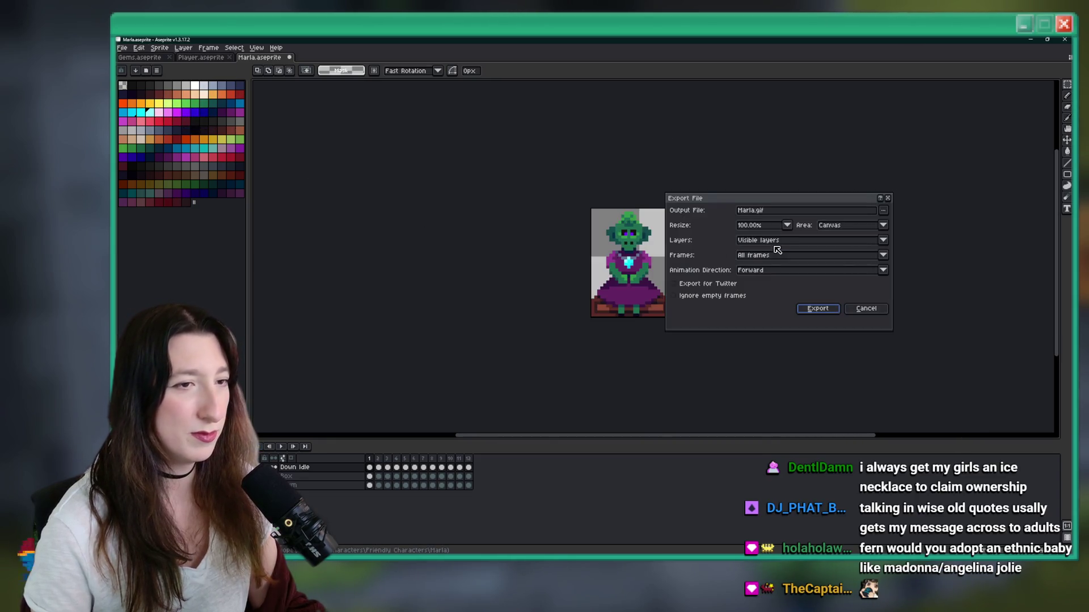
left_click(883, 211)
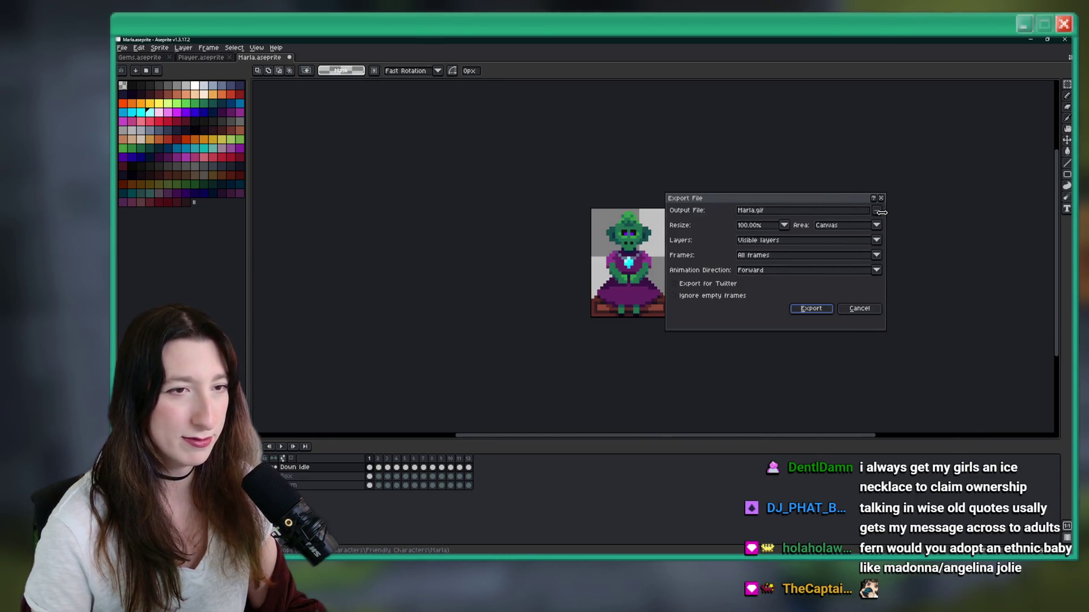
key("Escape")
left_click(810, 310)
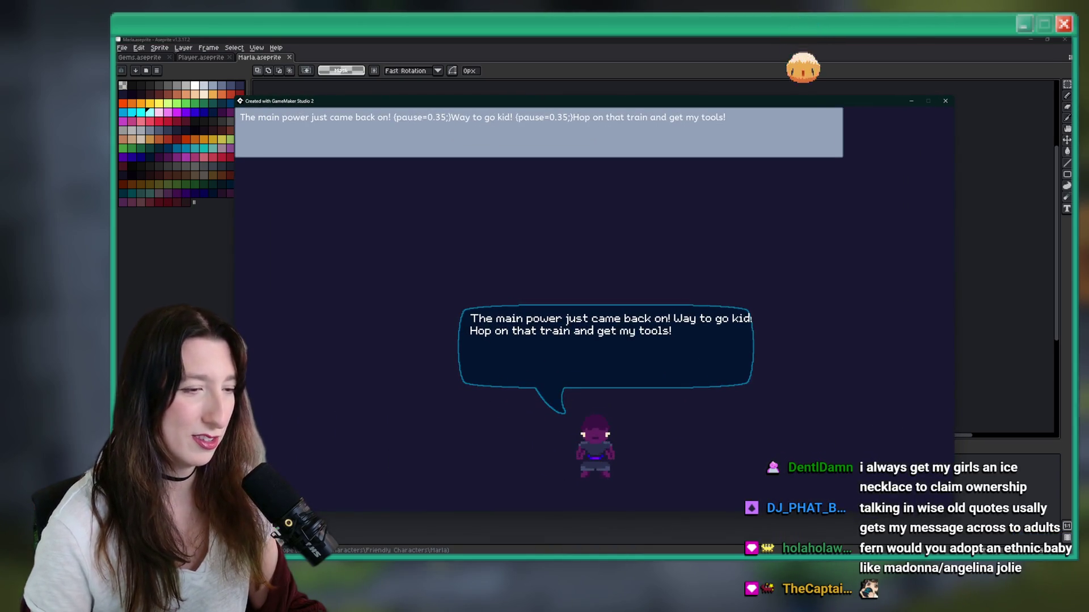
Step: Close the running game, view the Fish Citizens sprites, and switch back to Aseprite
key("alt+F4")
left_click(873, 70)
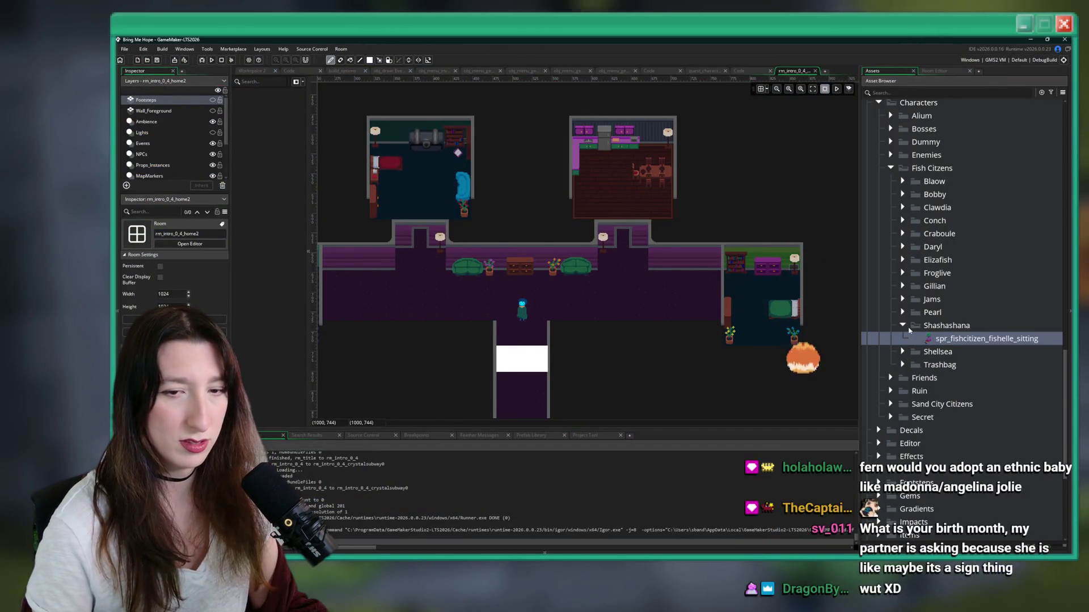
key("alt+F4")
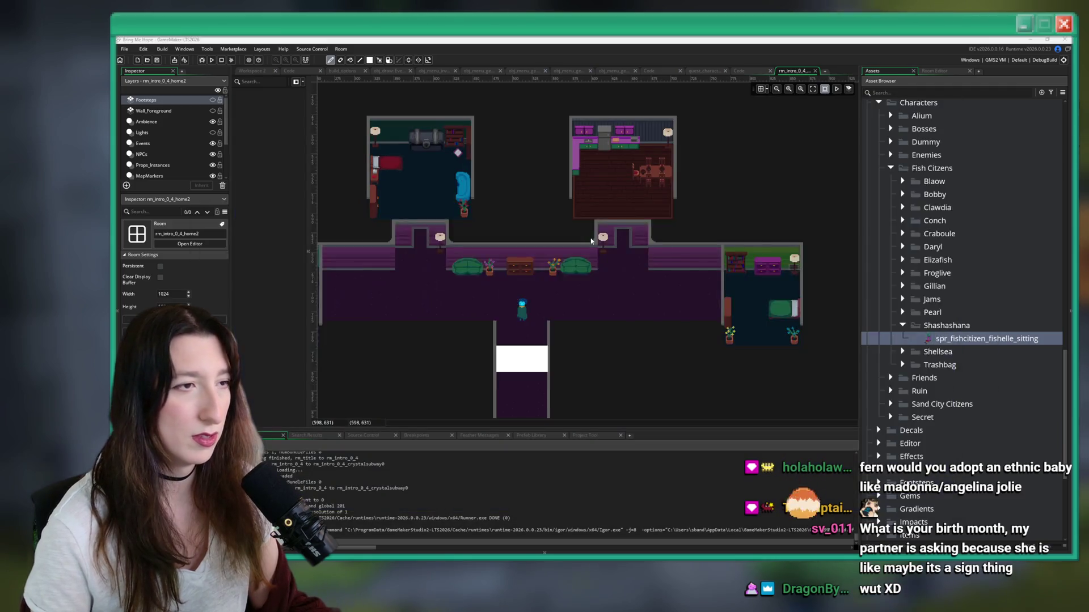
key("alt+Tab")
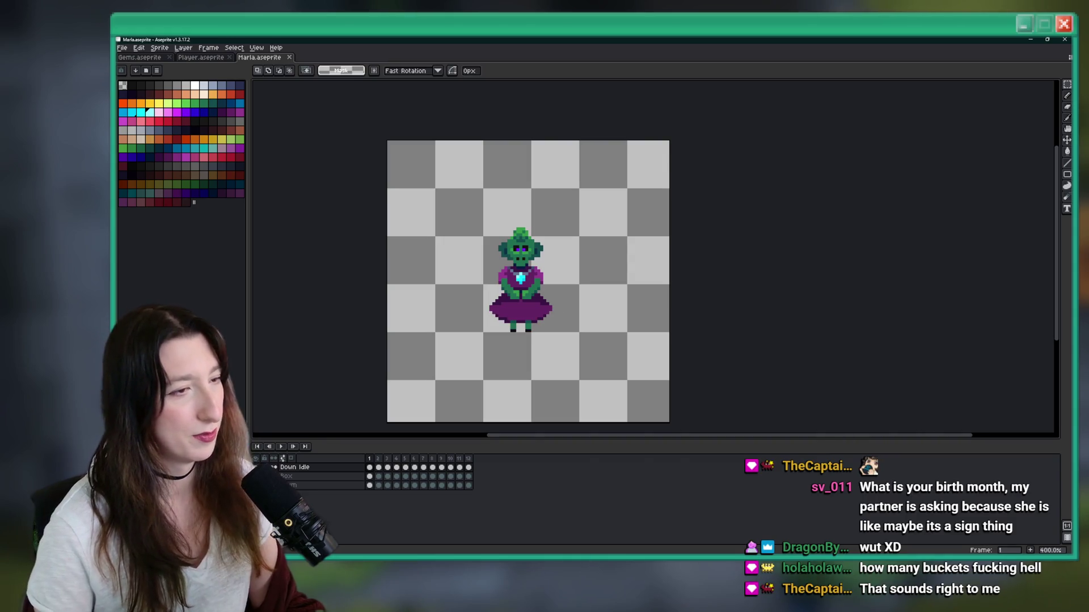
Step: Hide and re-show the brown pedestal under seated Marla, then switch to GameMaker
scroll(510, 237, "down", 2)
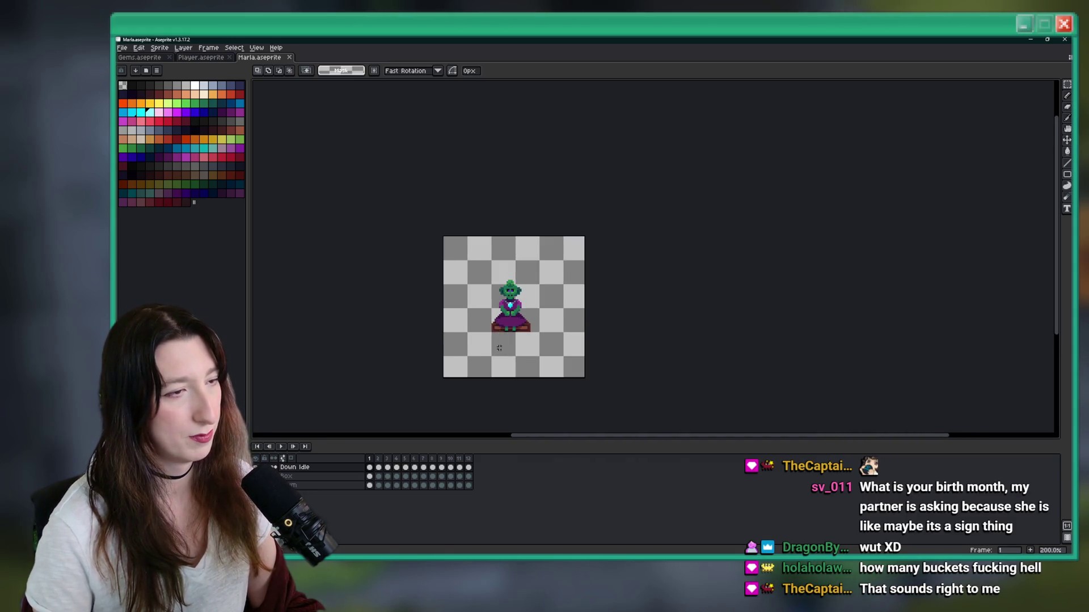
scroll(510, 237, "up", 1)
scroll(472, 335, "up", 2)
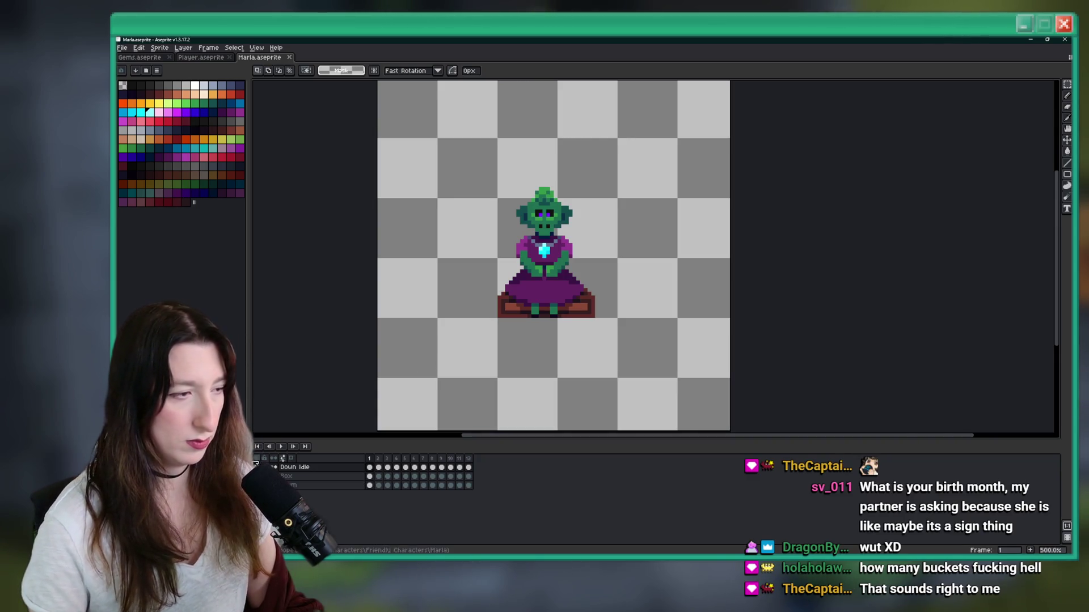
left_click(256, 476)
scroll(510, 332, "up", 1)
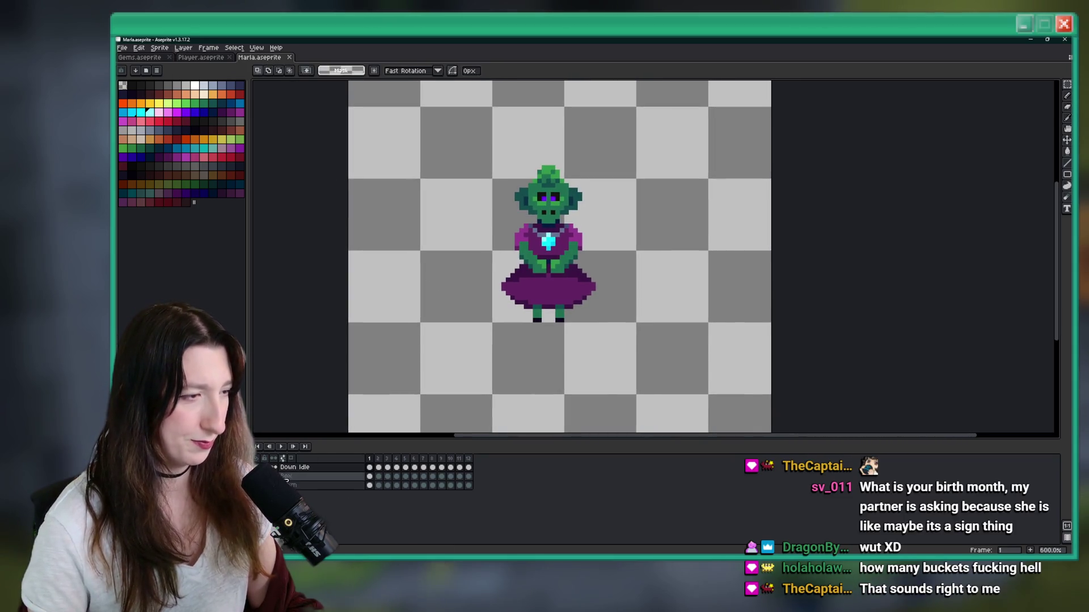
left_click(256, 477)
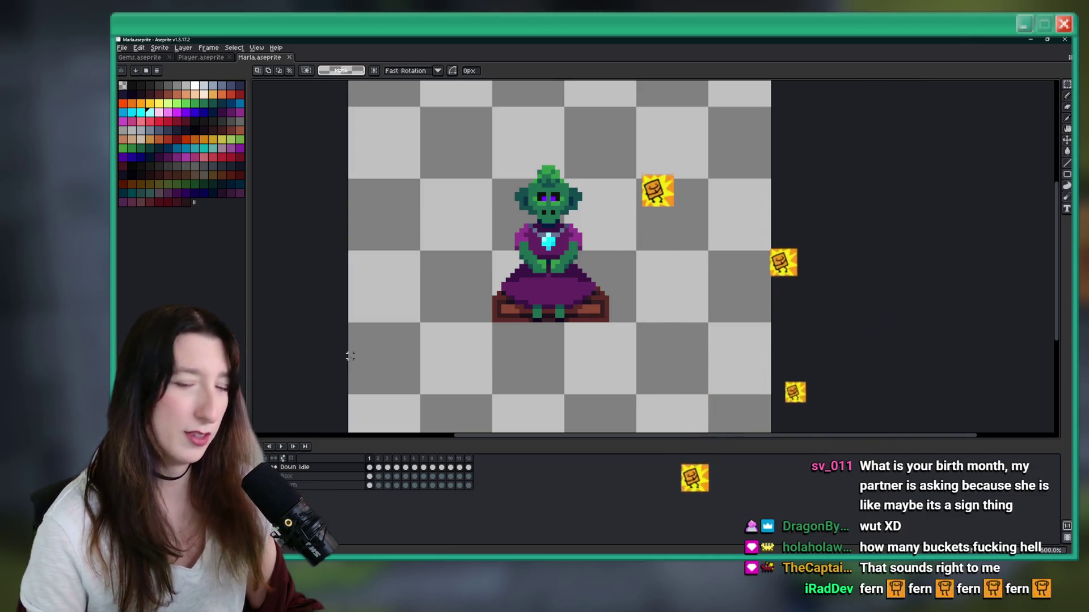
key("alt+Tab")
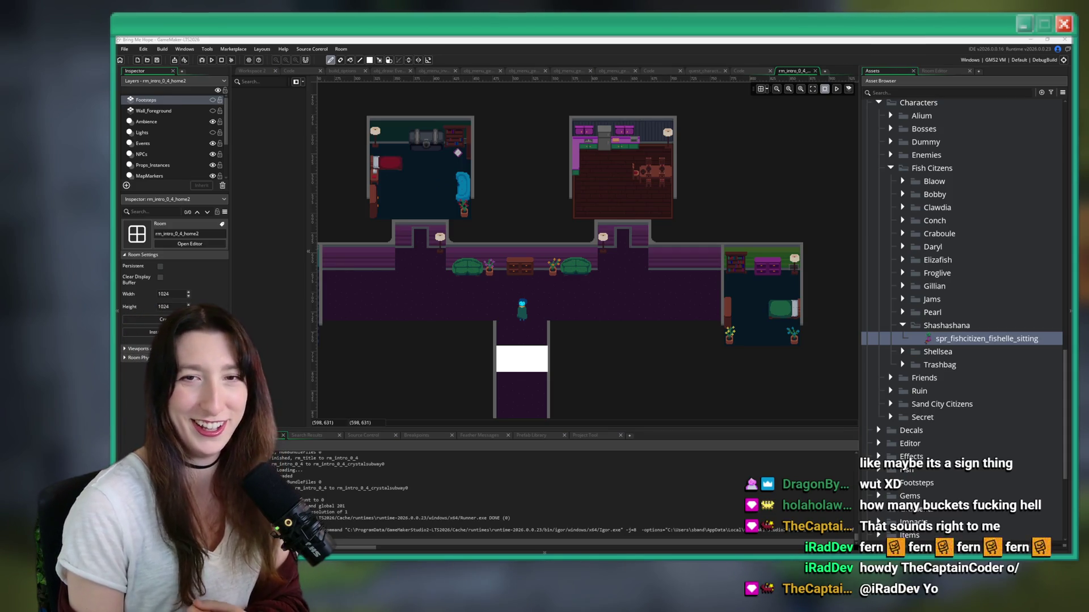
Step: Rename the Shashashana folder to Fishelle and collapse it
left_click(935, 352)
left_click(946, 339)
left_click(951, 329)
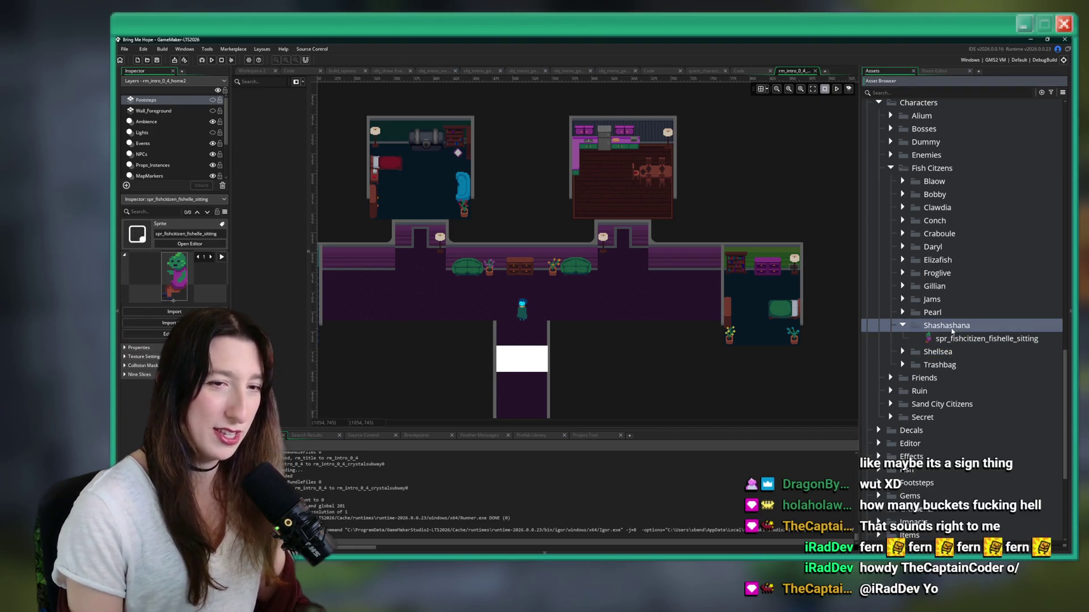
key("F2")
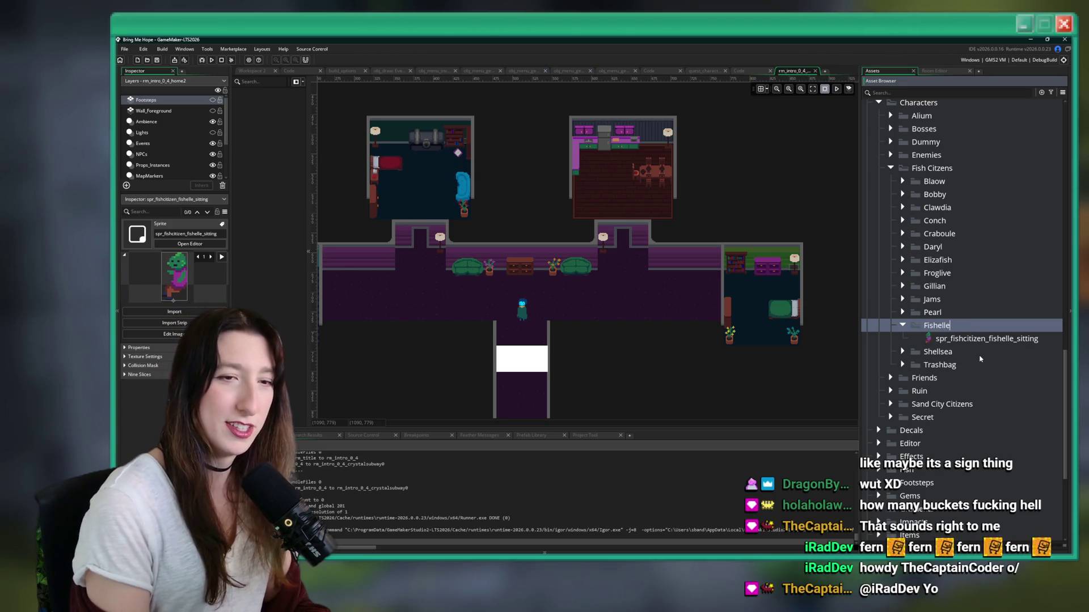
key("Return")
left_click(904, 274)
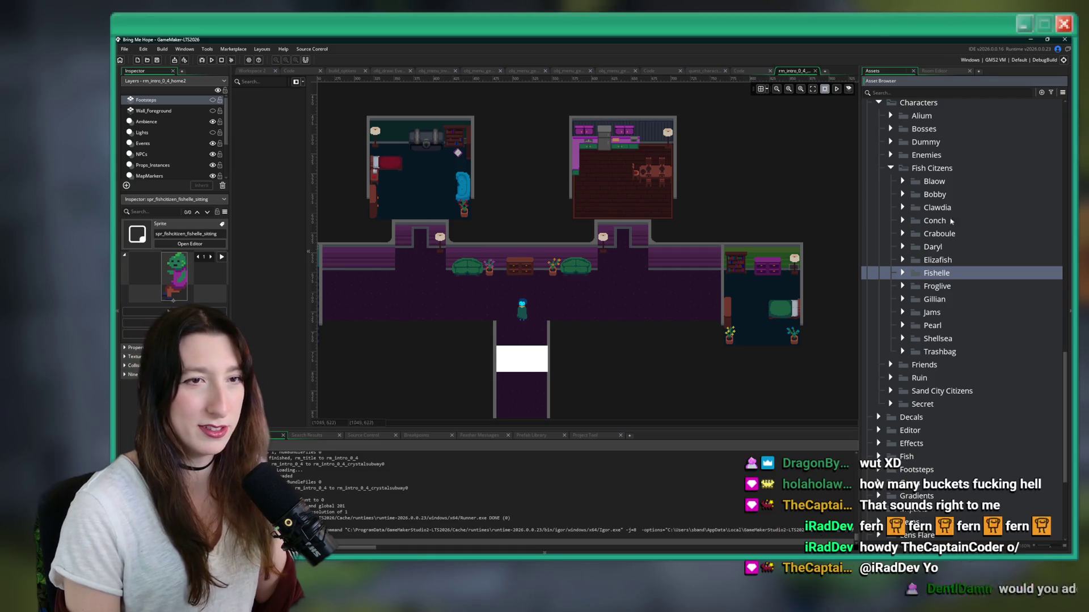
Step: Create a new group named Marla inside the Fish Citizens folder
left_click(944, 169)
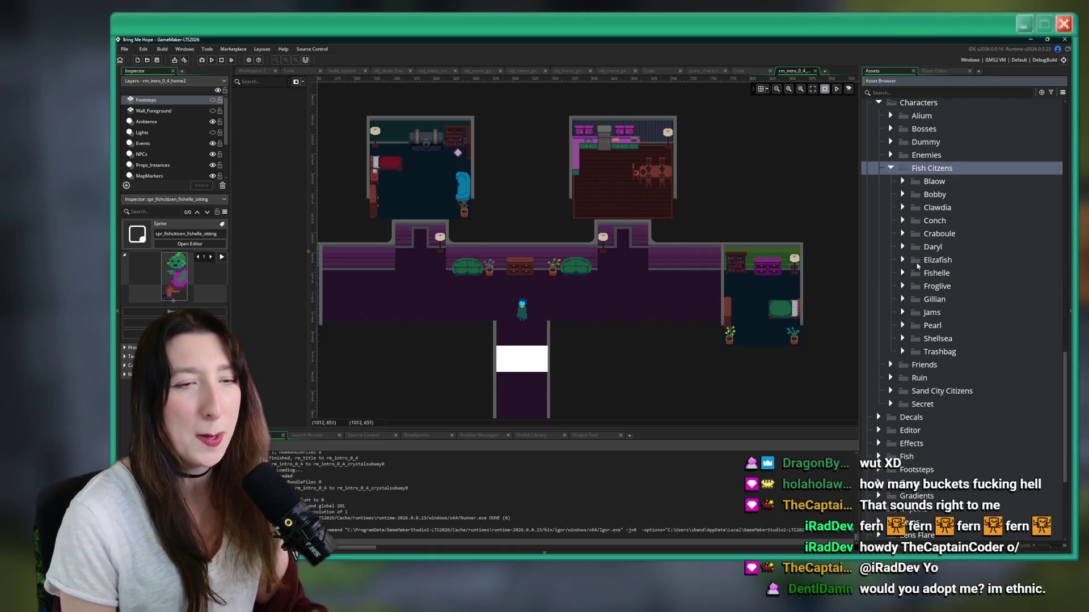
right_click(957, 178)
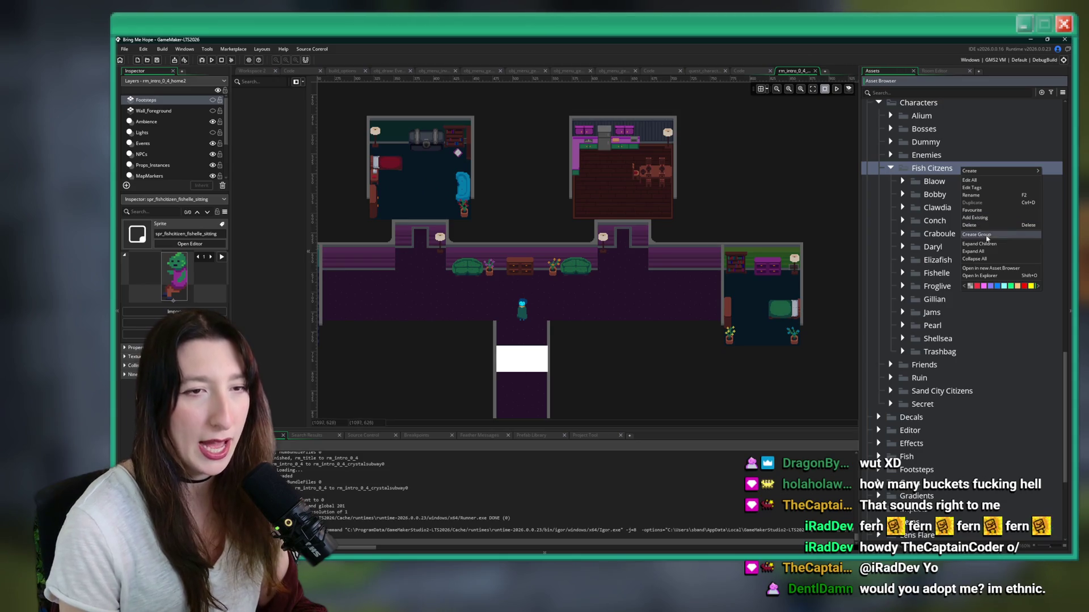
left_click(989, 241)
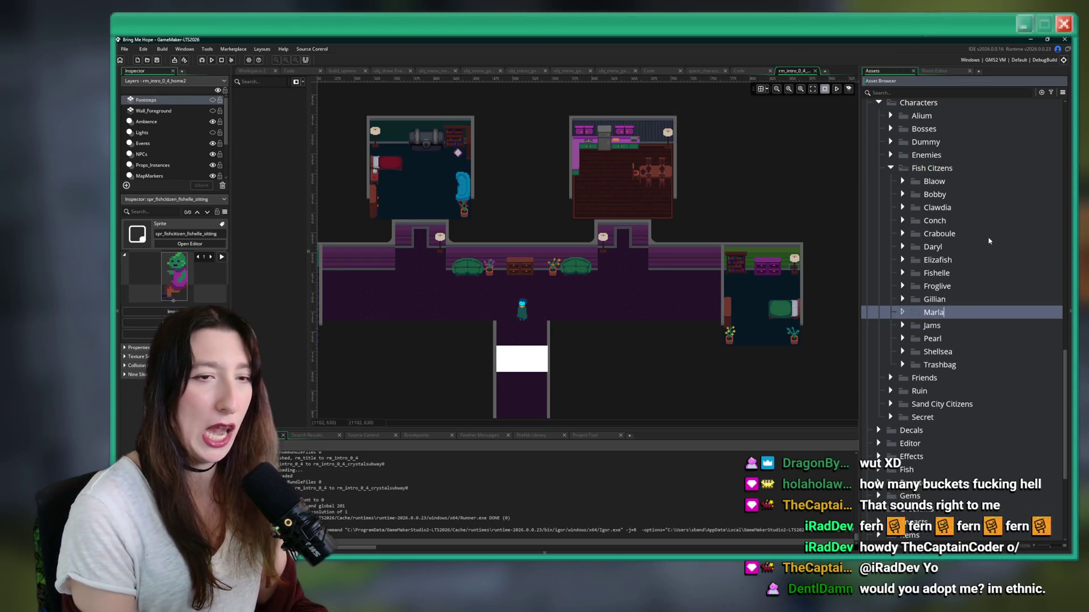
key("Return")
Step: Duplicate spr_fishcitizen_pearl_idle_down into the Marla folder and open the copy
left_click(902, 339)
left_click(932, 352)
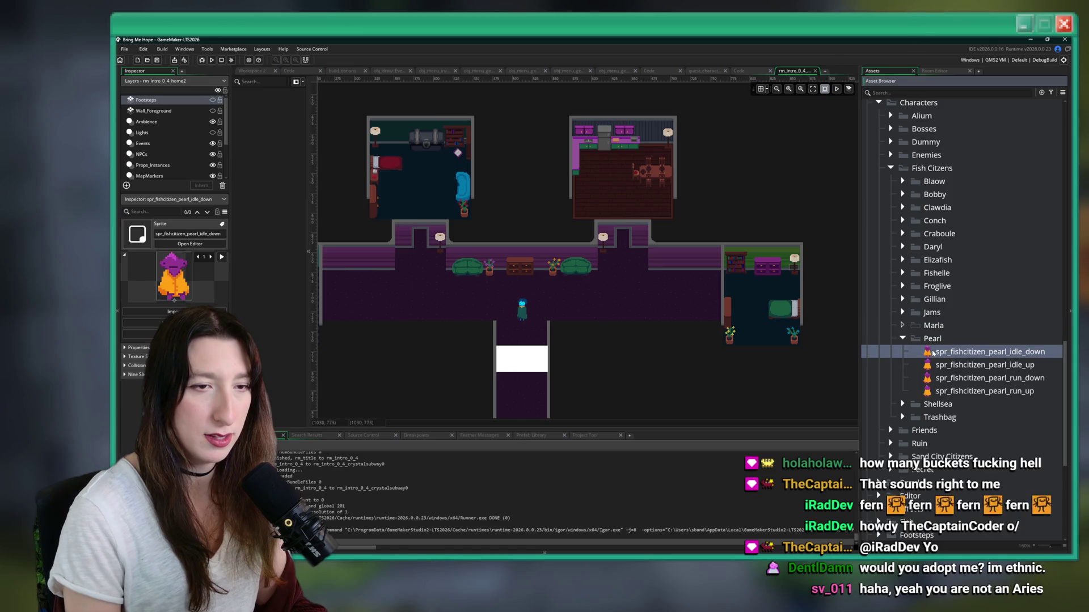
key("ctrl+d")
left_click_drag(932, 364, 933, 326)
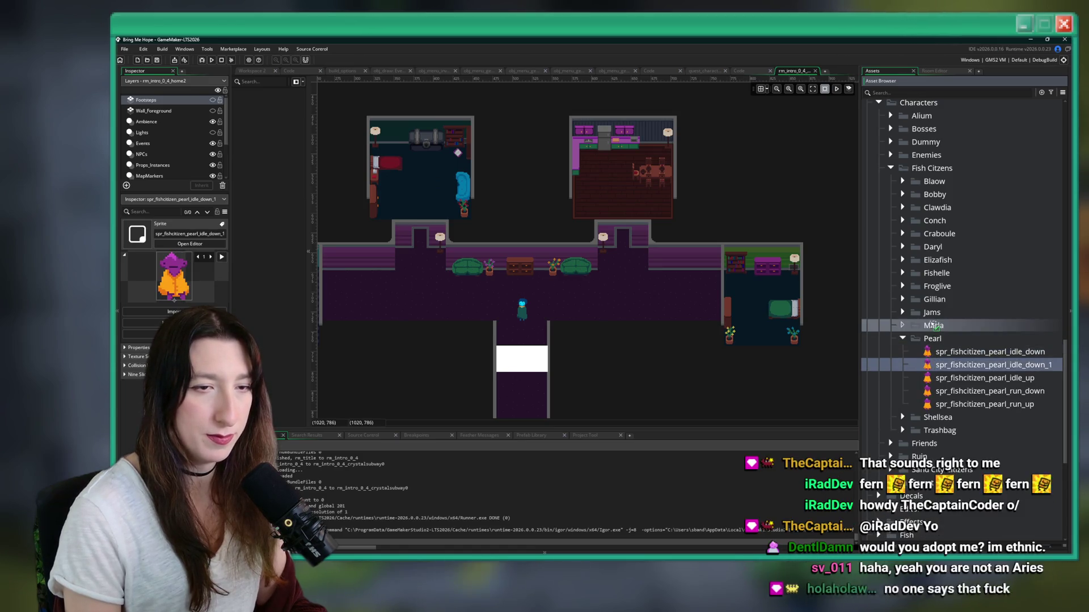
double_click(938, 339)
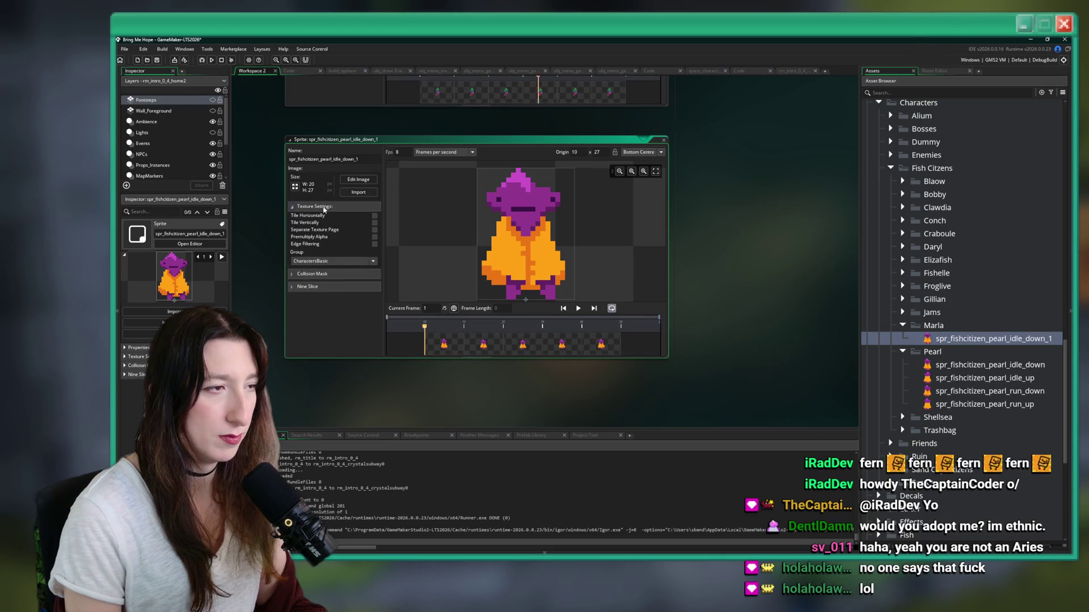
Step: Import Down Idle.gif from Game Art > Characters > Friendly Characters > Marla and preview its 12 frames
left_click(360, 193)
left_click(314, 66)
double_click(242, 111)
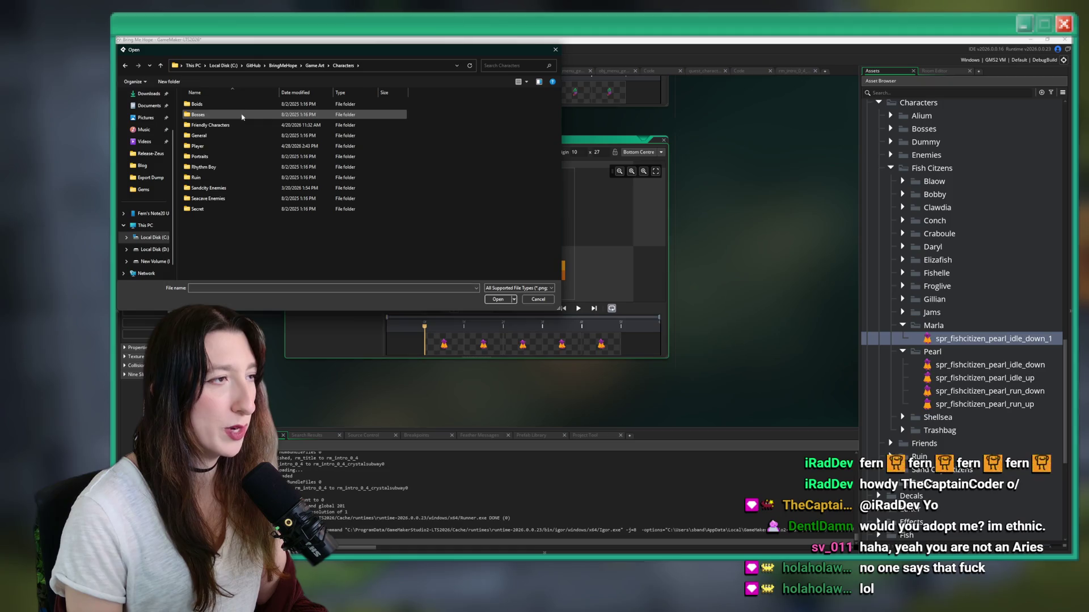
double_click(210, 125)
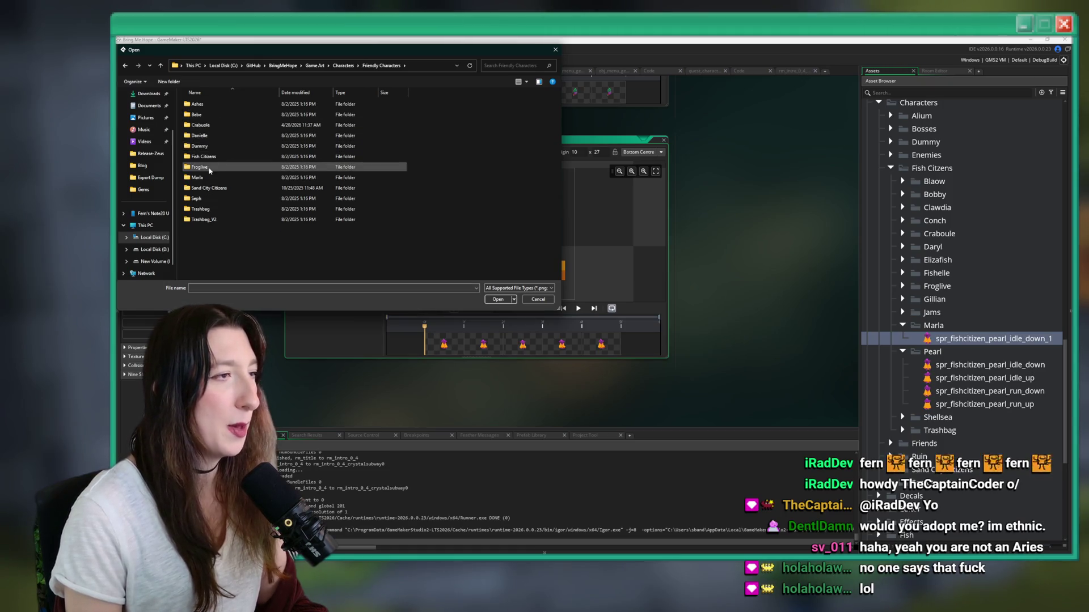
double_click(201, 177)
left_click(210, 106)
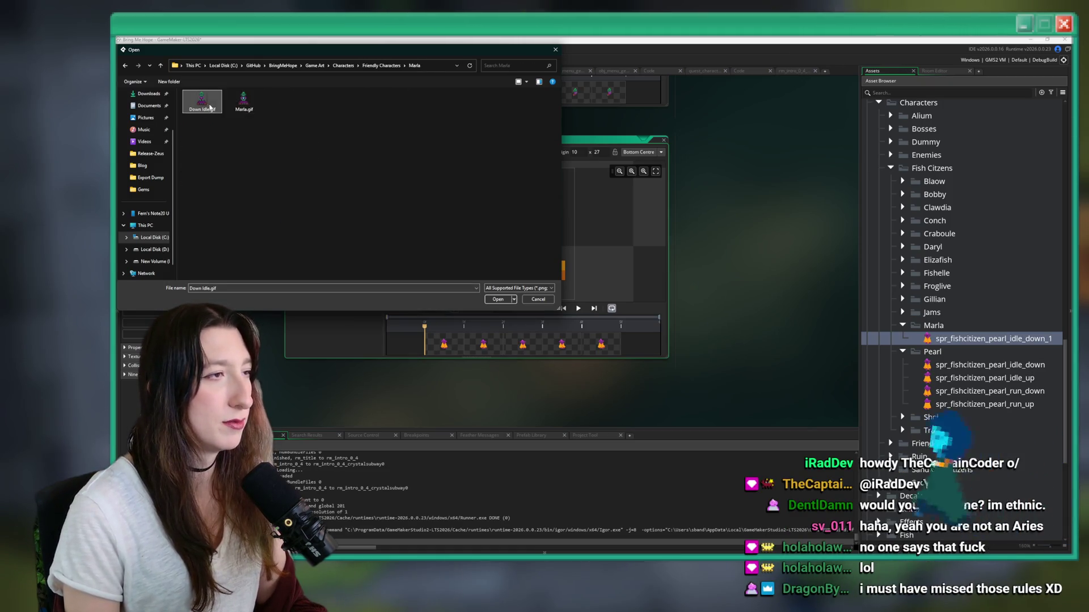
double_click(210, 107)
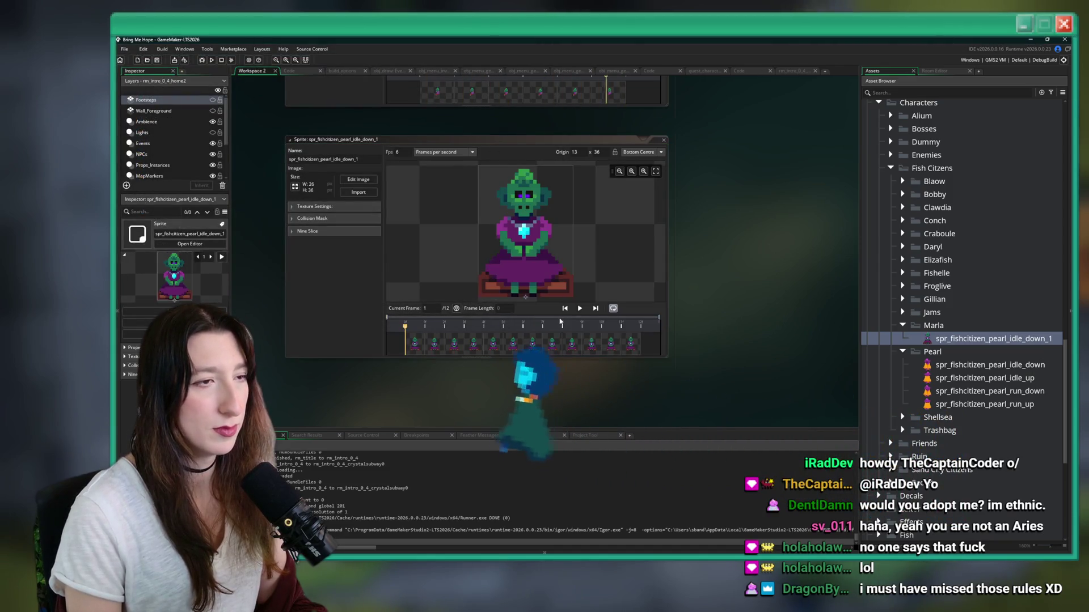
left_click(580, 308)
scroll(546, 370, "down", 3)
scroll(546, 370, "up", 2)
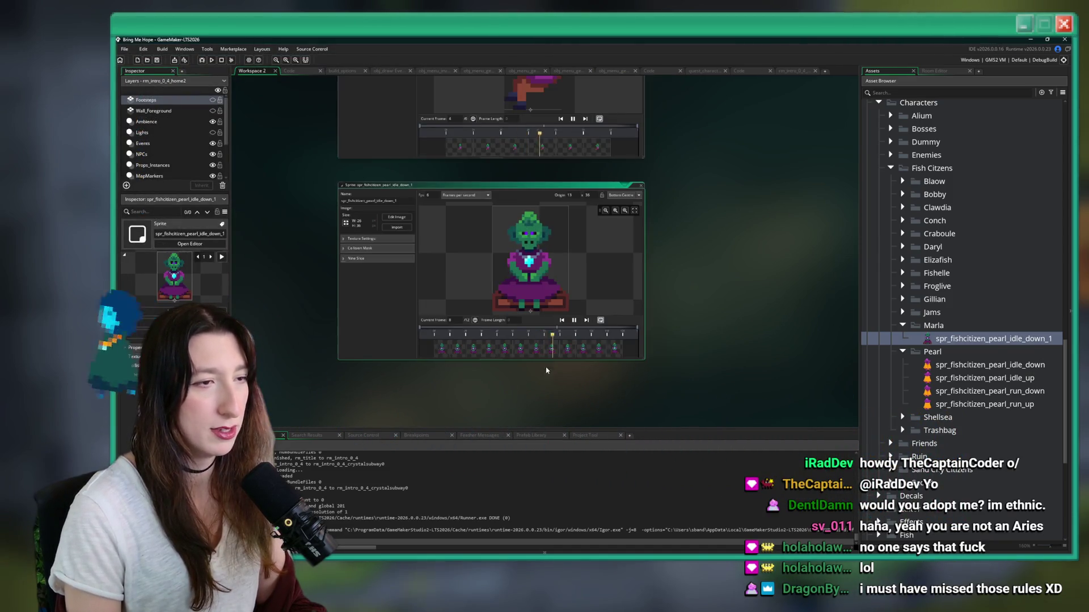
scroll(546, 370, "up", 2)
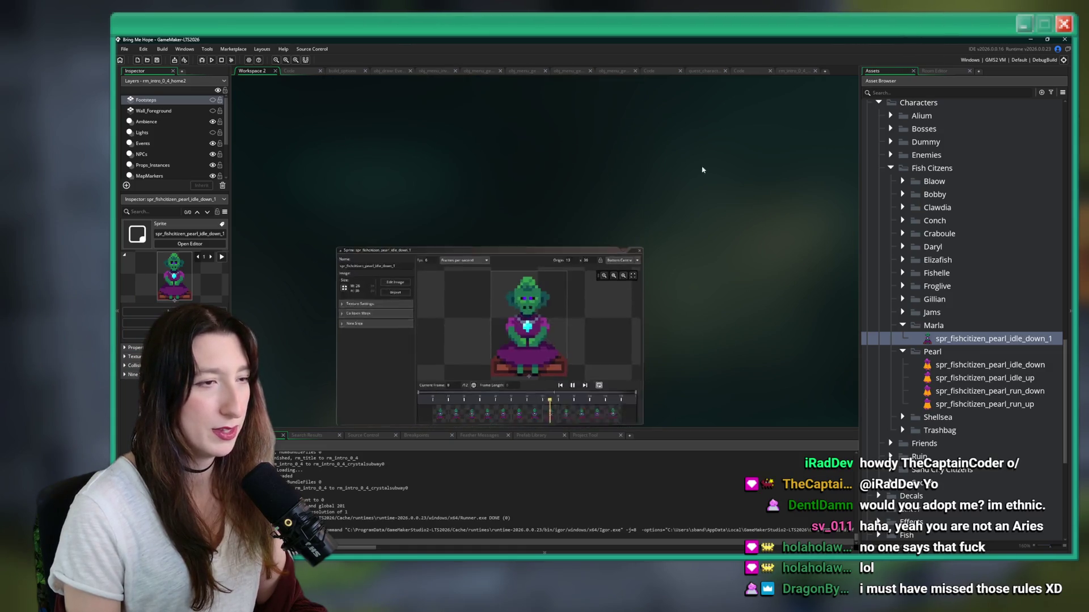
scroll(702, 170, "down", 1)
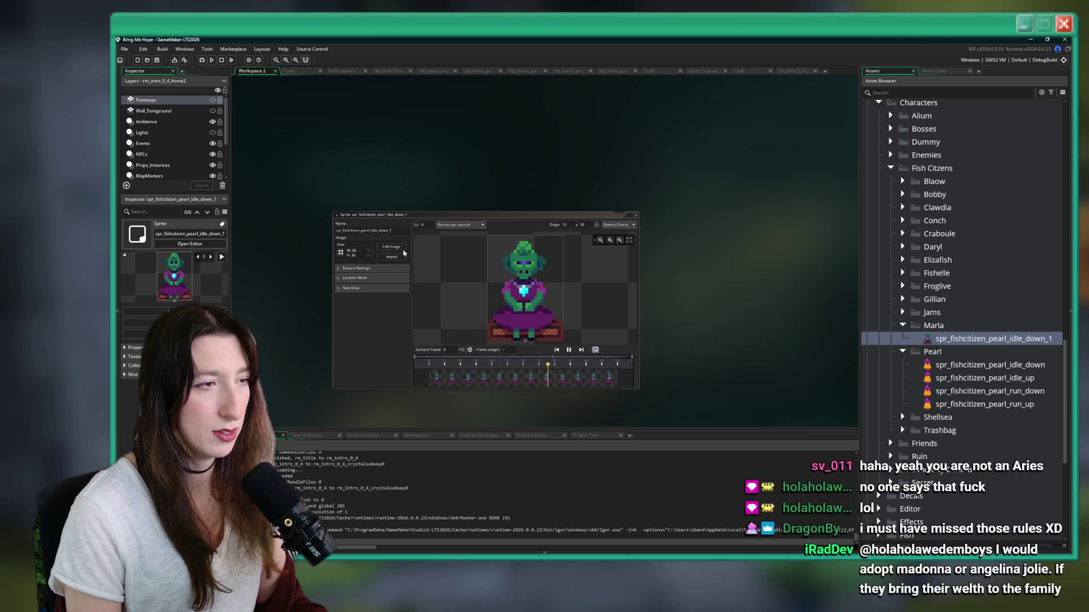
scroll(394, 232, "up", 3)
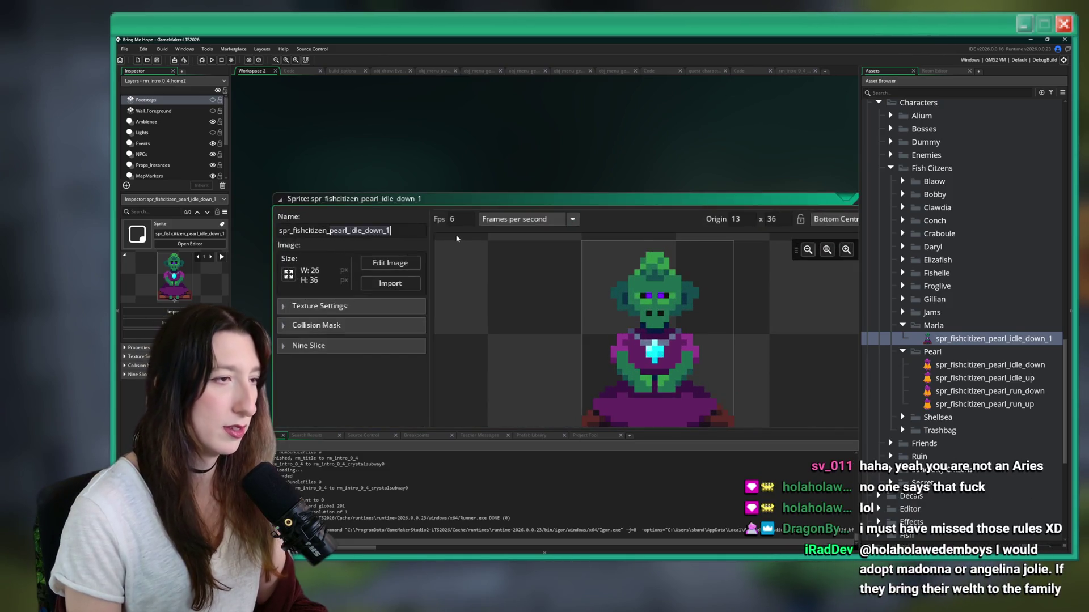
Step: Rename the sprite to spr_fishcitizen_marla and restore the editor to a floating window
type("marla")
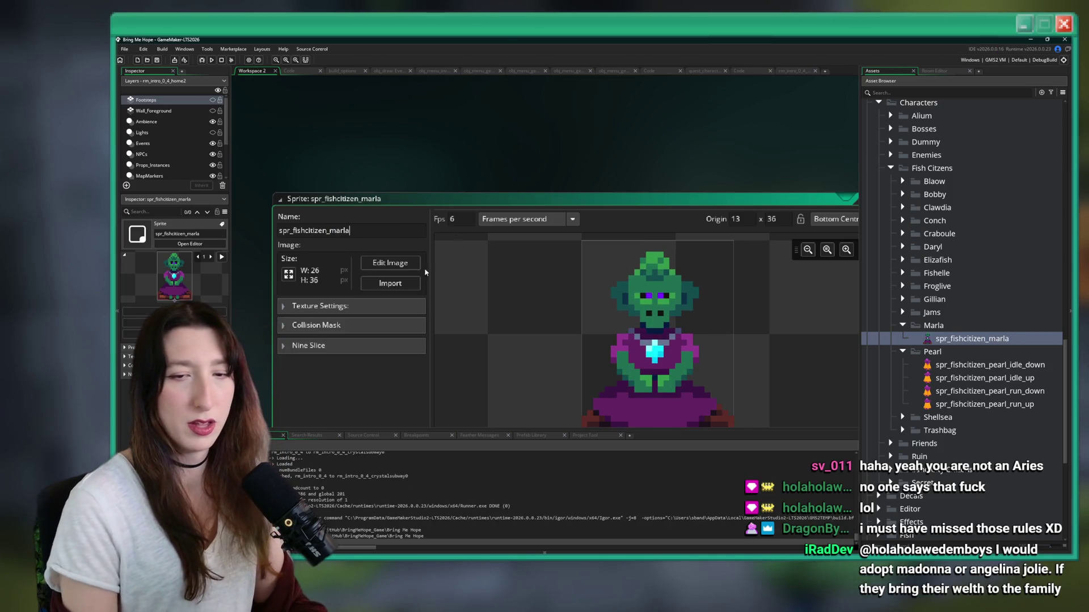
key("Return")
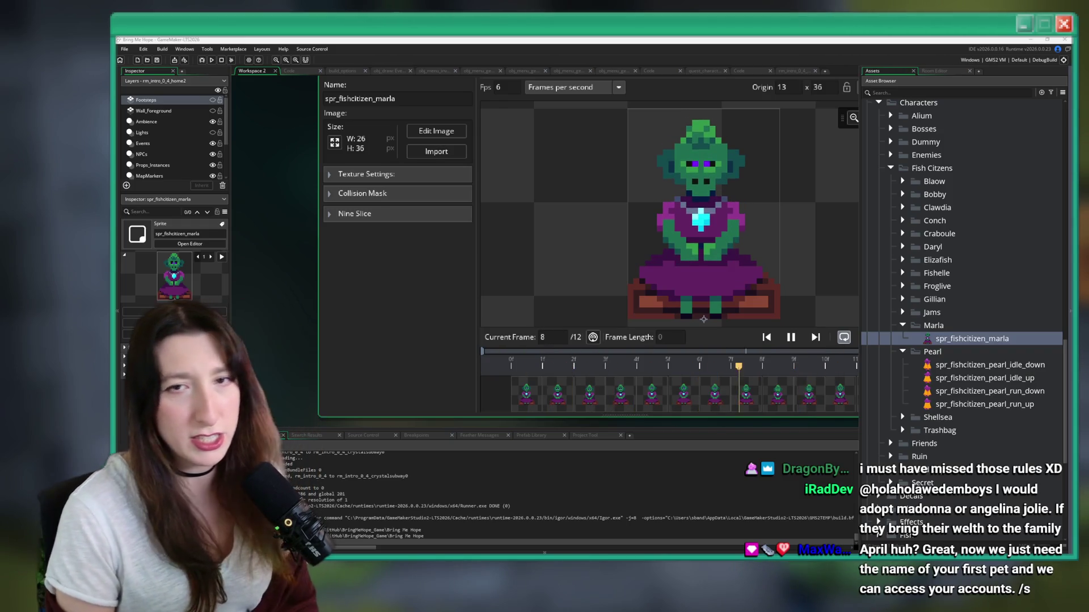
key("shift+space")
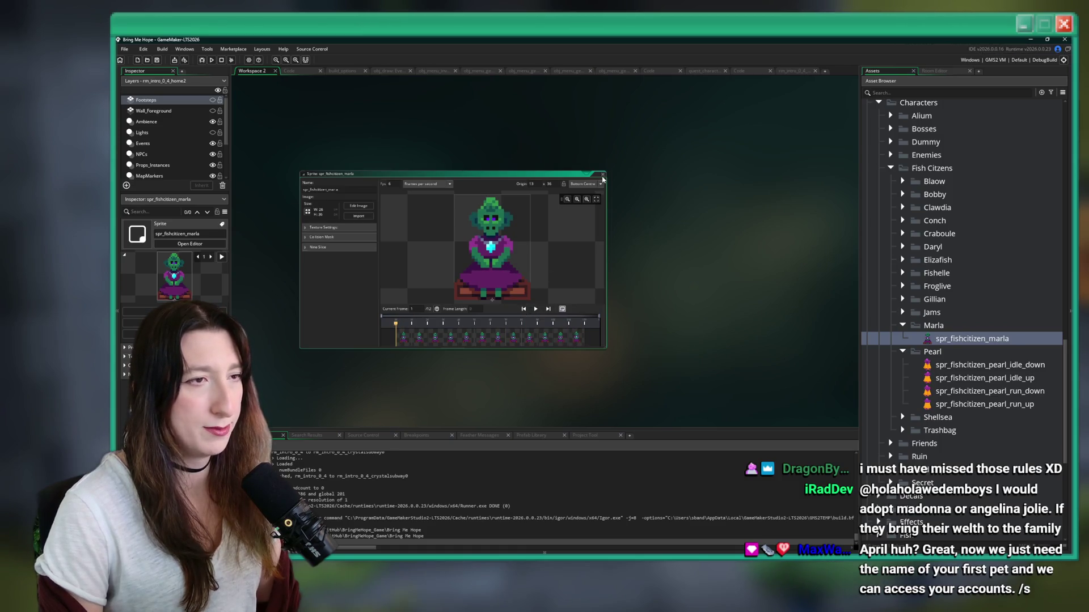
Step: Close the floating spr_fishcitizen_marla editor and refocus the GameMaker window
left_click(602, 175)
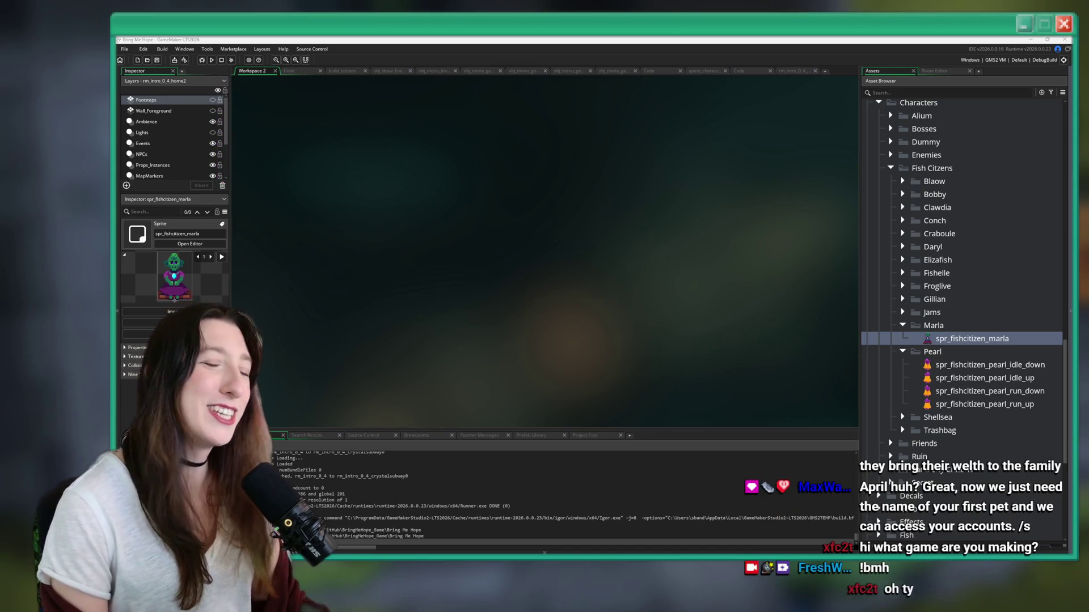
left_click(644, 161)
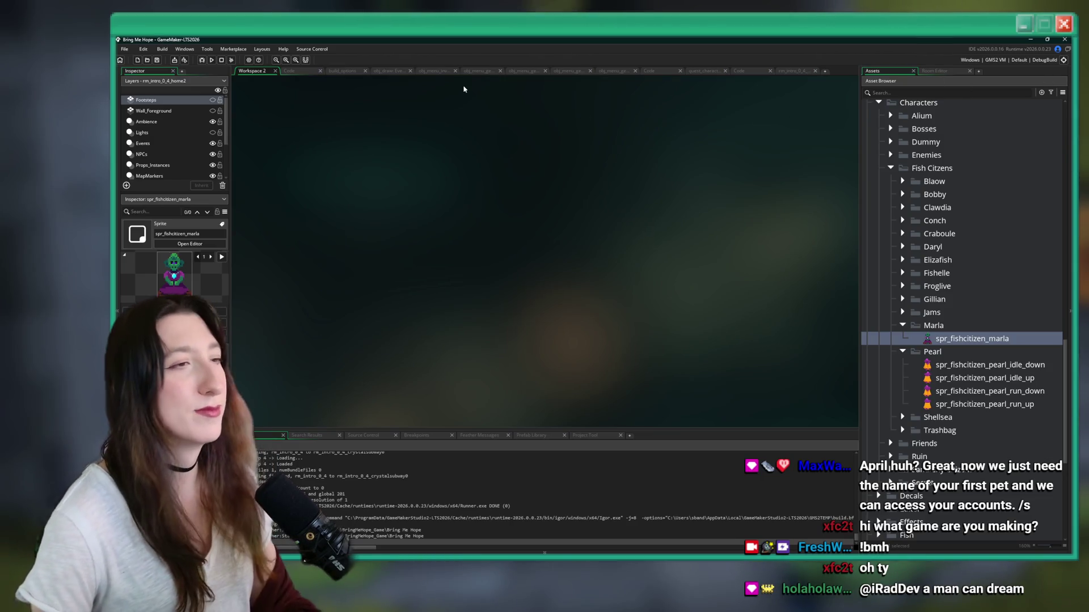
Step: In rm_intro_0_4, select the Props layer and place Marla's seated sprite in the upper-left bedroom
left_click(786, 72)
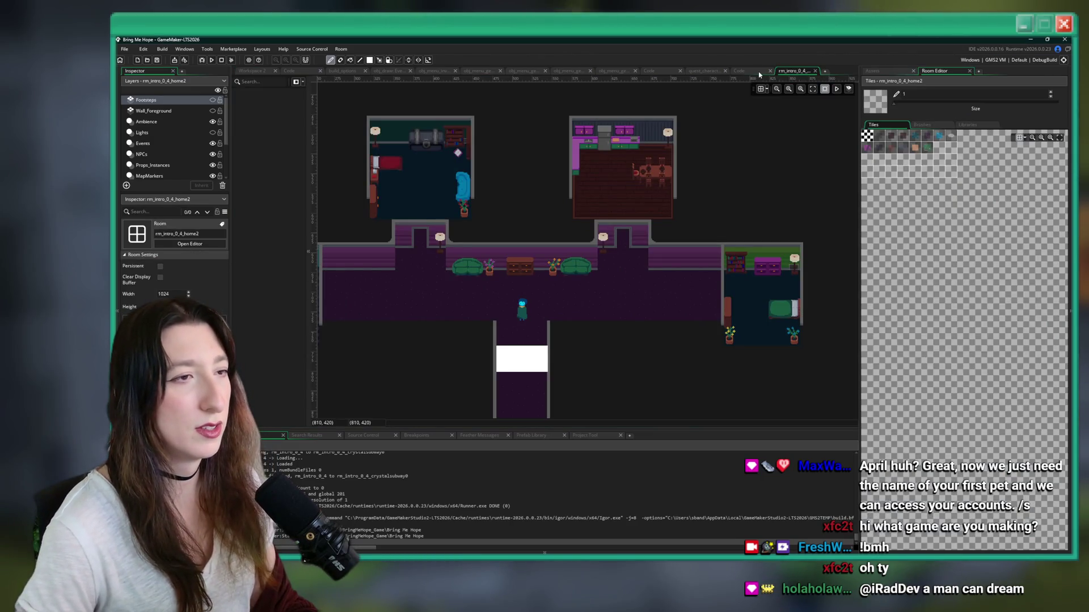
left_click(874, 72)
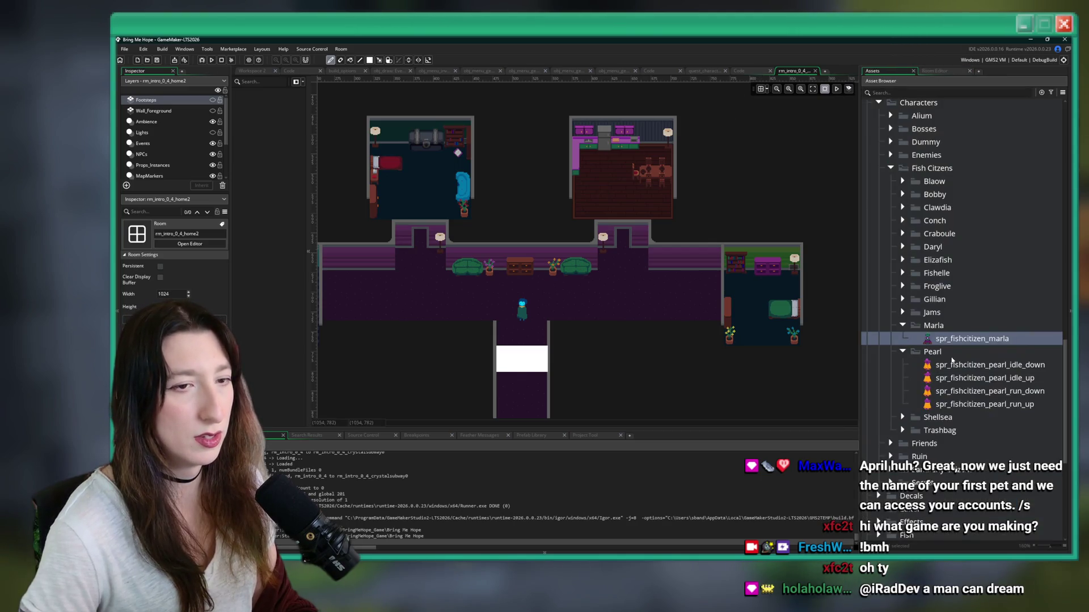
scroll(165, 147, "down", 2)
left_click(142, 153)
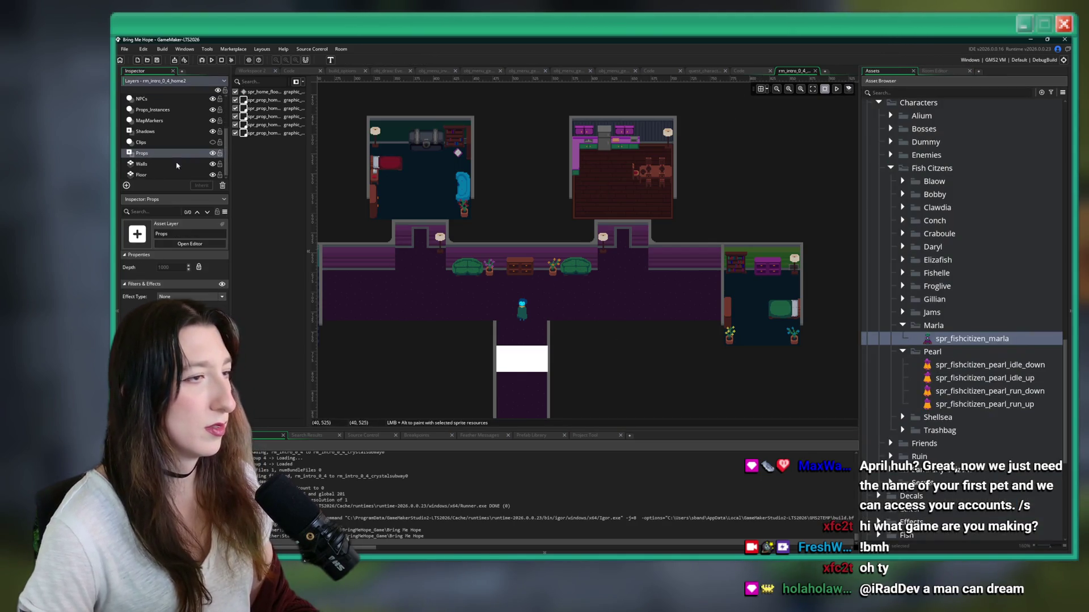
scroll(598, 319, "up", 4)
mouse_move(597, 319)
left_mouse_down()
mouse_move(533, 318)
mouse_move(561, 328)
mouse_move(457, 182)
mouse_move(474, 245)
left_mouse_up()
Step: Place Marla's sprite in the main corridor, then close the rm_intro_0_4 room
scroll(539, 313, "down", 3)
scroll(561, 328, "up", 3)
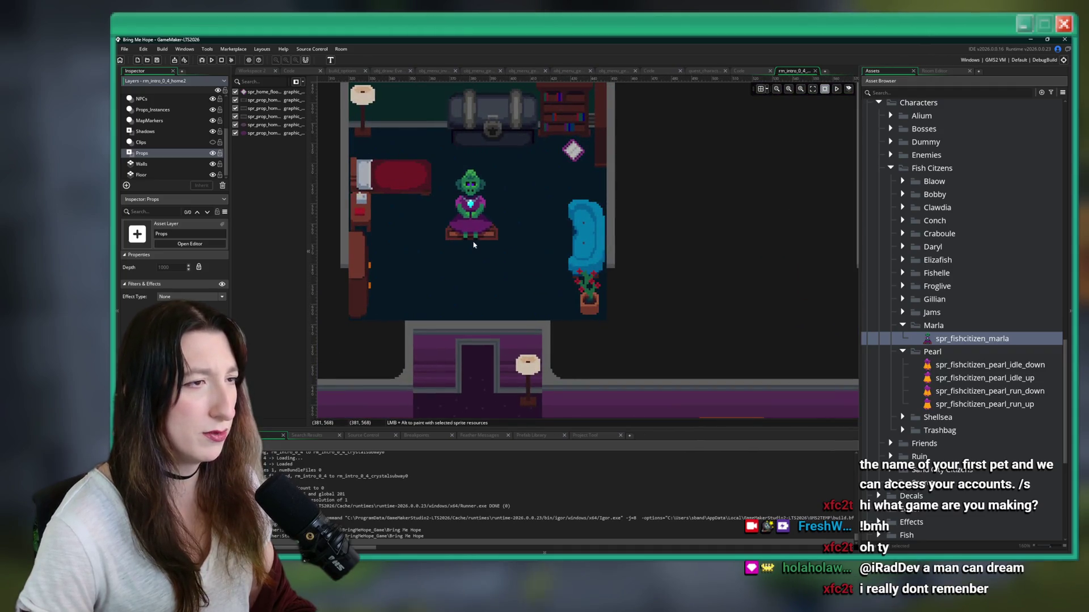
scroll(473, 245, "down", 3)
scroll(567, 262, "down", 3)
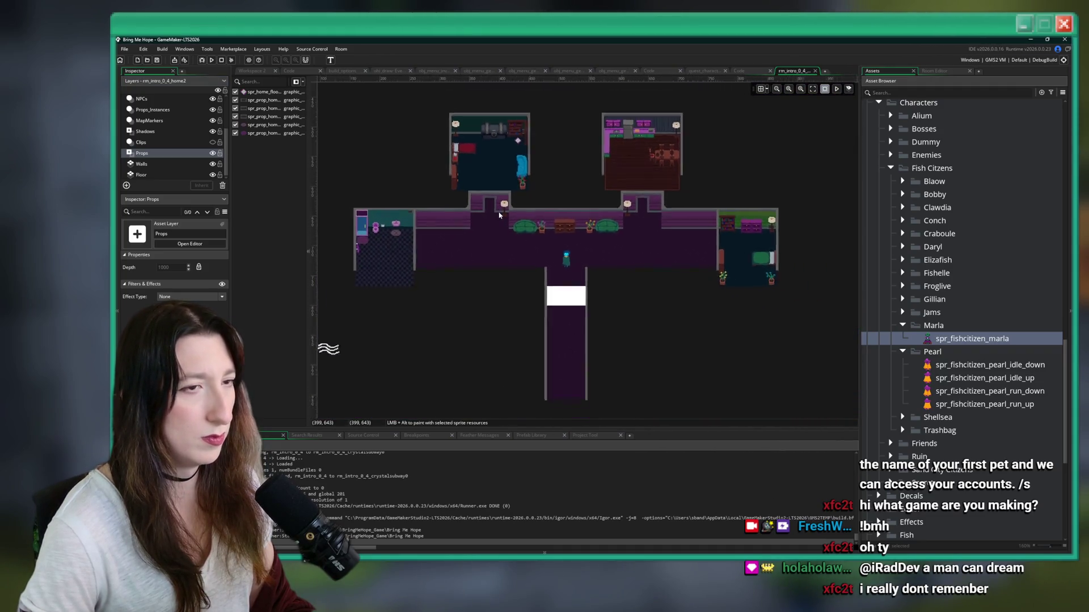
scroll(567, 262, "up", 4)
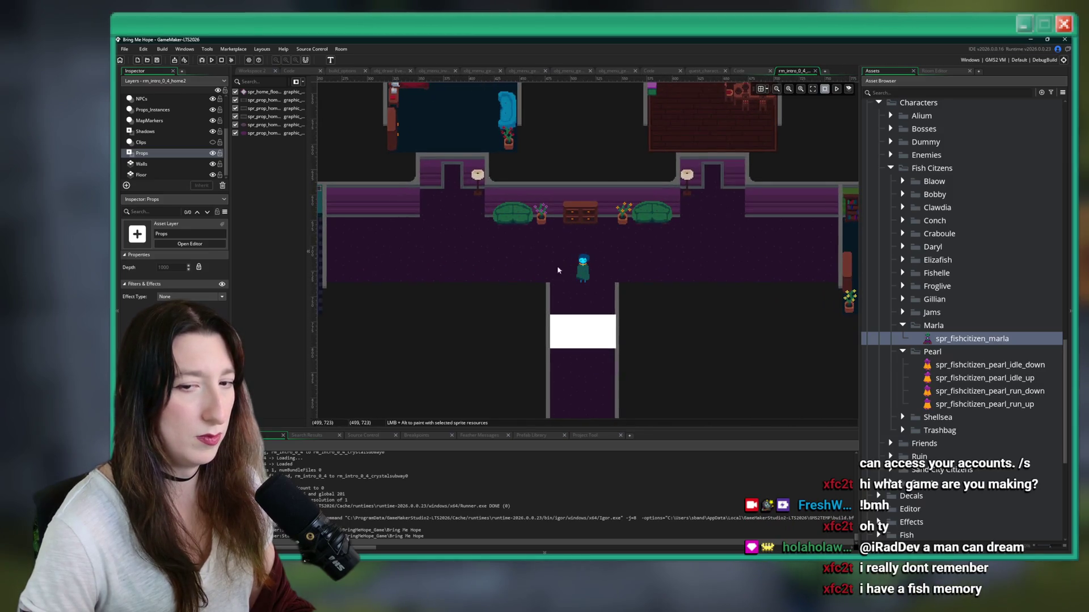
left_click(455, 231, "alt")
scroll(455, 234, "down", 5)
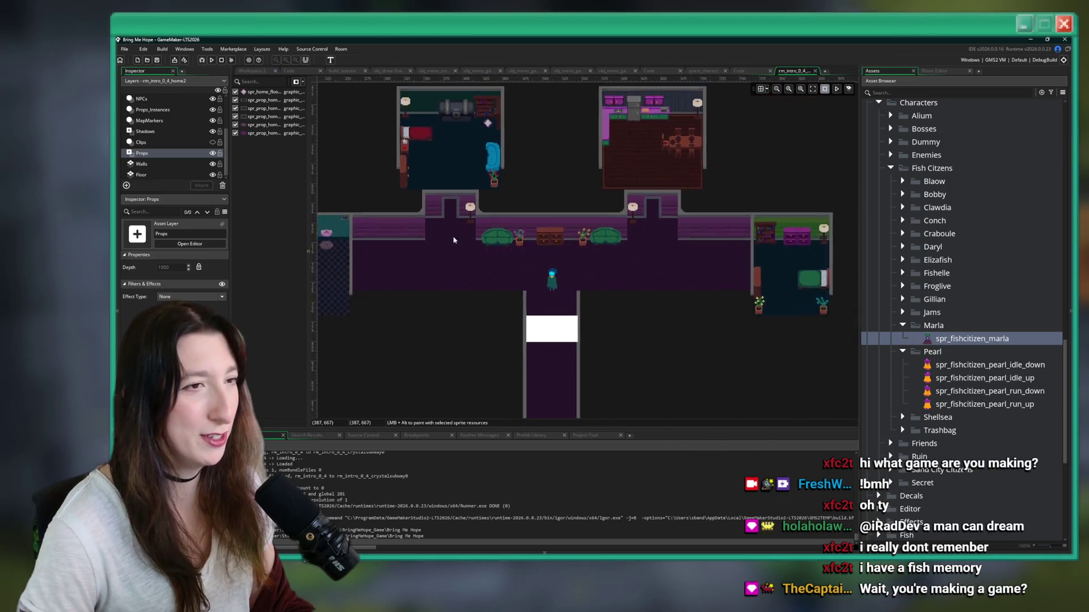
left_click_drag(412, 235, 420, 285)
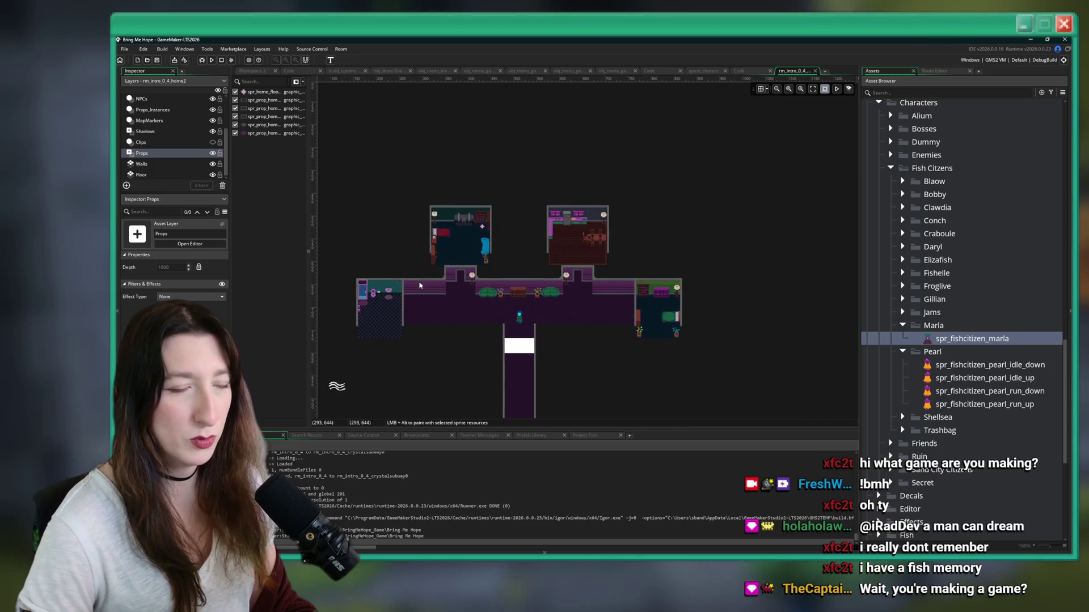
middle_click(787, 73)
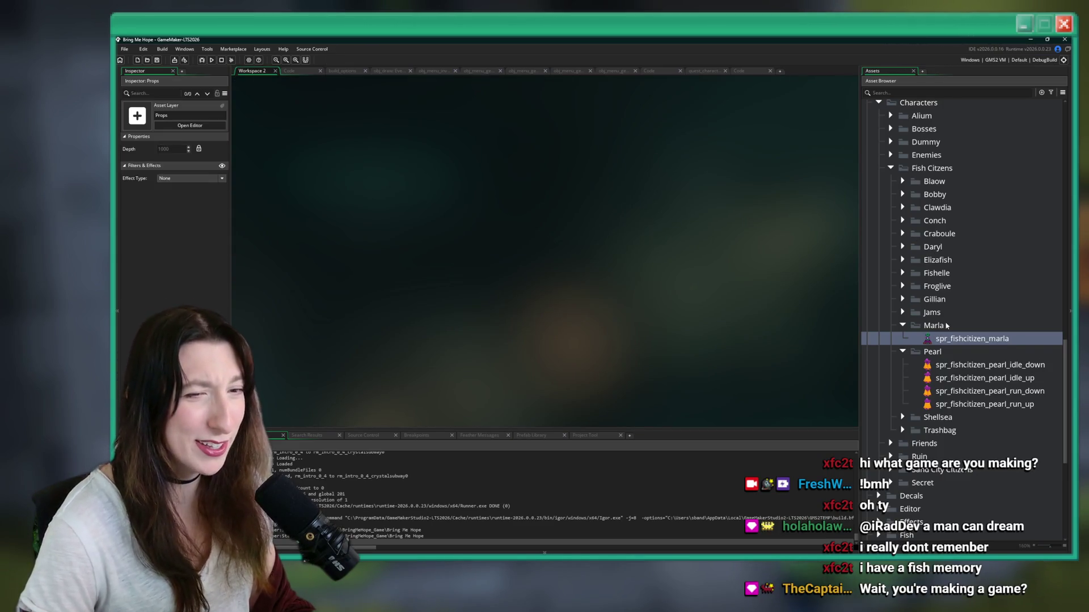
Step: Filter the asset tree for 'ishcit' to locate the fish citizen folders, then clear the filter
left_click(950, 339)
left_click(973, 92)
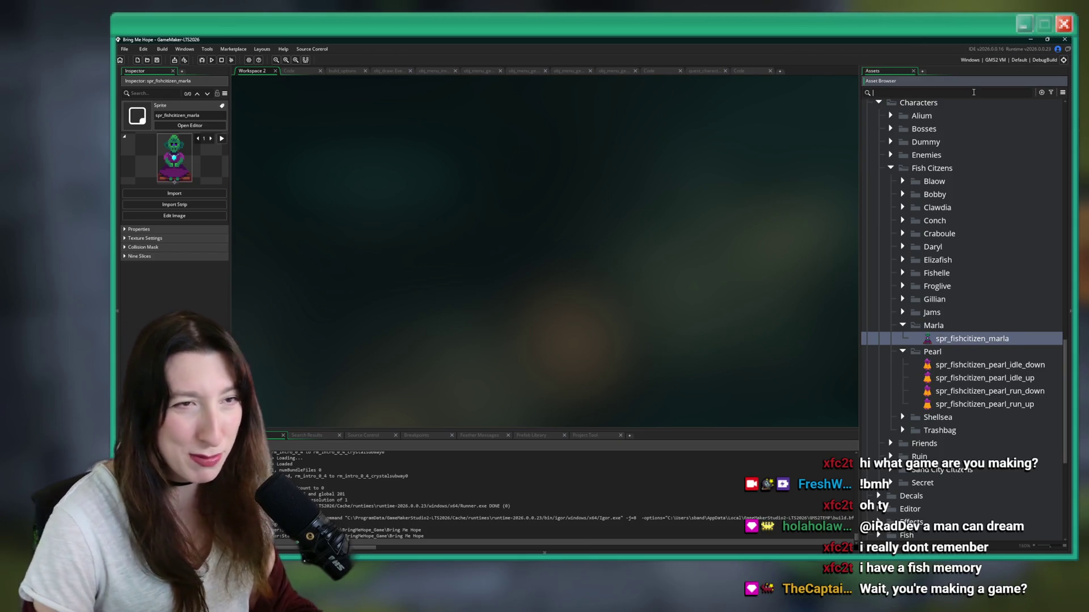
type("fishciti")
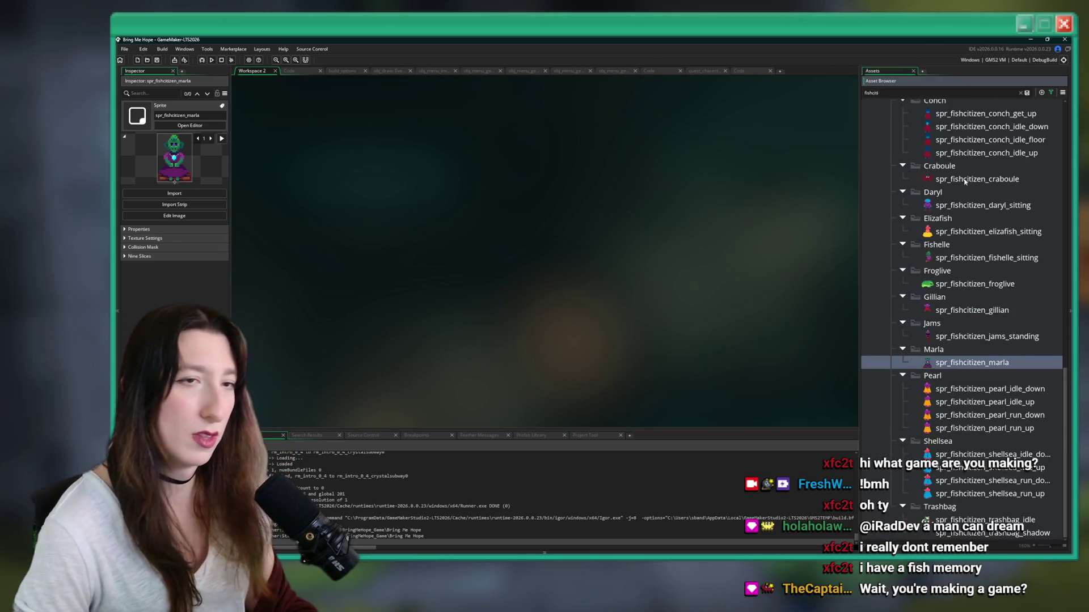
scroll(965, 180, "up", 15)
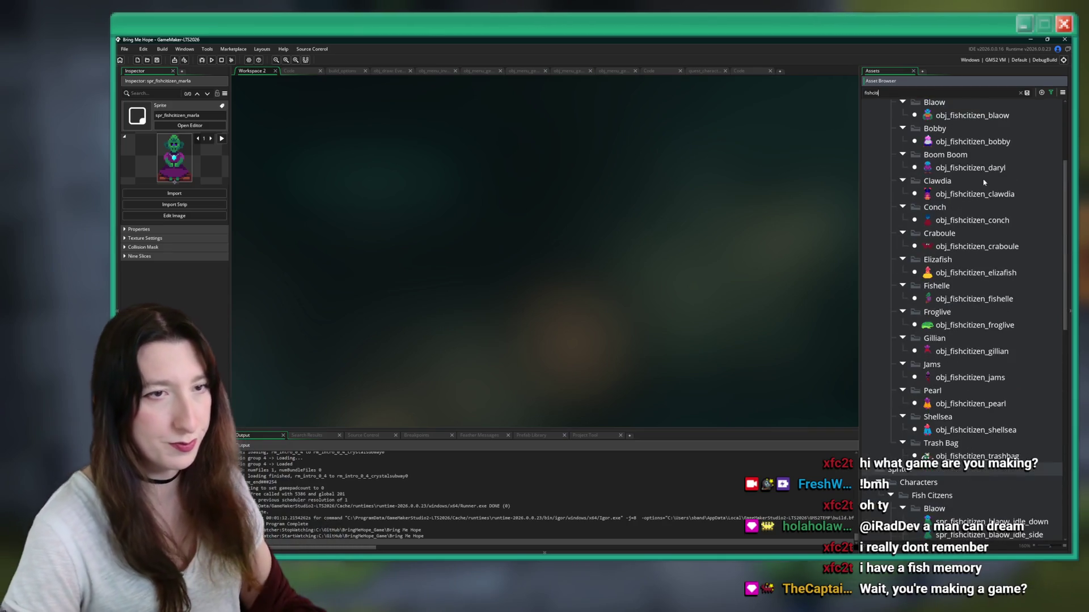
left_click(962, 195)
left_click(1020, 93)
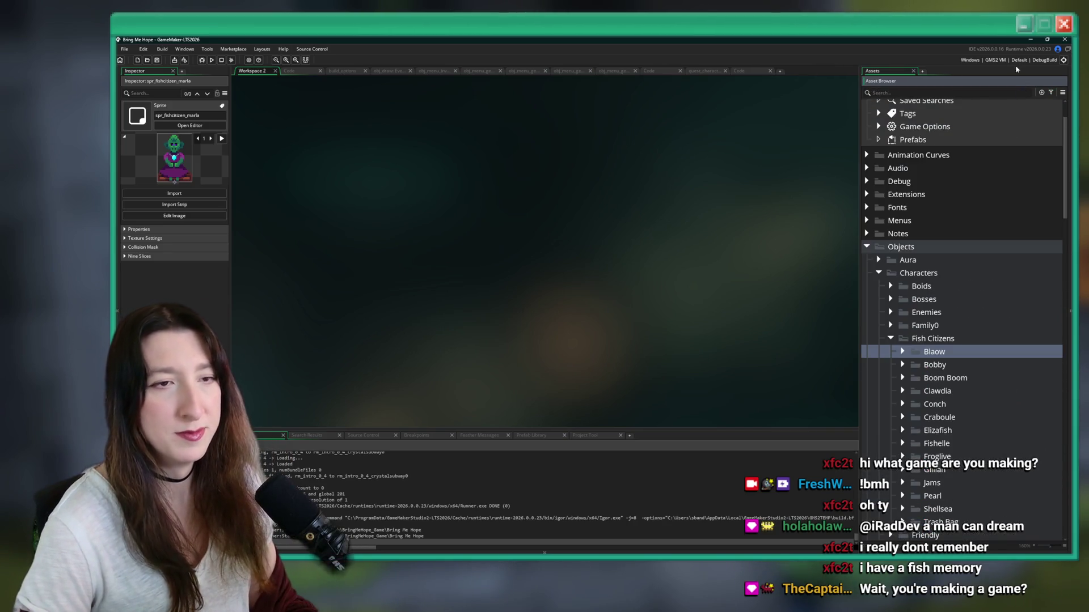
scroll(939, 306, "down", 3)
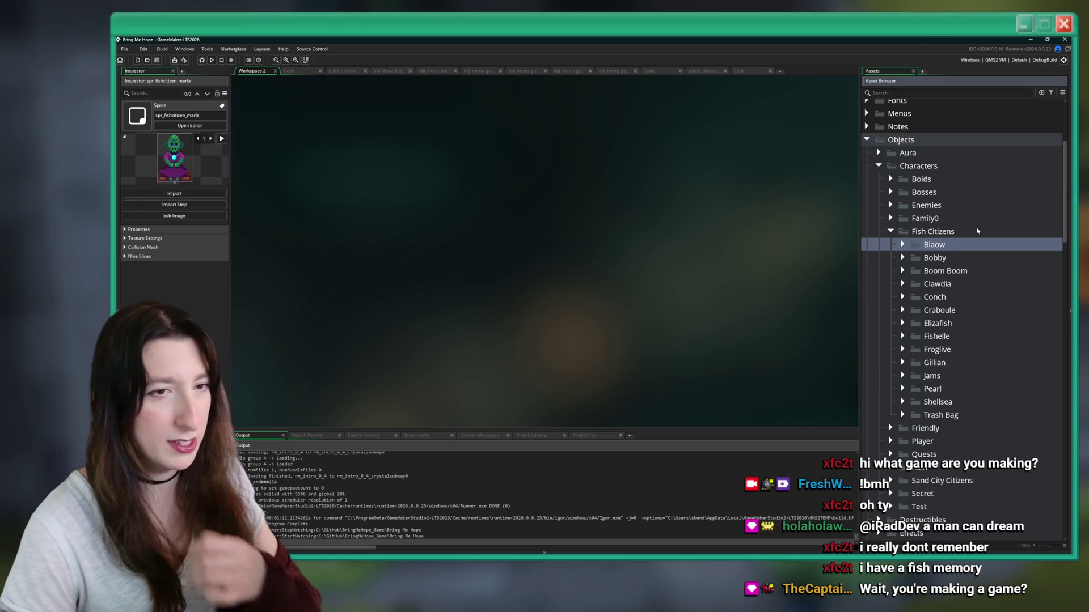
Step: Create a new group named Marla inside the Fish Citizens folder
right_click(977, 231)
left_click(1001, 301)
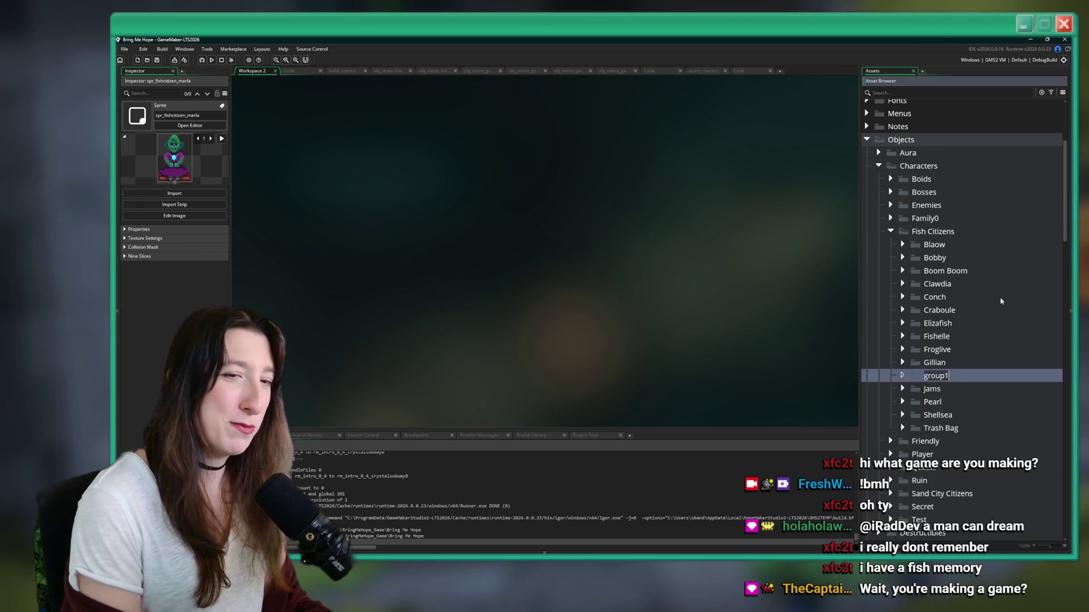
type("Marla")
key("Return")
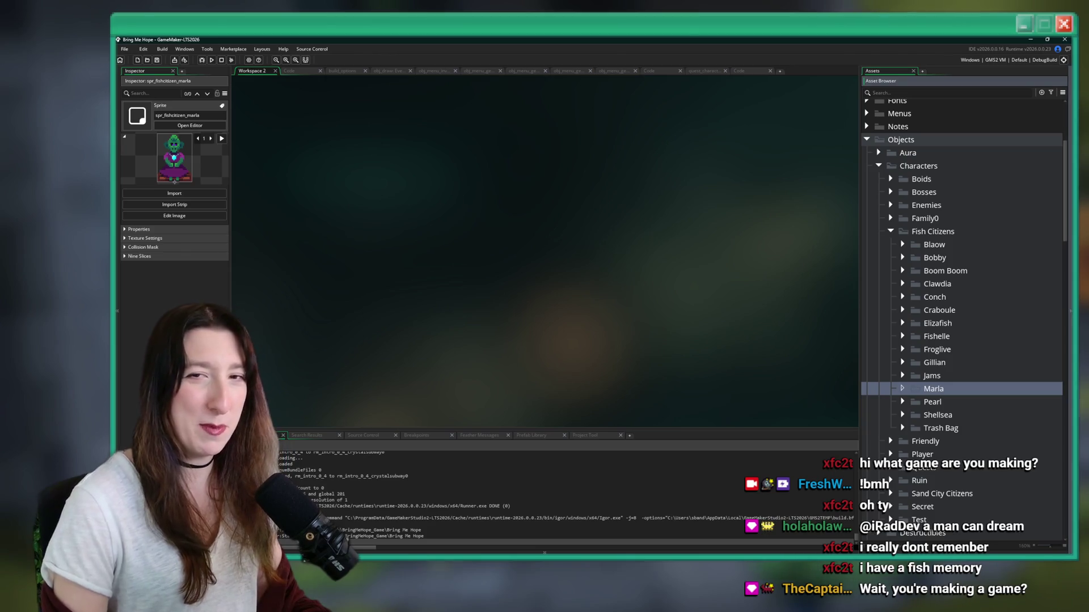
Step: Duplicate obj_fishcitizen_jams into the Marla folder, then delete the obj_fishcitizen_jams_1 copy
left_click(902, 402)
scroll(909, 394, "down", 2)
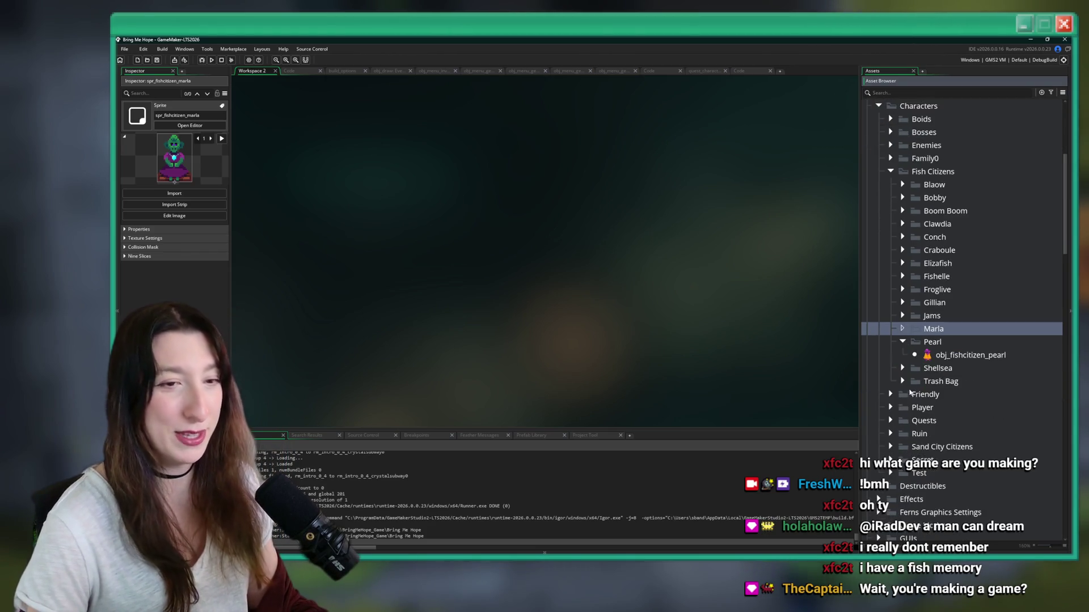
left_click(903, 341)
left_click(902, 315)
left_click(929, 329)
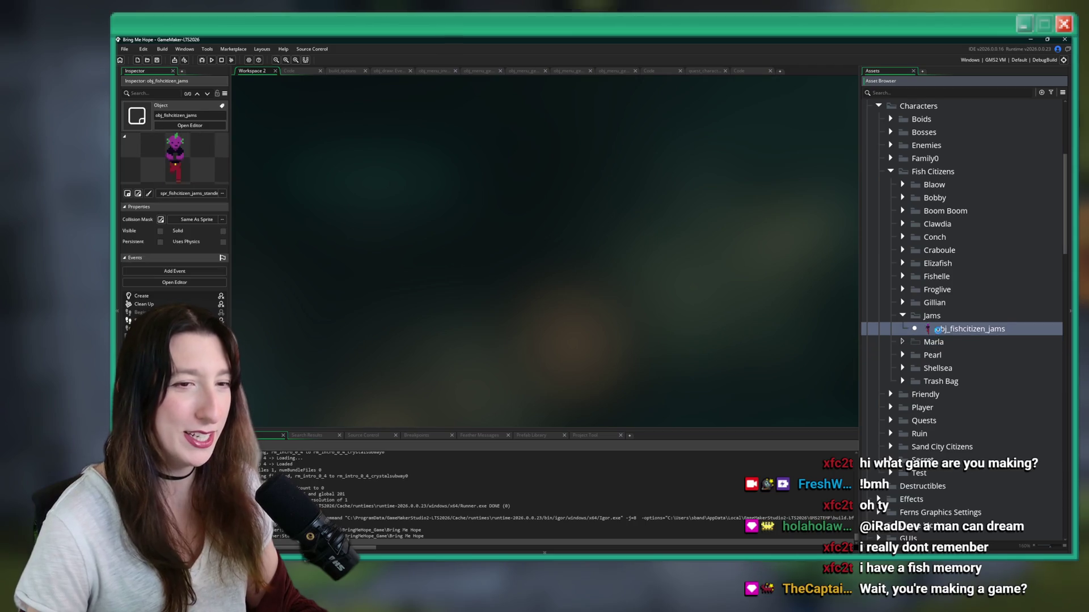
key("ctrl+d")
mouse_move(927, 338)
left_mouse_down()
mouse_move(941, 353)
mouse_move(962, 349)
left_mouse_up()
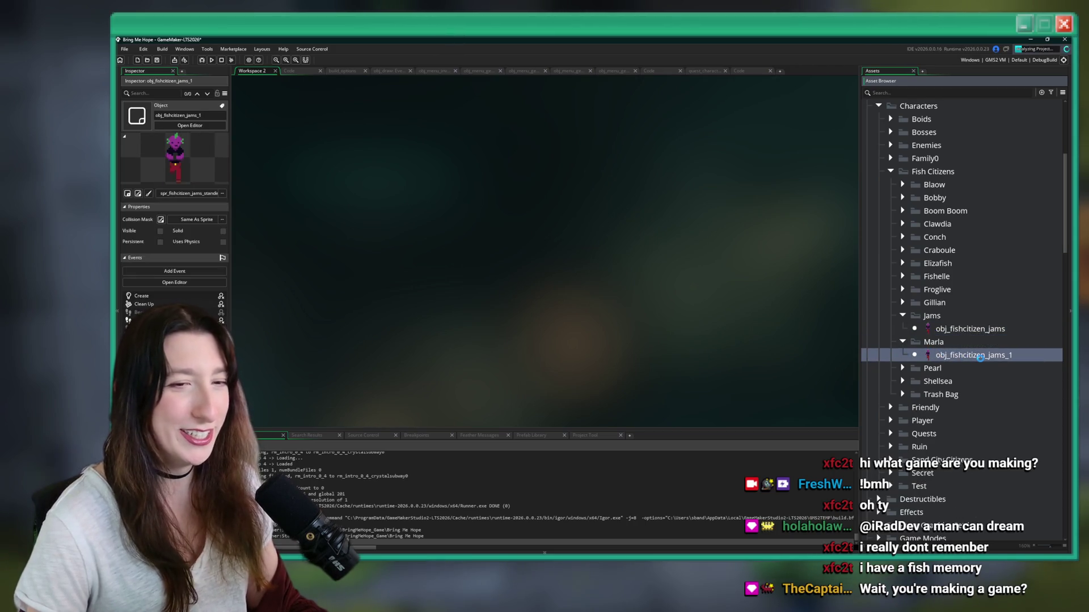
key("Delete")
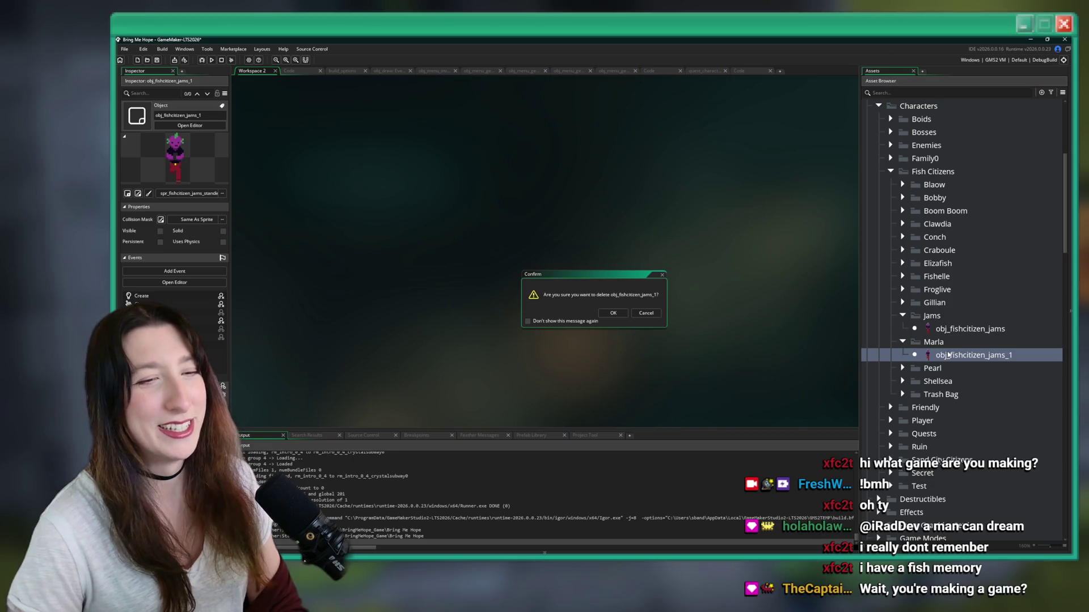
key("Return")
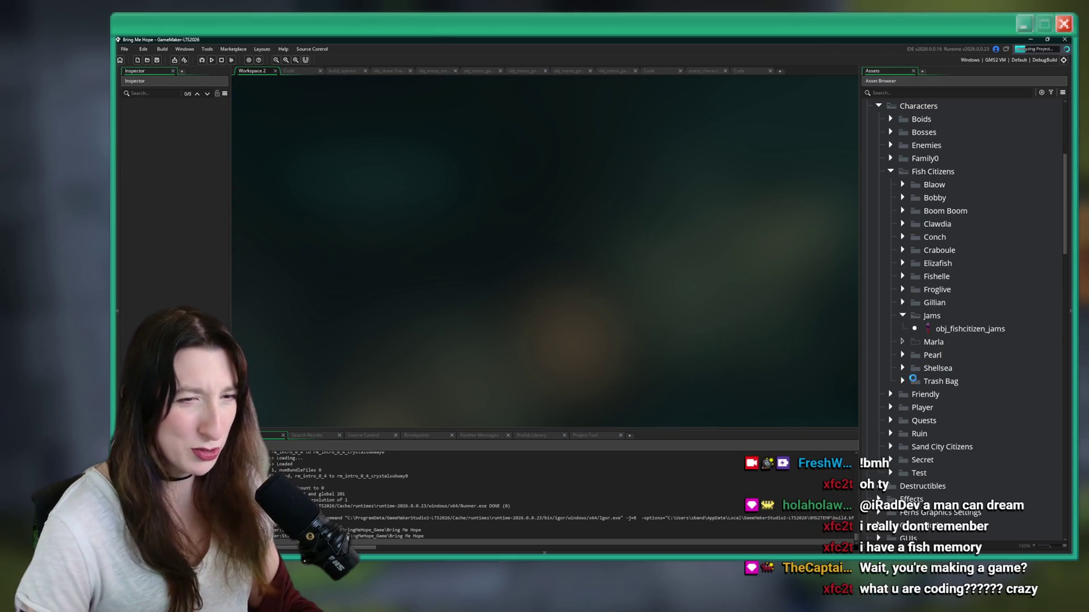
Step: Inspect the Pearl, Shellsea and Jams objects, then open obj_fishcitizen_gillian's object editor
left_click(905, 356)
left_click(906, 355)
left_click(904, 355)
left_click(903, 368)
left_click(927, 381)
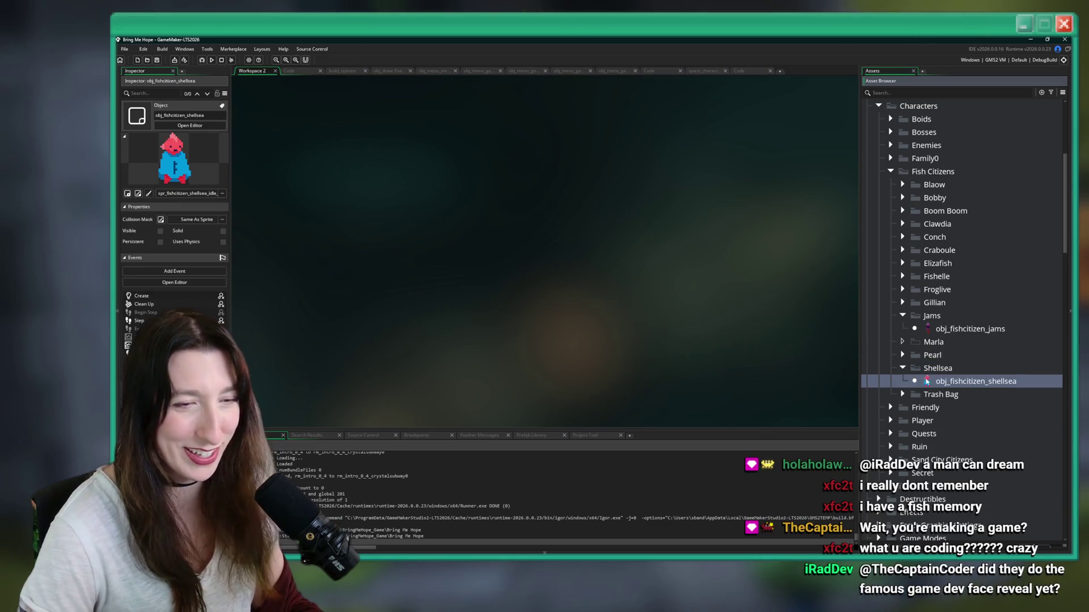
left_click(903, 368)
left_click(942, 329)
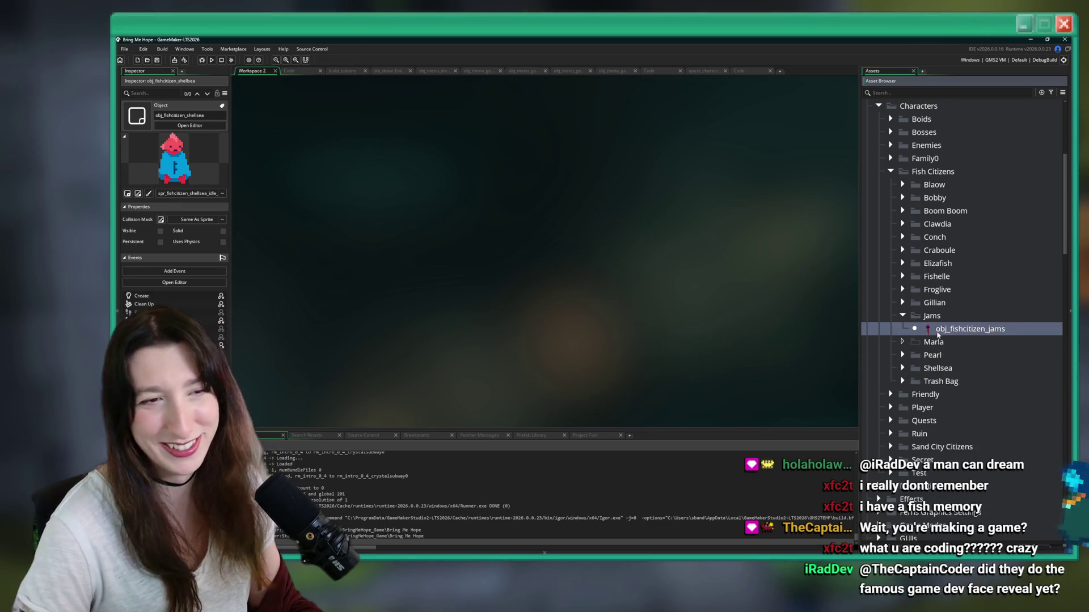
left_click(903, 303)
double_click(971, 316)
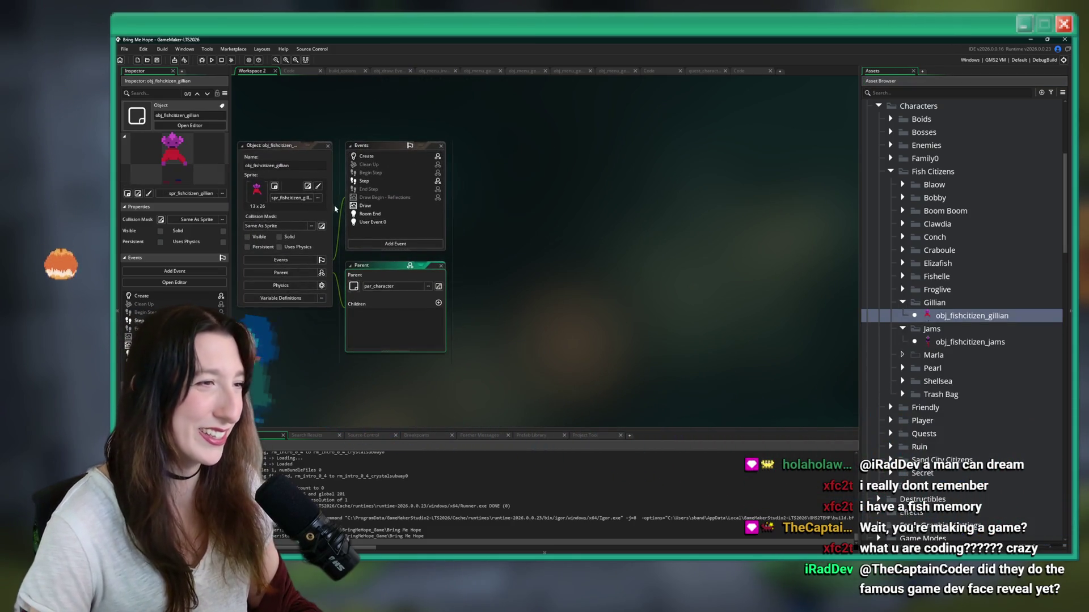
Step: Duplicate obj_fishcitizen_gillian into the Marla folder and name it obj_fishcitizen_marla
left_click(326, 146)
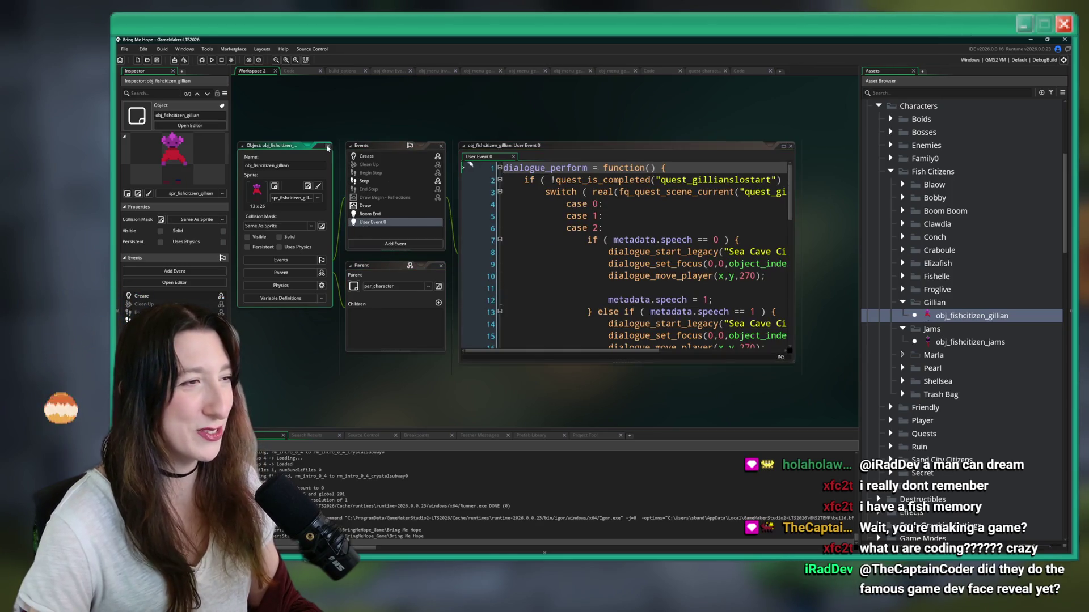
key("ctrl+d")
mouse_move(925, 331)
left_mouse_down()
mouse_move(927, 370)
mouse_move(1016, 368)
left_mouse_up()
type("mar")
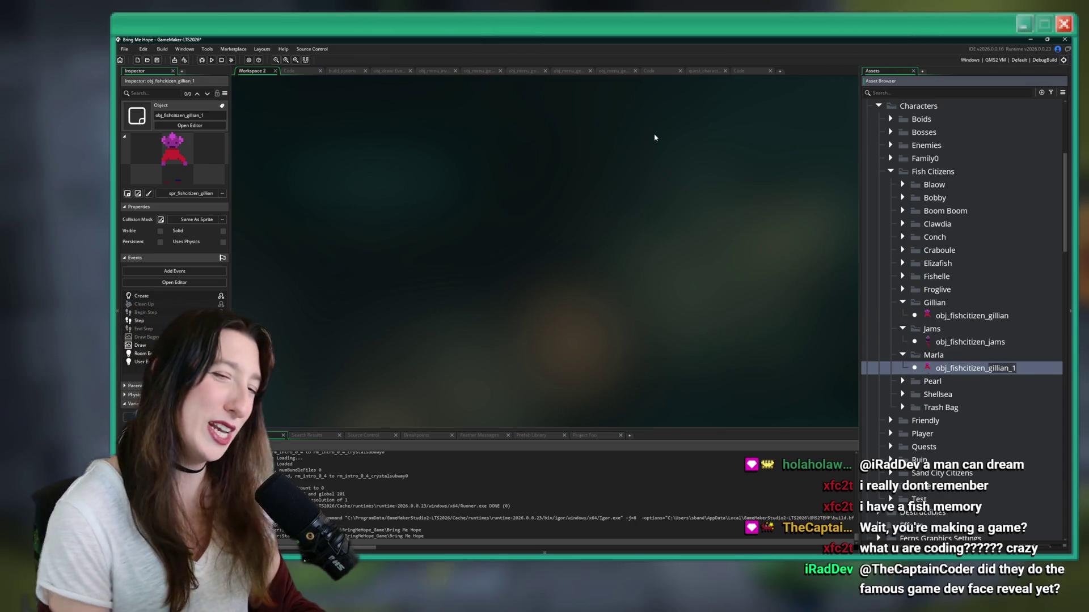
type("la")
key("Return")
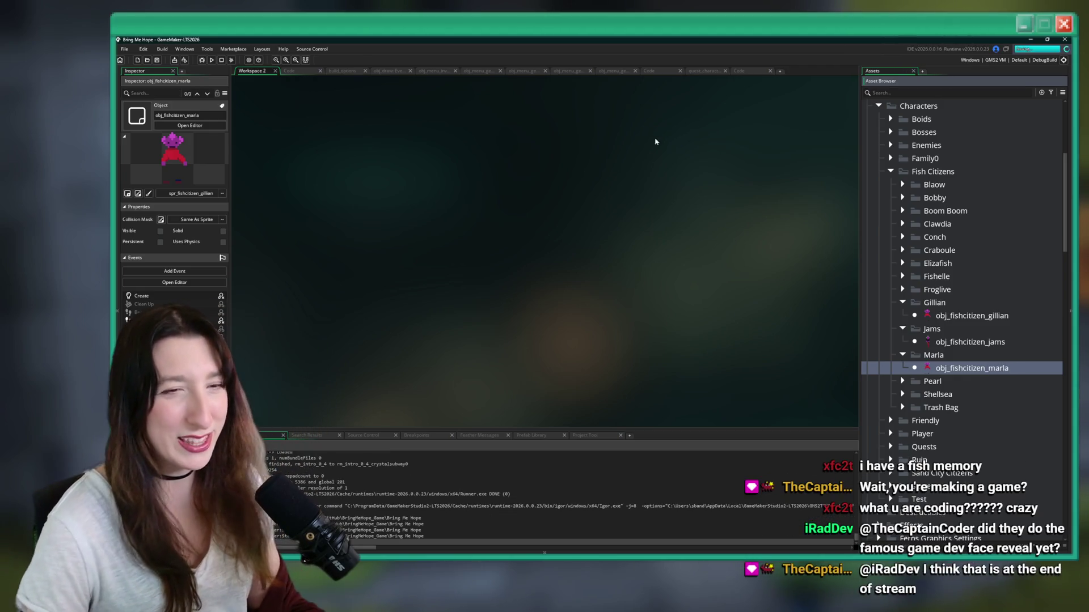
left_click(902, 329)
left_click(903, 302)
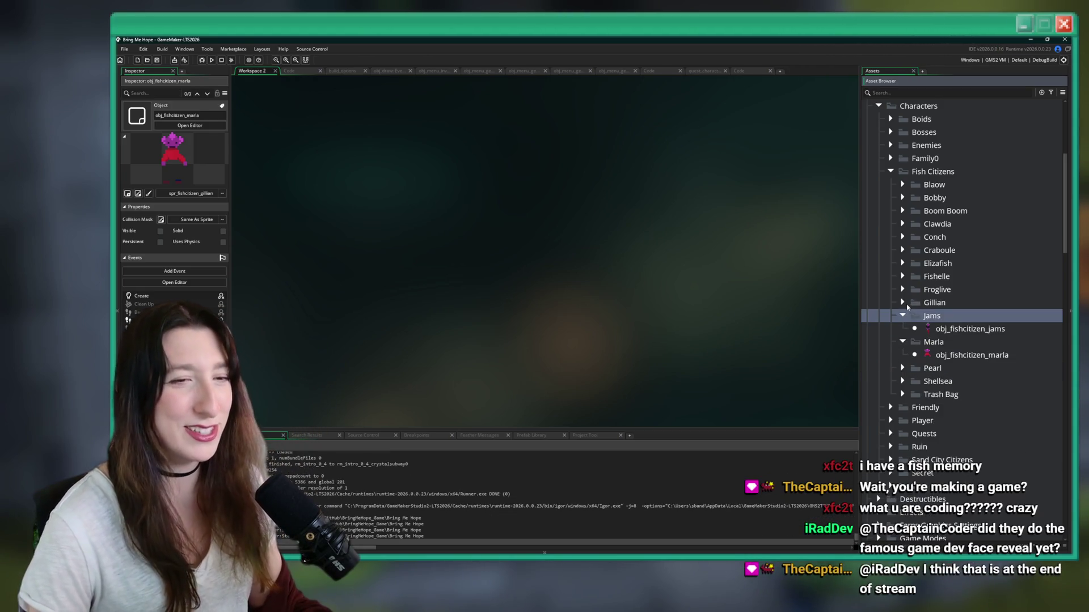
Step: Give obj_fishcitizen_marla the spr_fishcitizen_marla sprite and open its Create event code
double_click(920, 342)
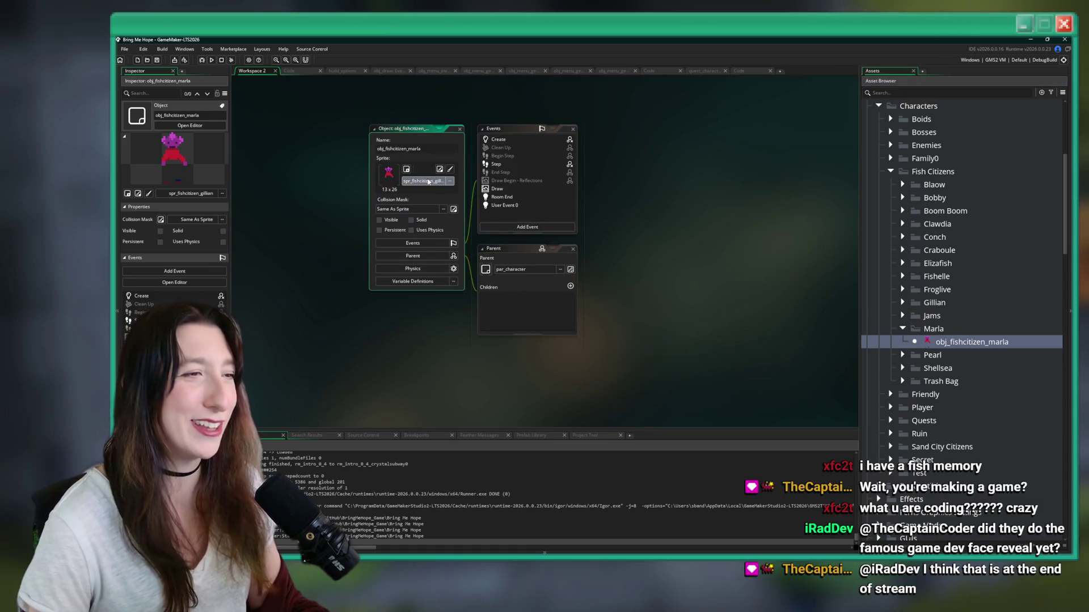
left_click(426, 182)
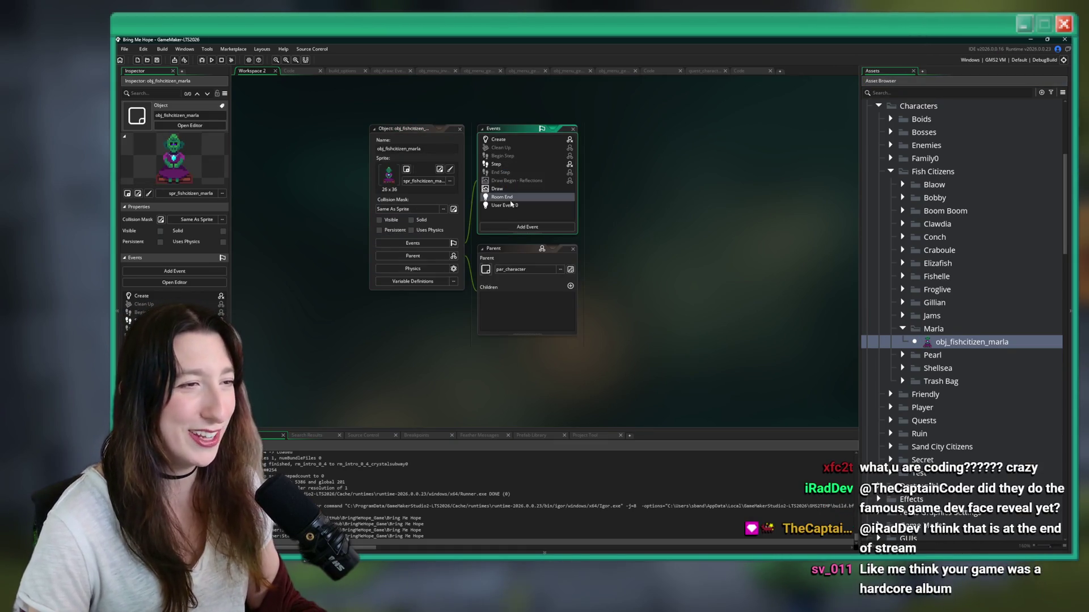
left_click(538, 140)
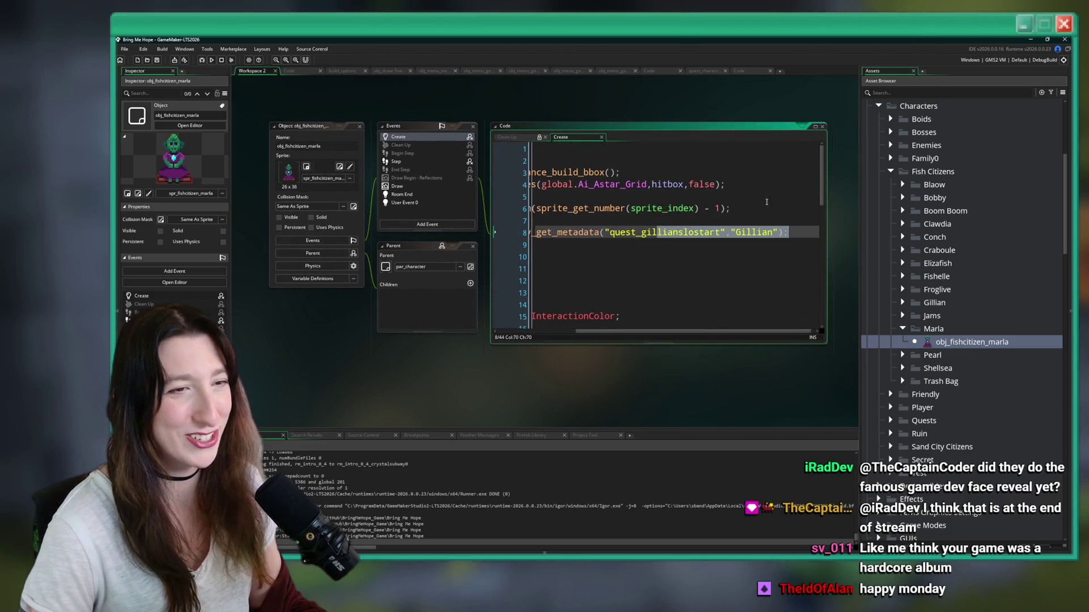
Step: Delete line 42 '_rimlight_map[$ spr_fishcitizen_gillian] = true;' from the Create code
left_click(688, 268)
scroll(689, 263, "down", 2)
scroll(689, 264, "down", 8)
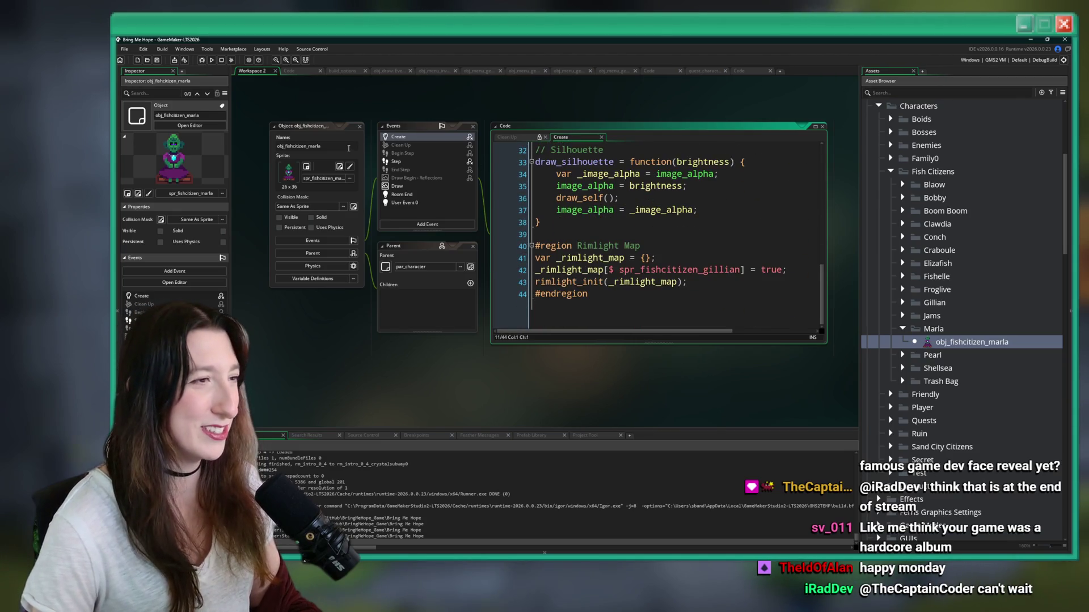
left_click(349, 147)
left_click(751, 275)
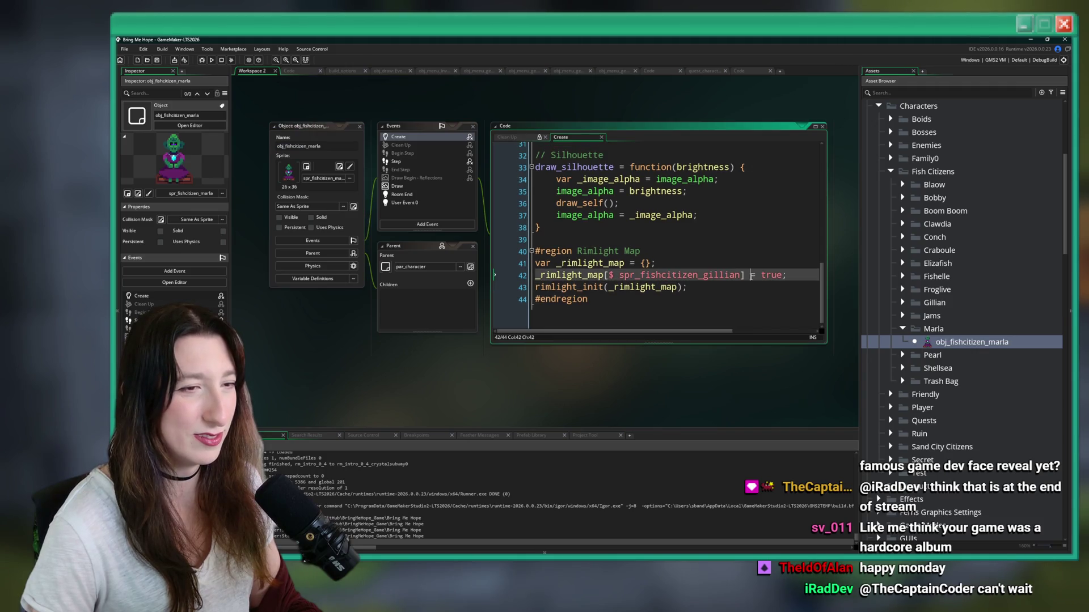
left_click(323, 143)
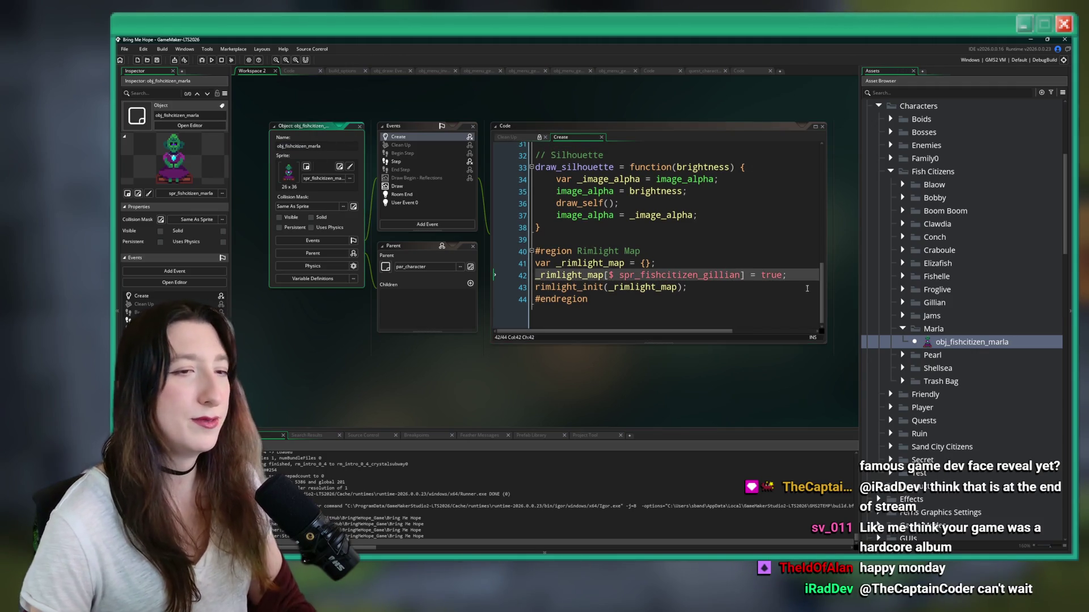
left_click(805, 275)
key("shift+Up")
key("BackSpace")
left_click(336, 147)
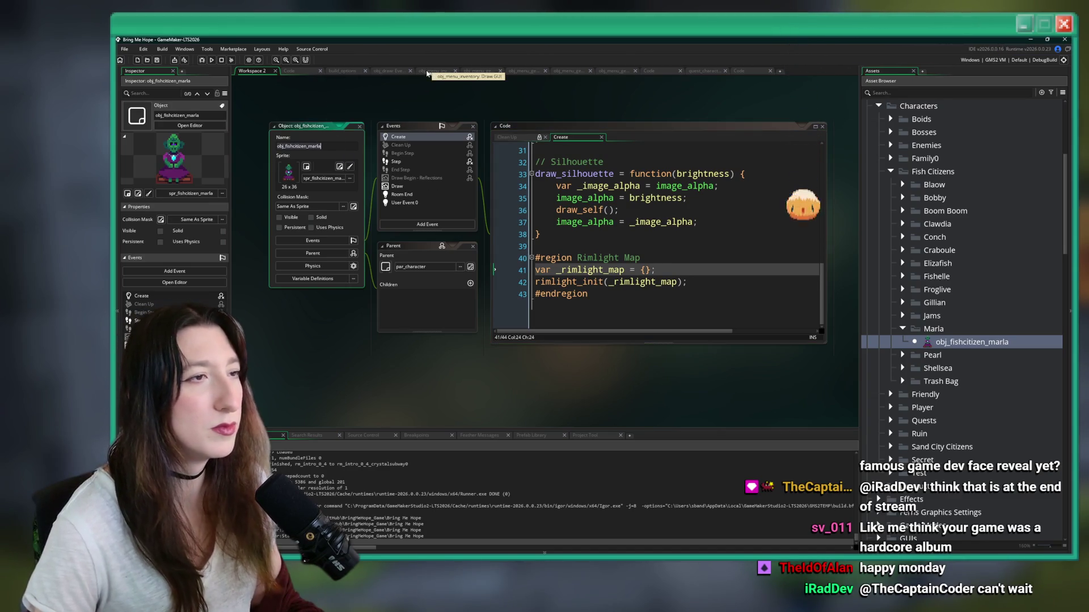
Step: Open the rm_intro_0_4 room via the Ctrl+T asset search
key("ctrl+t")
type("rm_intro_0_4")
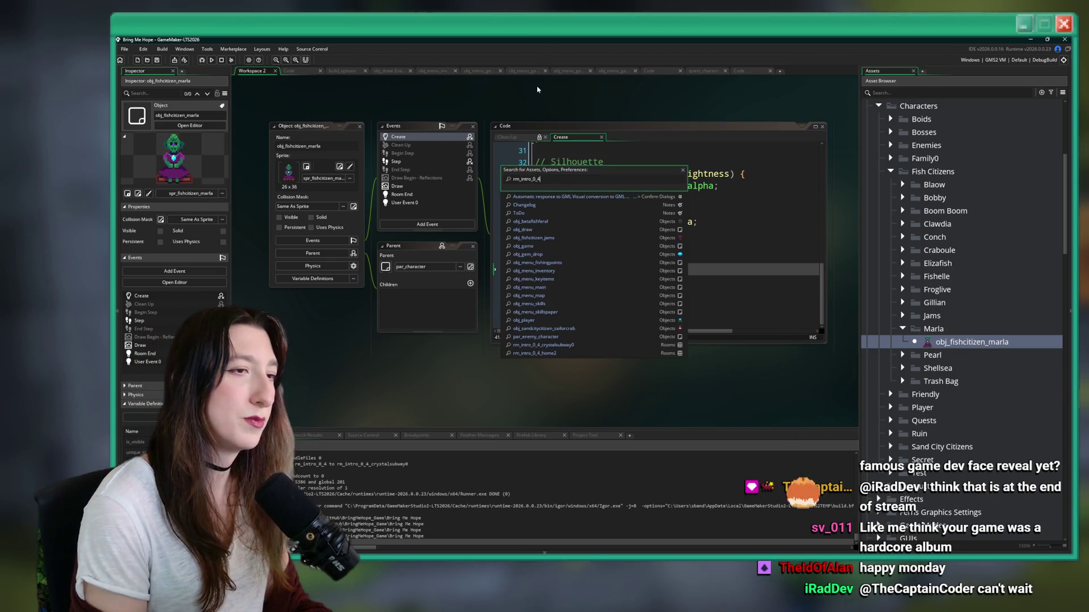
key("Return")
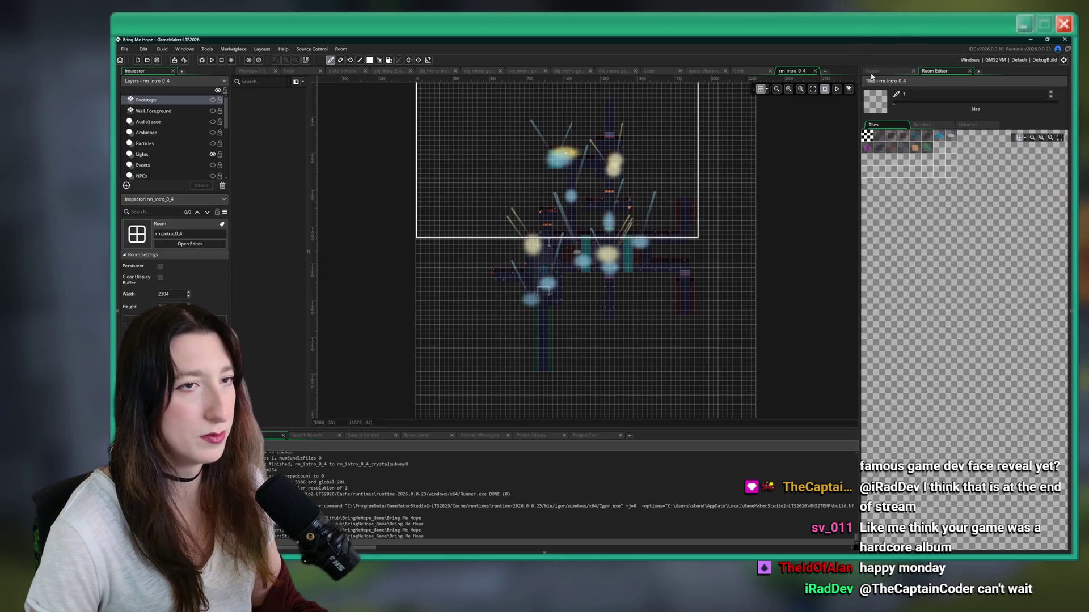
Step: Place obj_fishcitizen_marla on the NPCs layer at the hall's top centre and run the game
left_click(872, 72)
scroll(674, 204, "up", 5)
scroll(181, 140, "down", 2)
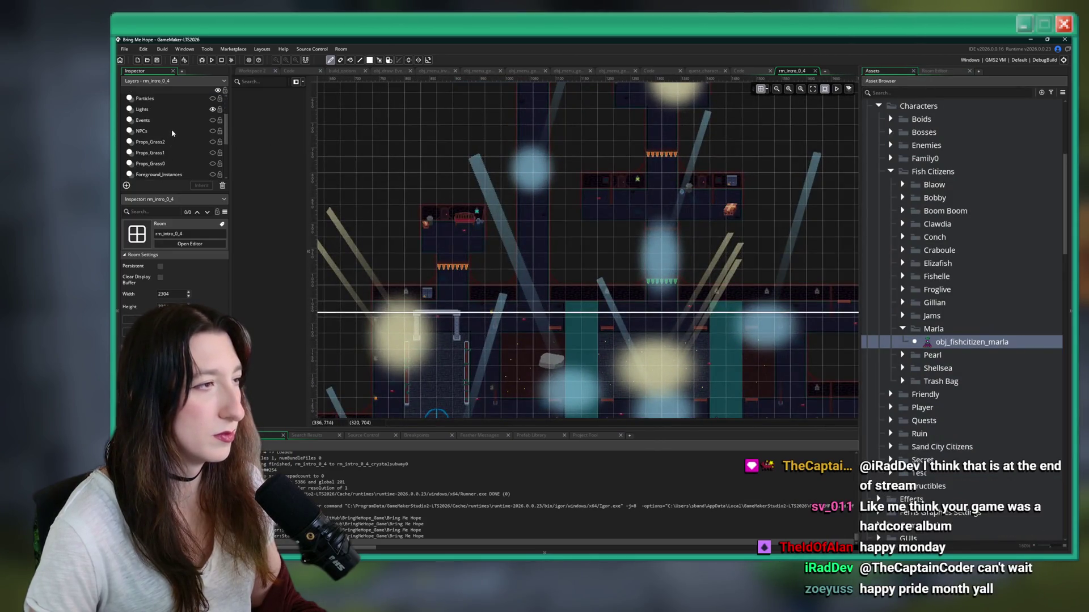
left_click(205, 132)
scroll(399, 237, "up", 5)
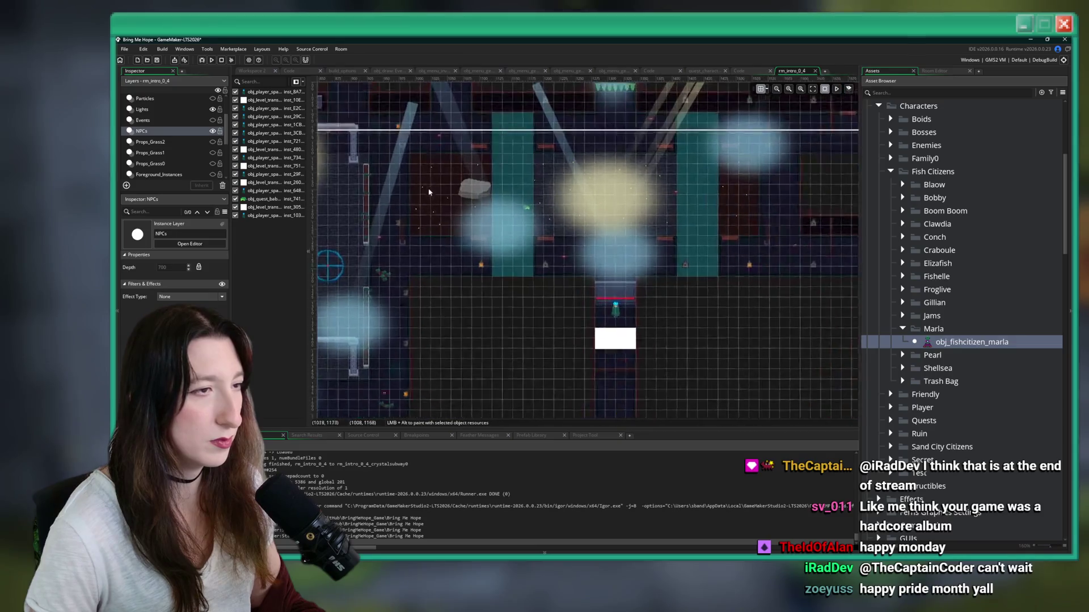
scroll(399, 236, "down", 3)
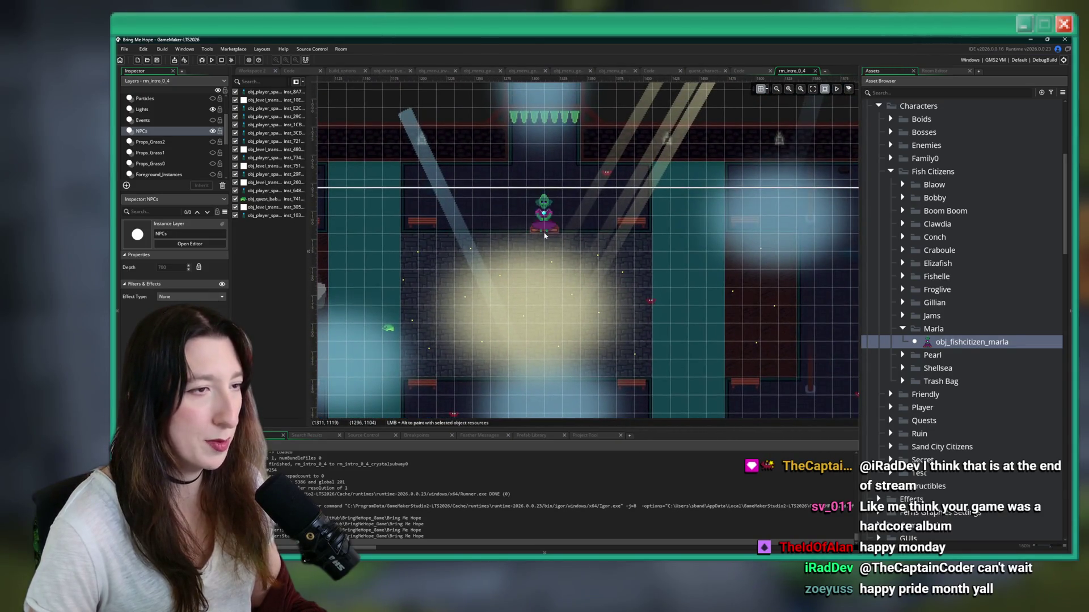
mouse_move(530, 255)
left_mouse_down()
mouse_move(531, 235)
mouse_move(536, 245)
left_mouse_up()
key("F5")
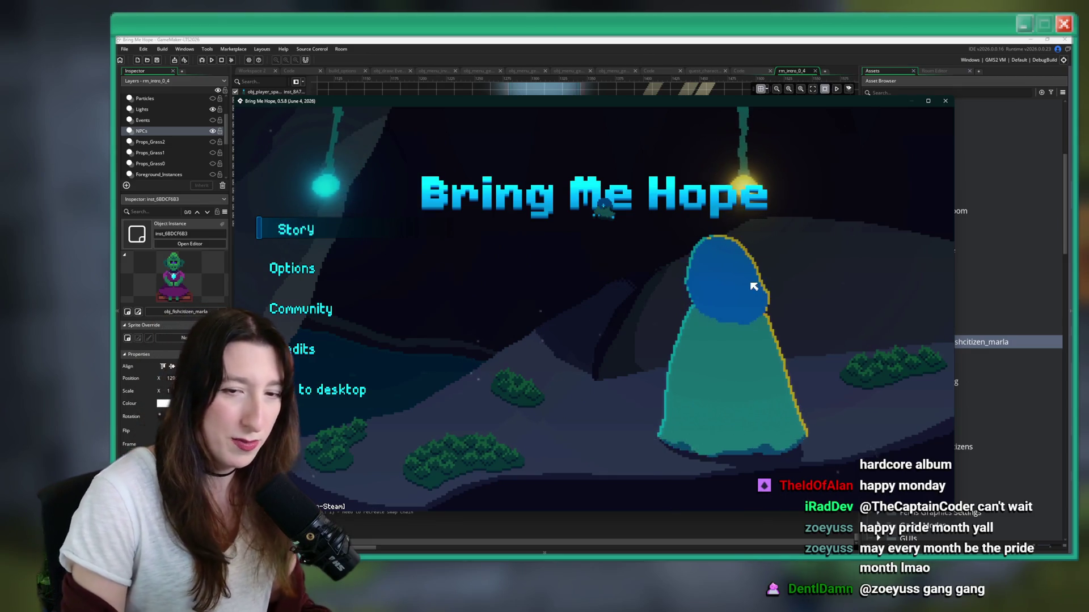
Step: Start a Story playthrough of Bring Me Hope, then switch to Focusrite Control 2
left_click(281, 231)
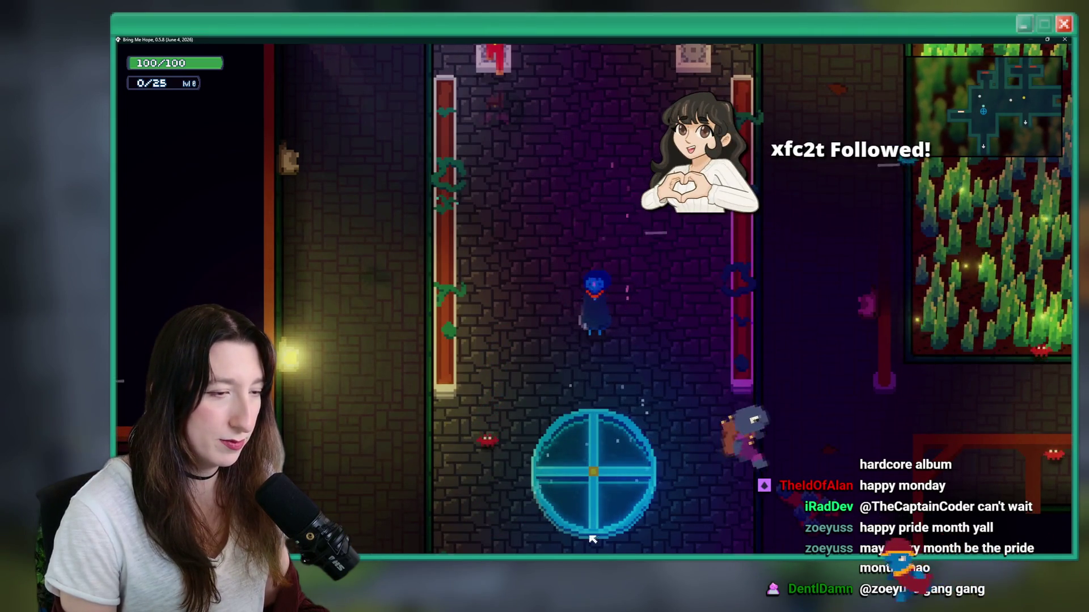
mouse_move(561, 567)
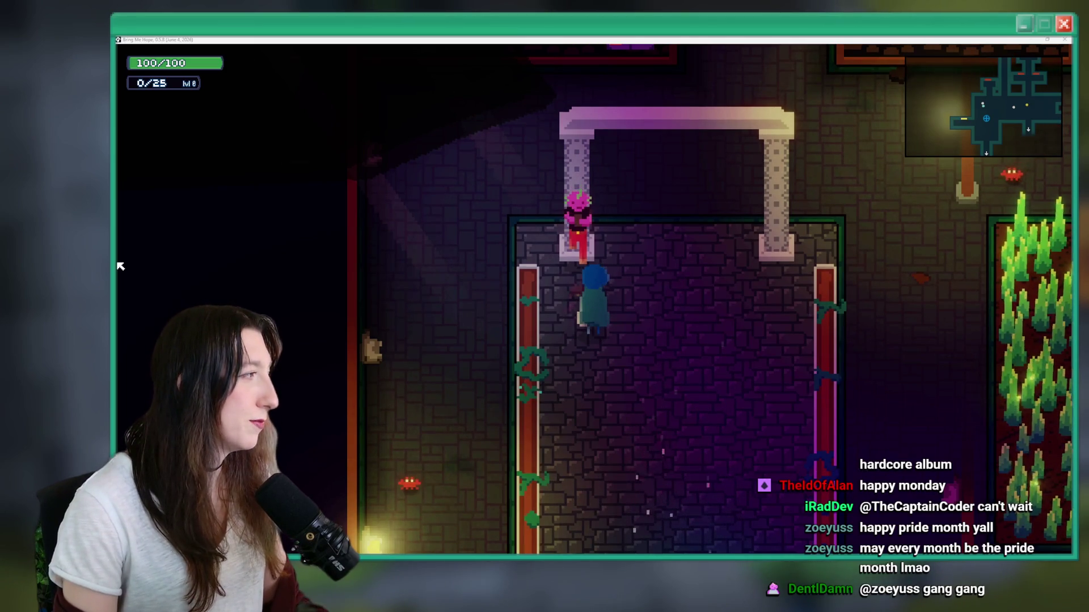
key("alt+Tab")
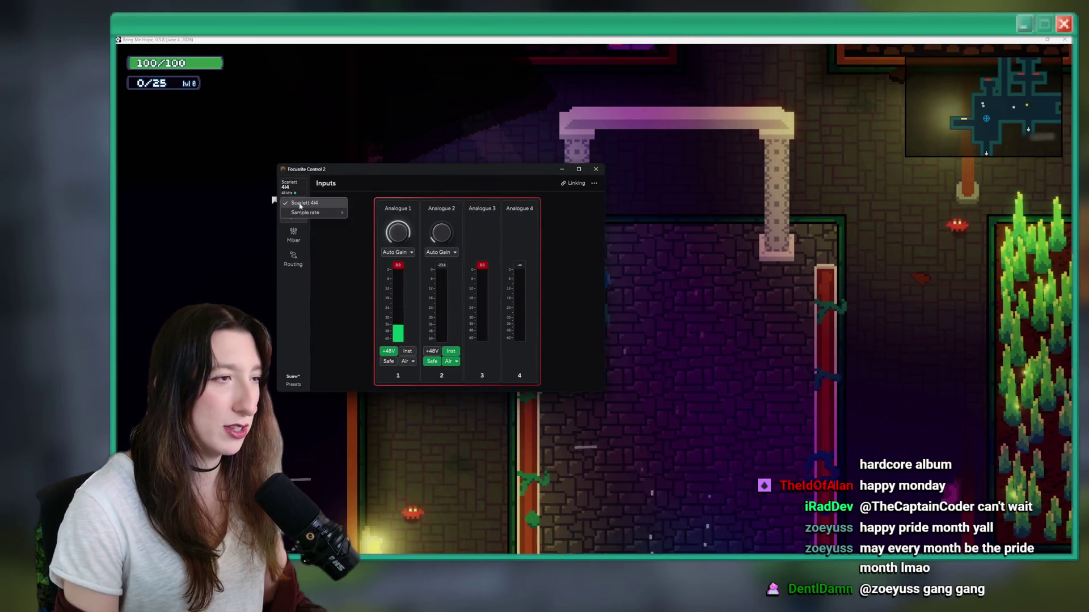
Step: Change the Scarlett 4i4 sample rate to 48 kHz from its device menu
left_click(289, 190)
left_click(301, 188)
left_click(301, 189)
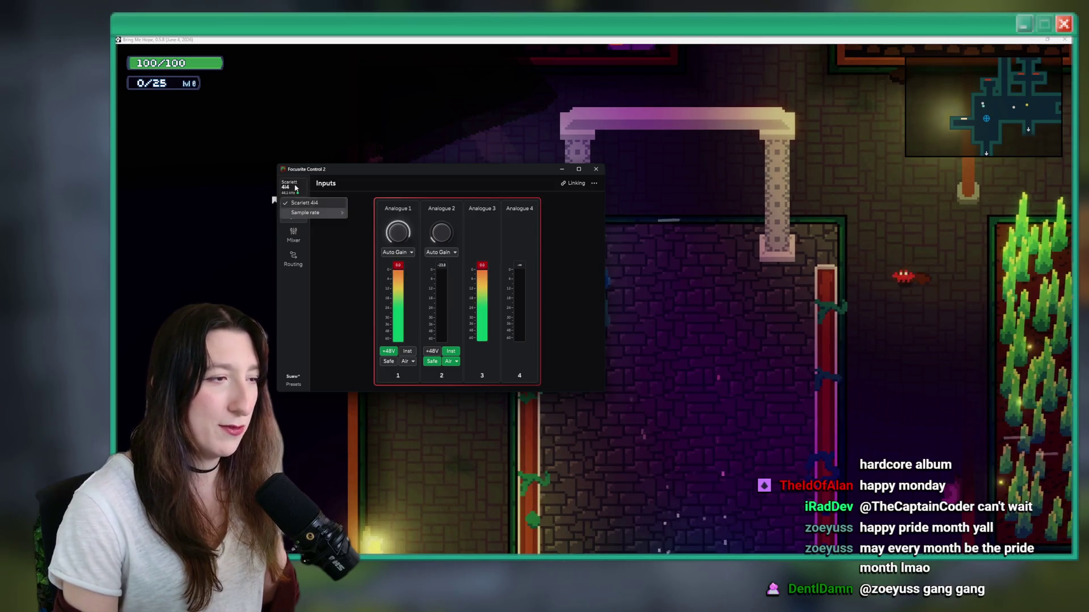
mouse_move(302, 215)
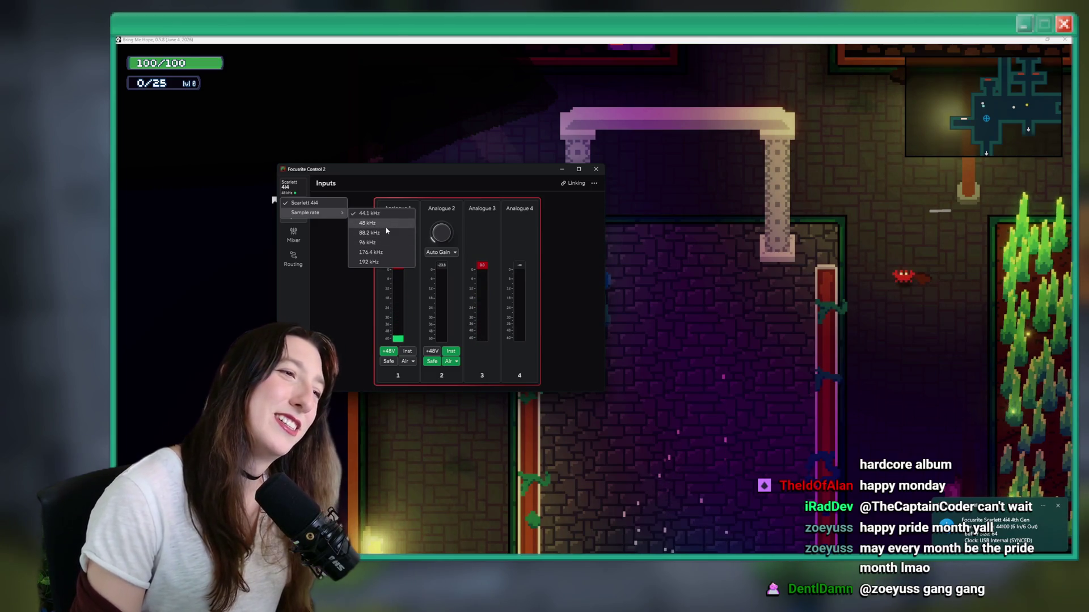
left_click(387, 222)
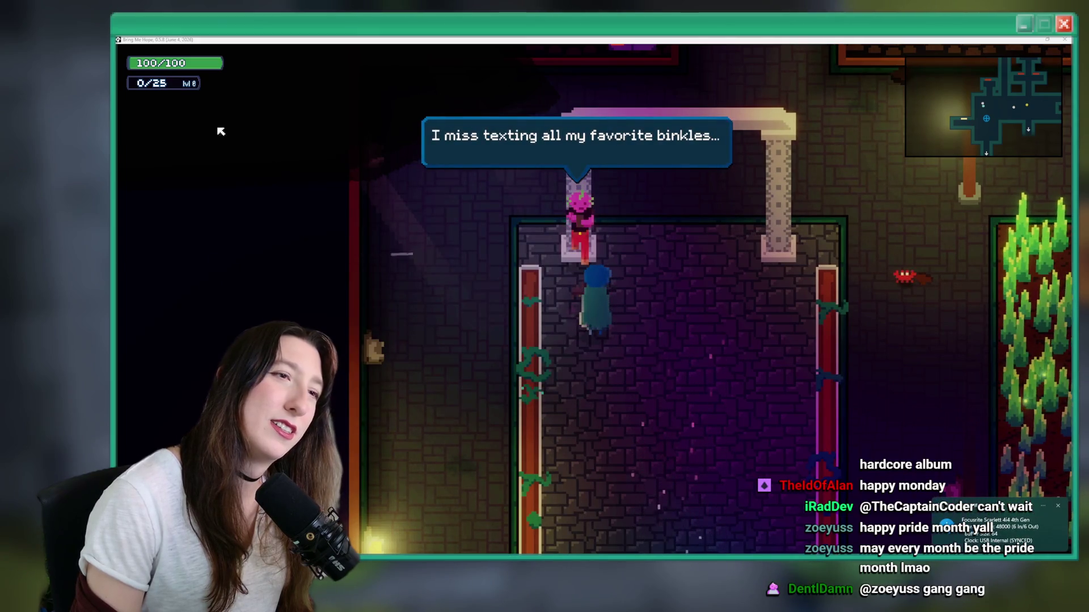
Step: Walk the player past the archway NPC and up to Marla until the E Talk prompt appears
left_click(658, 250)
key("d")
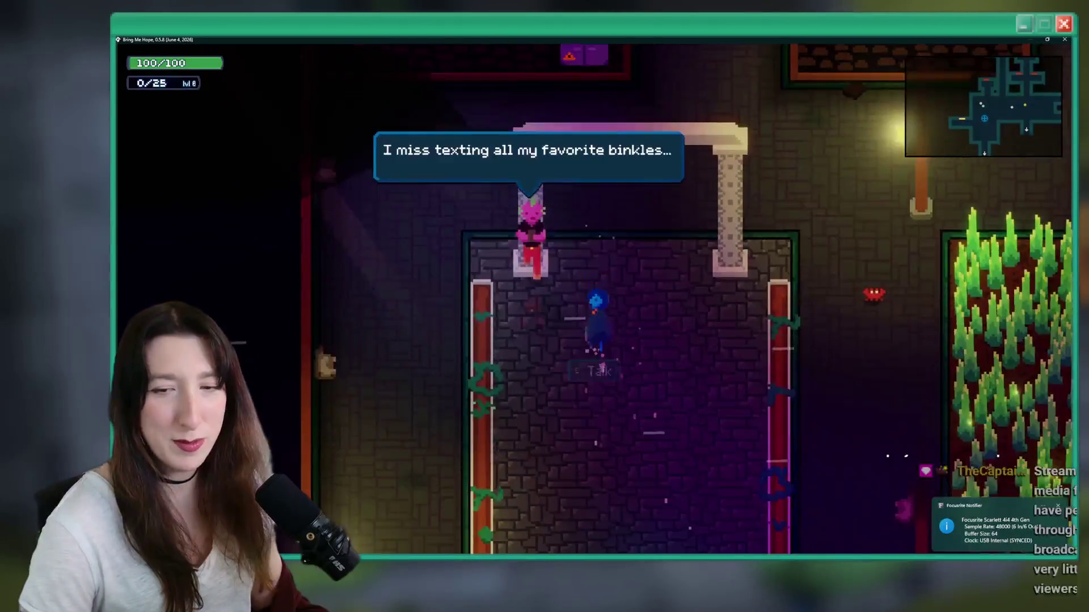
key("w")
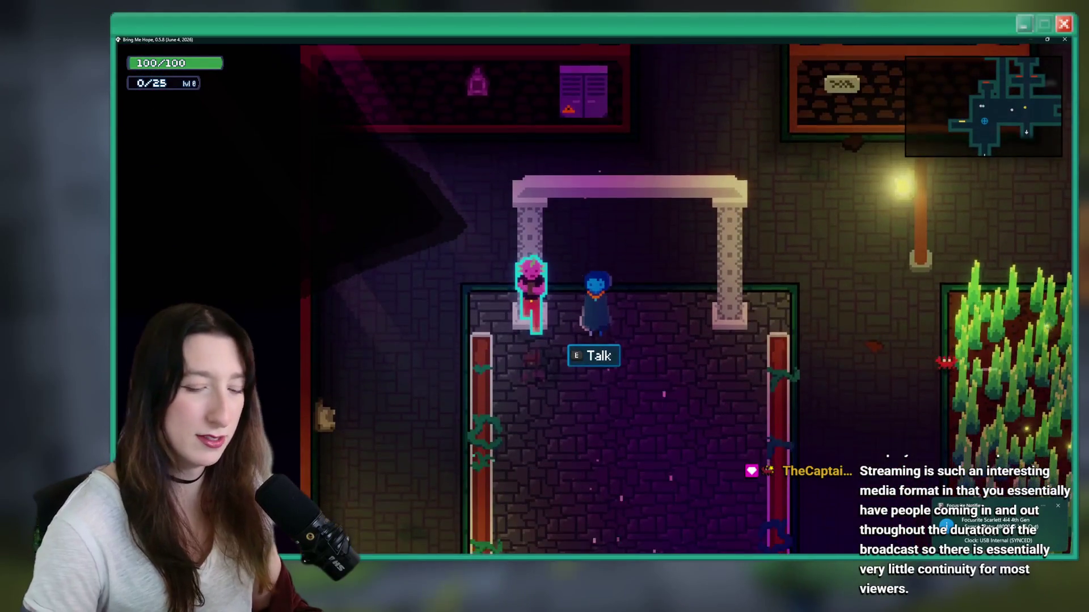
key("w")
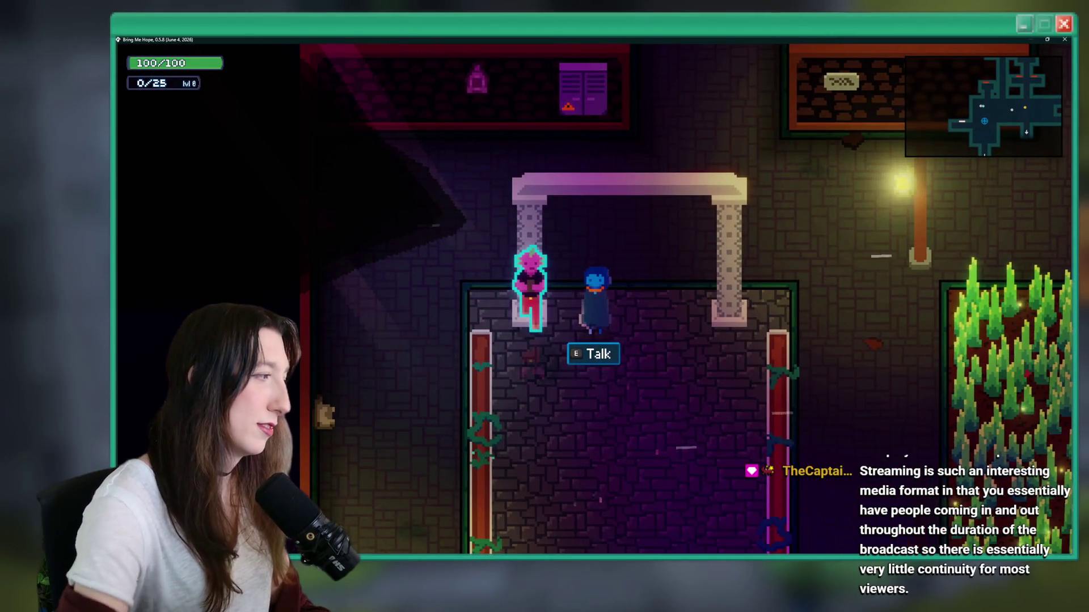
key("s")
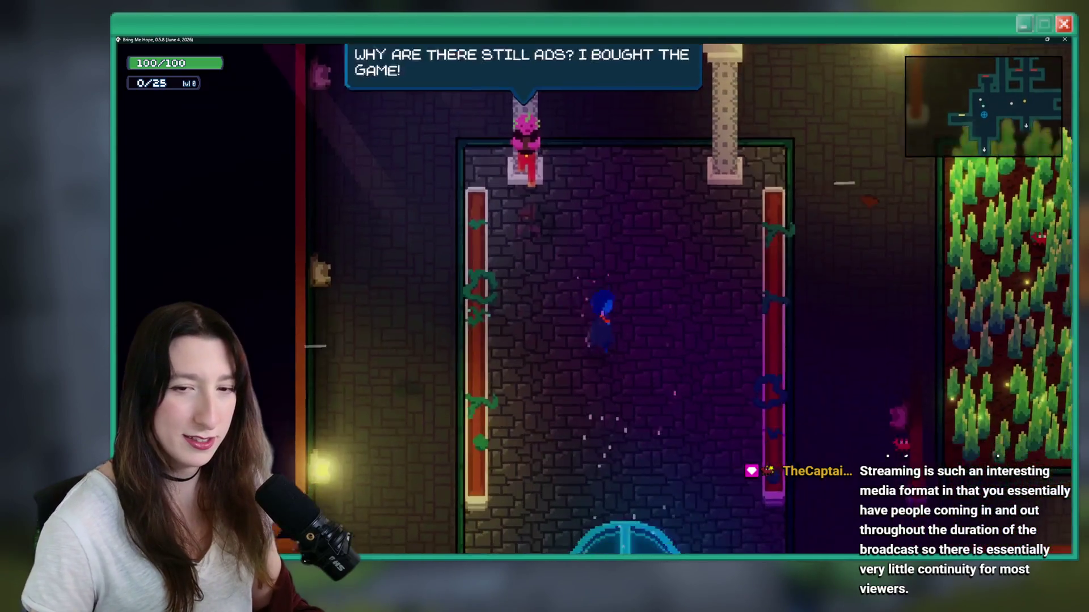
key("d")
key("d")
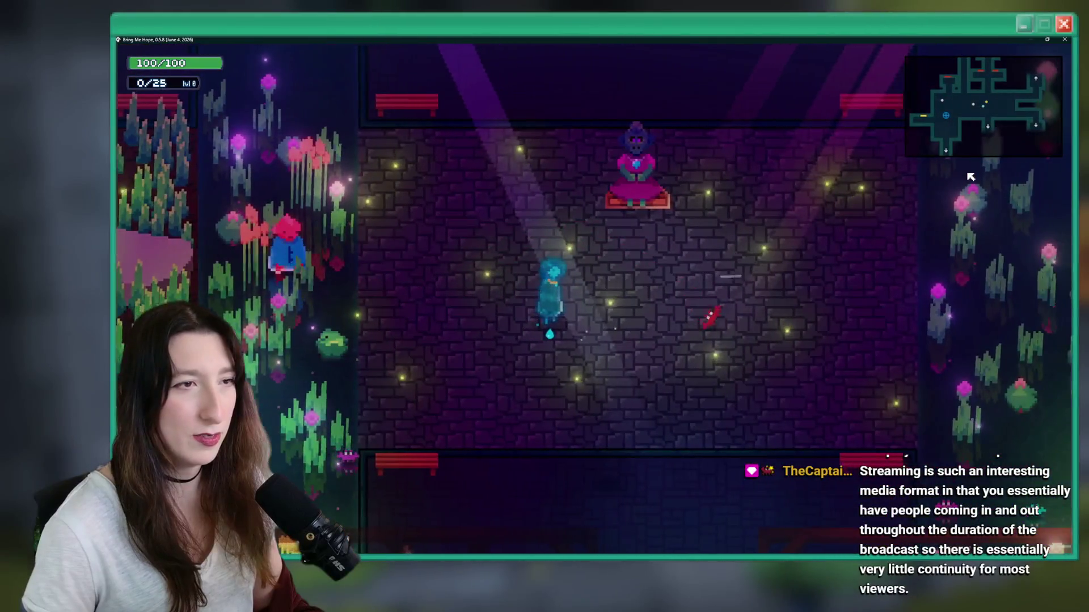
key("w")
key("d")
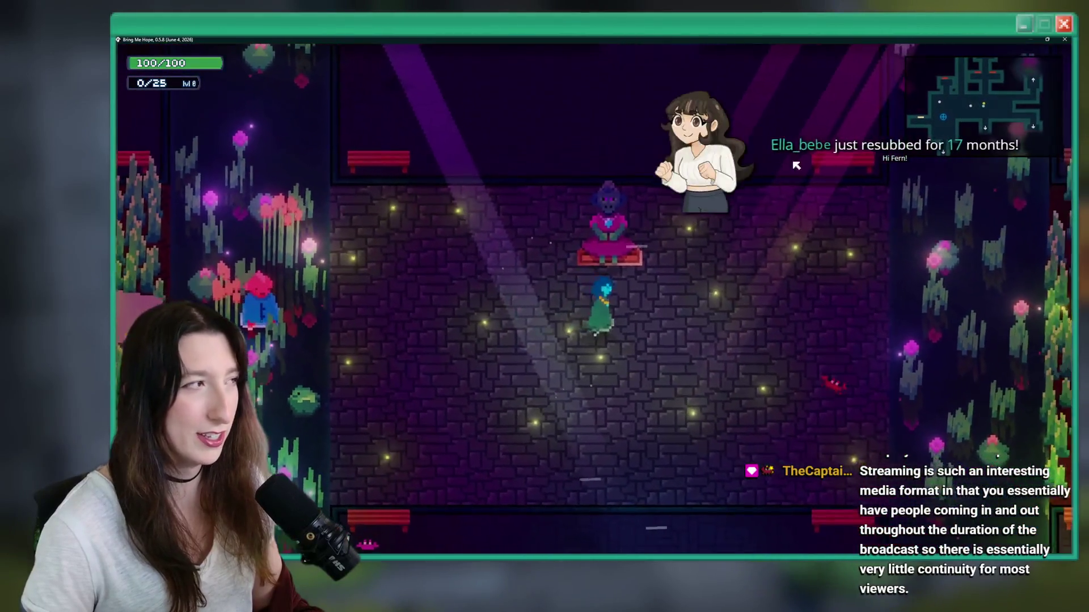
key("w")
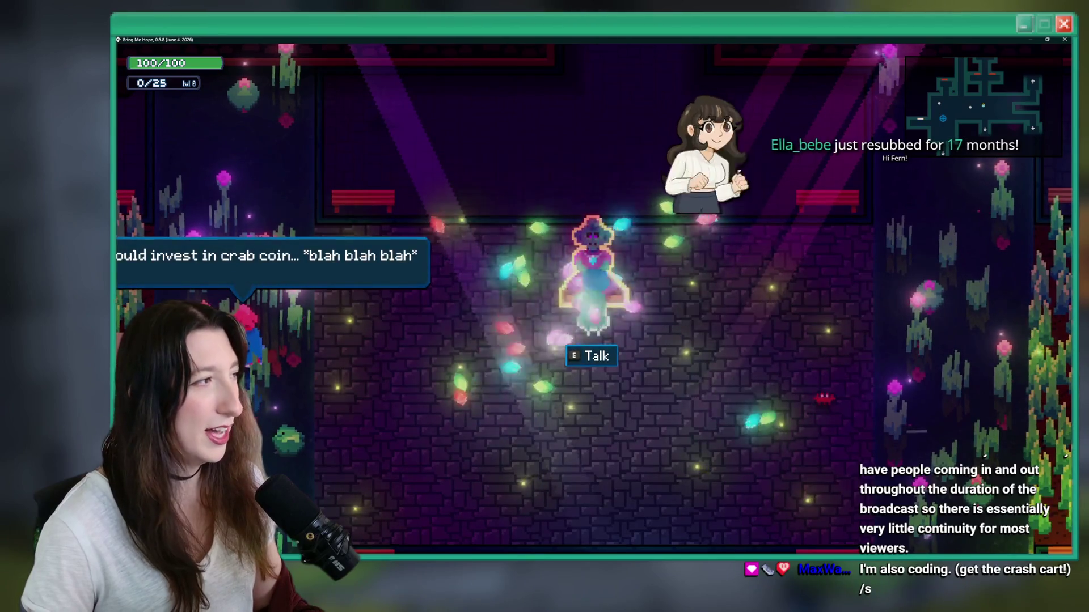
Step: Step away from and back beside Marla to re-show Talk, roam the plaza, then close the game
key("s")
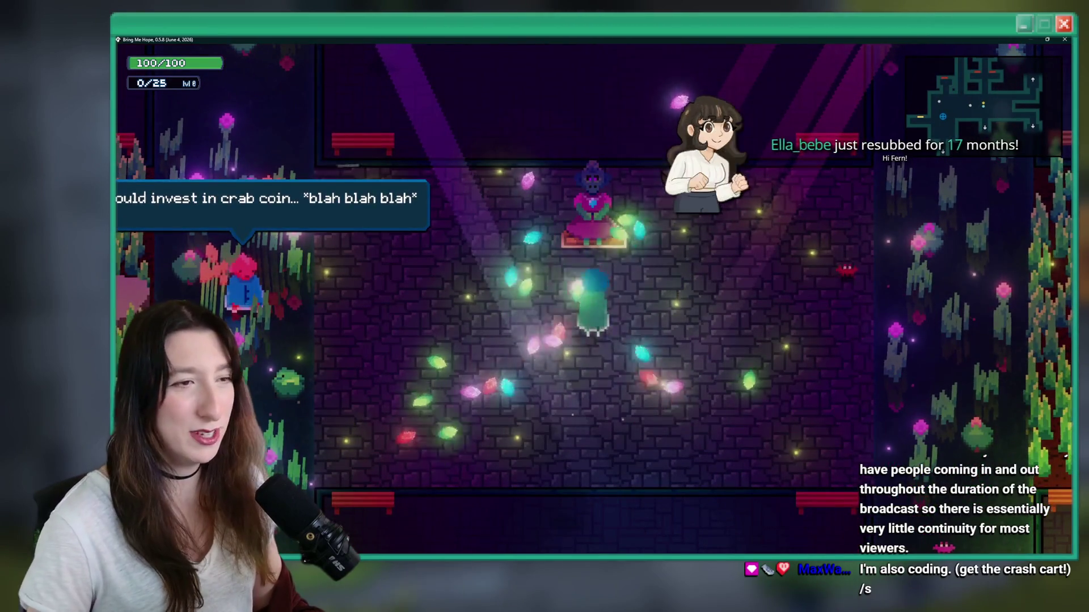
key("w")
key("s")
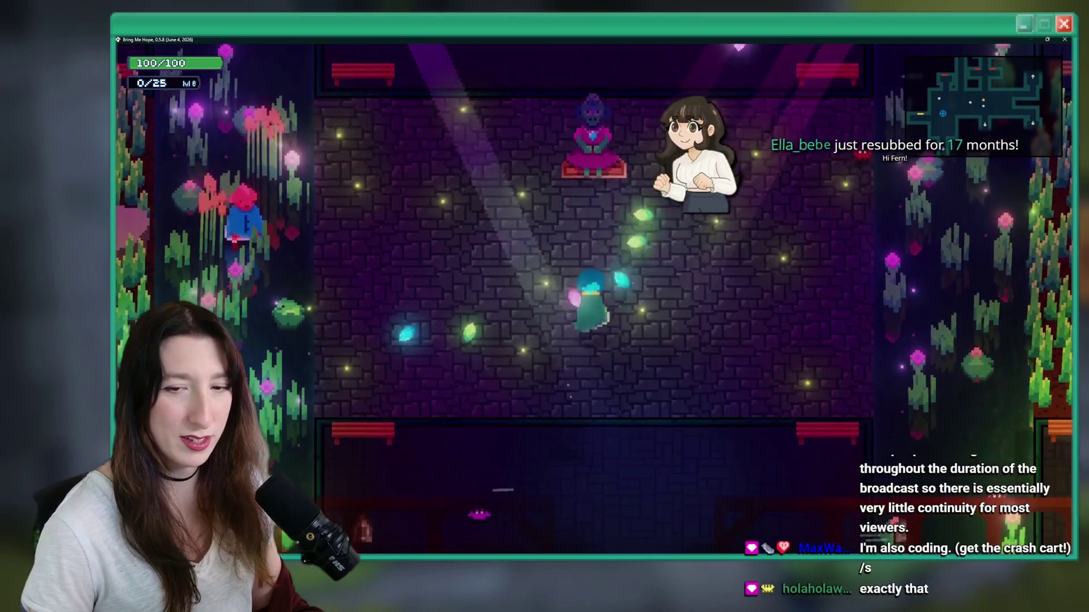
key("w")
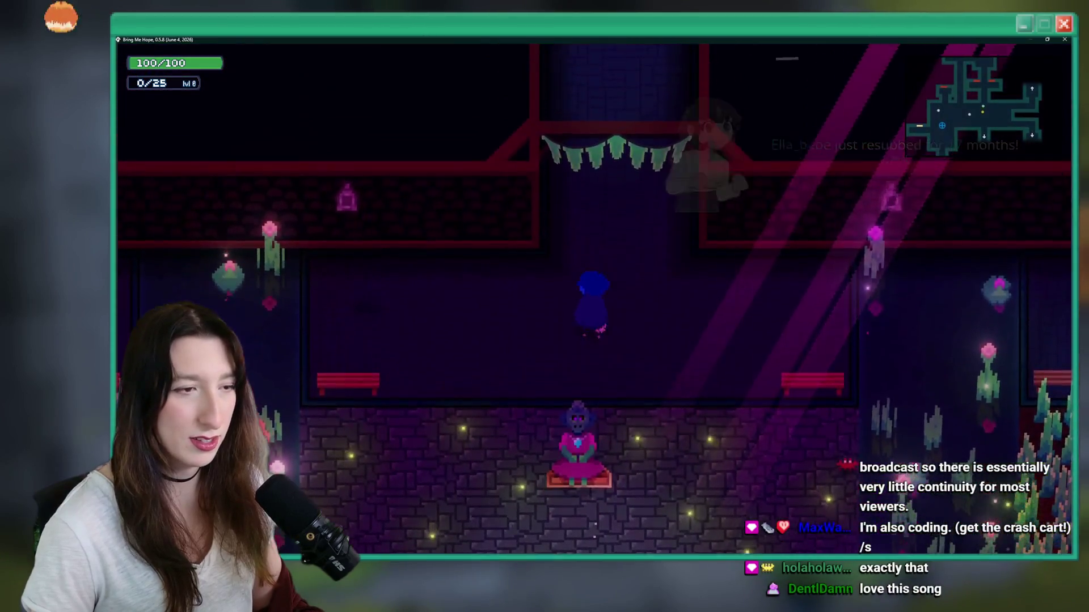
key("s")
key("s")
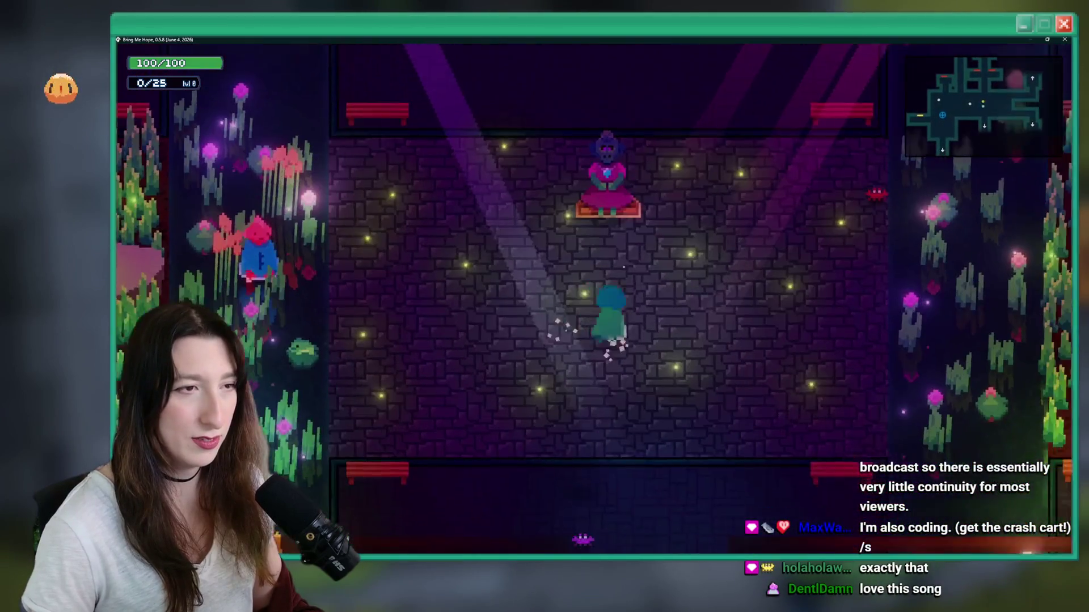
key("w")
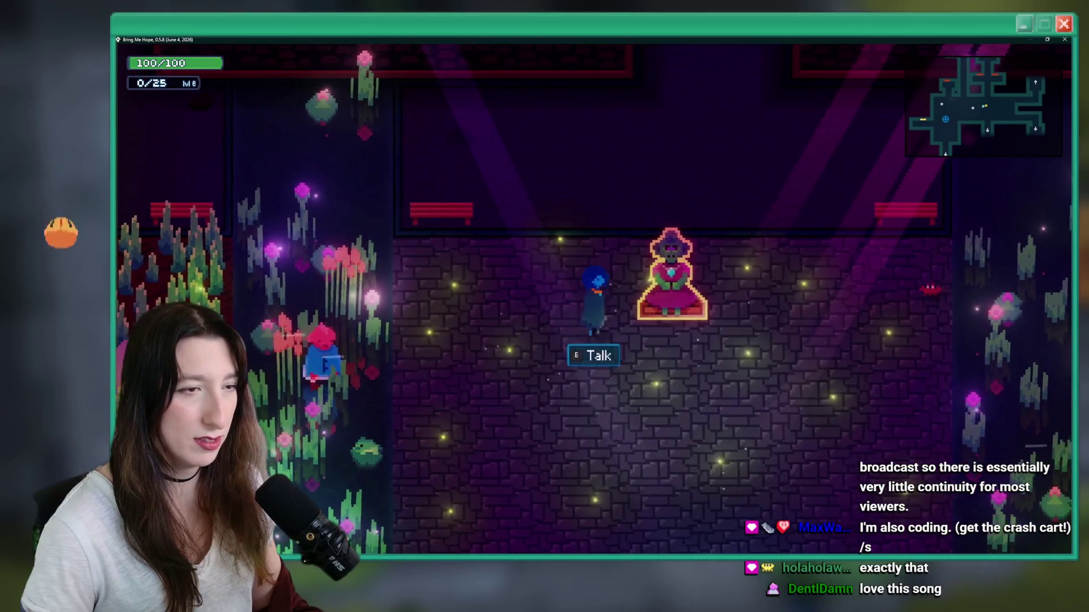
key("a")
key("s")
key("d")
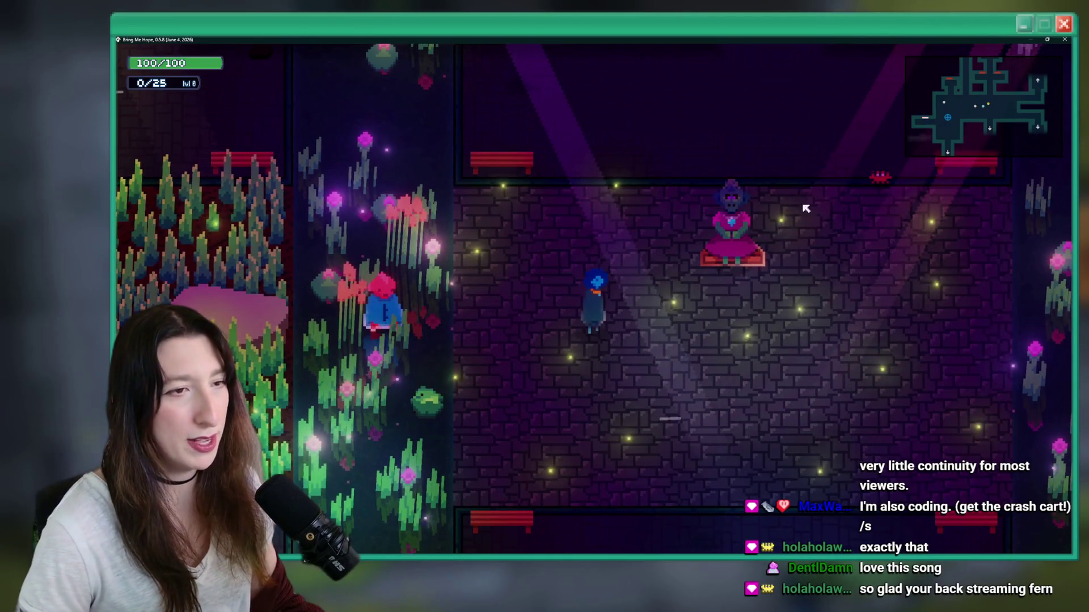
key("d")
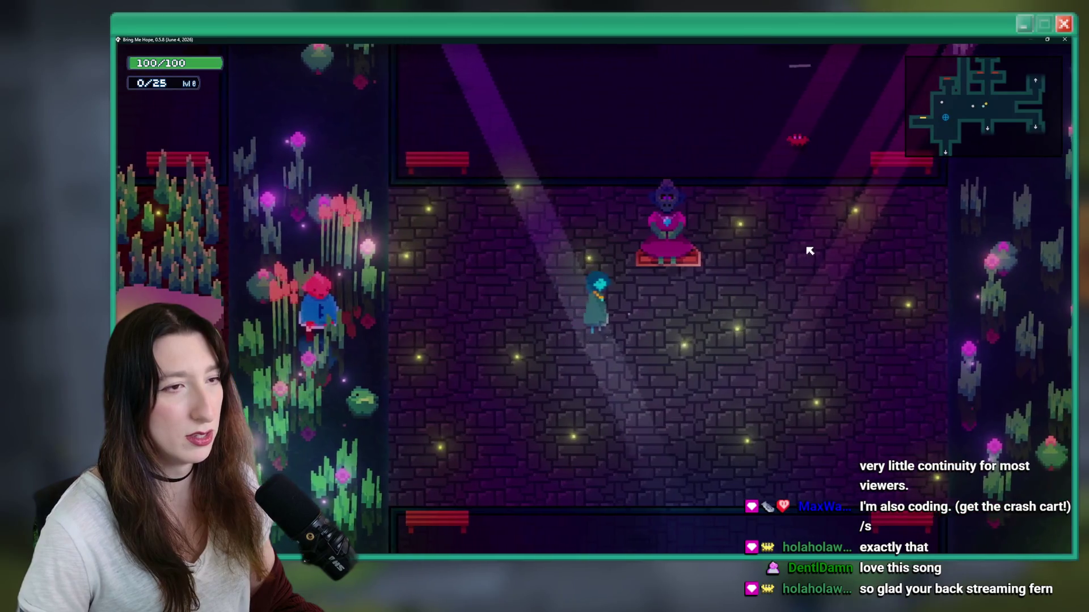
key("w")
key("a")
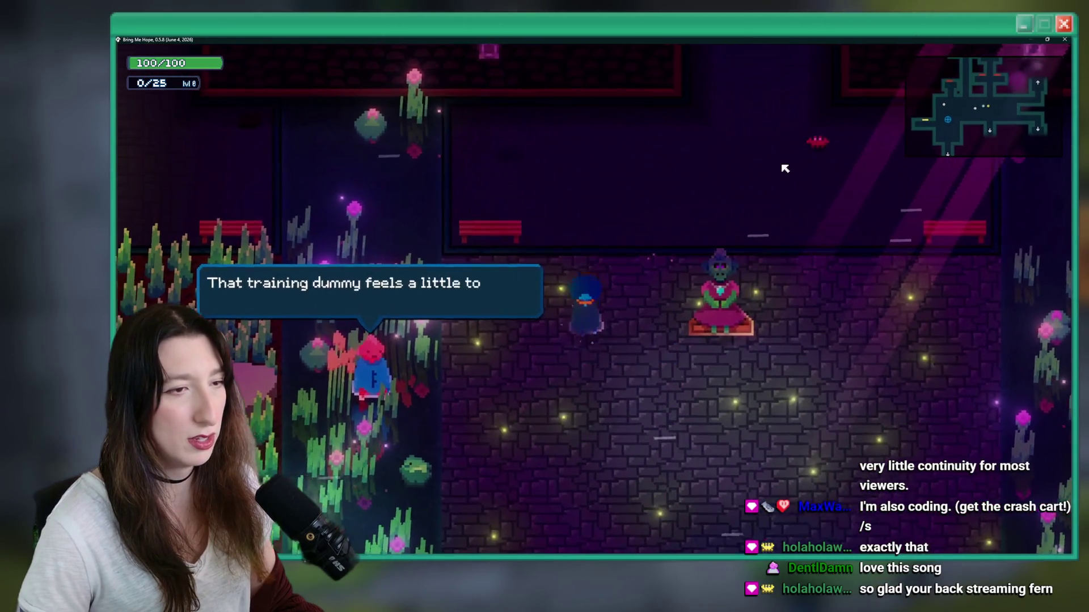
key("s")
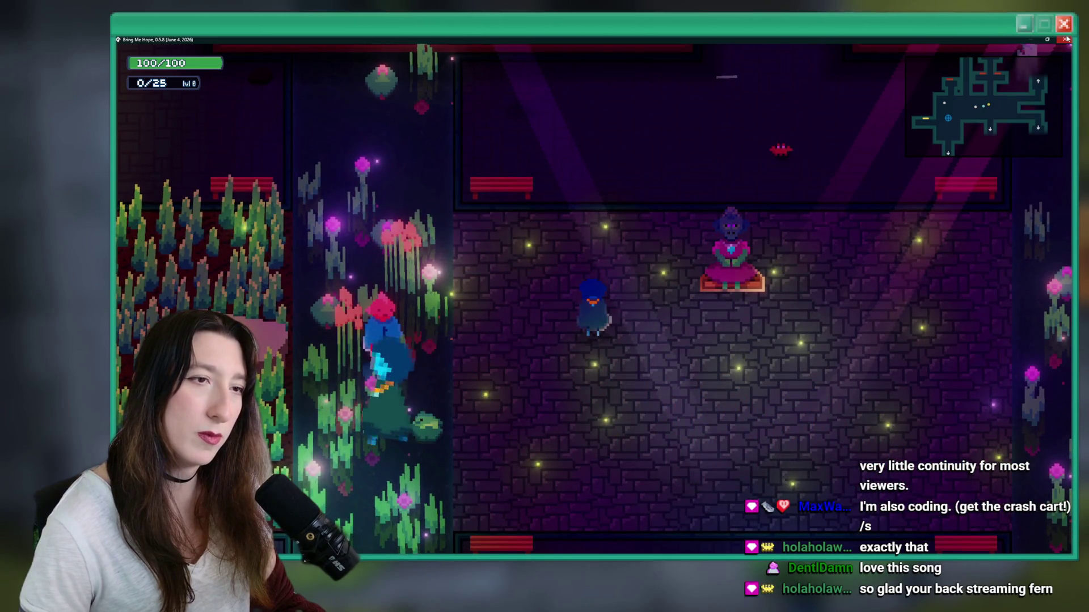
left_click(1066, 38)
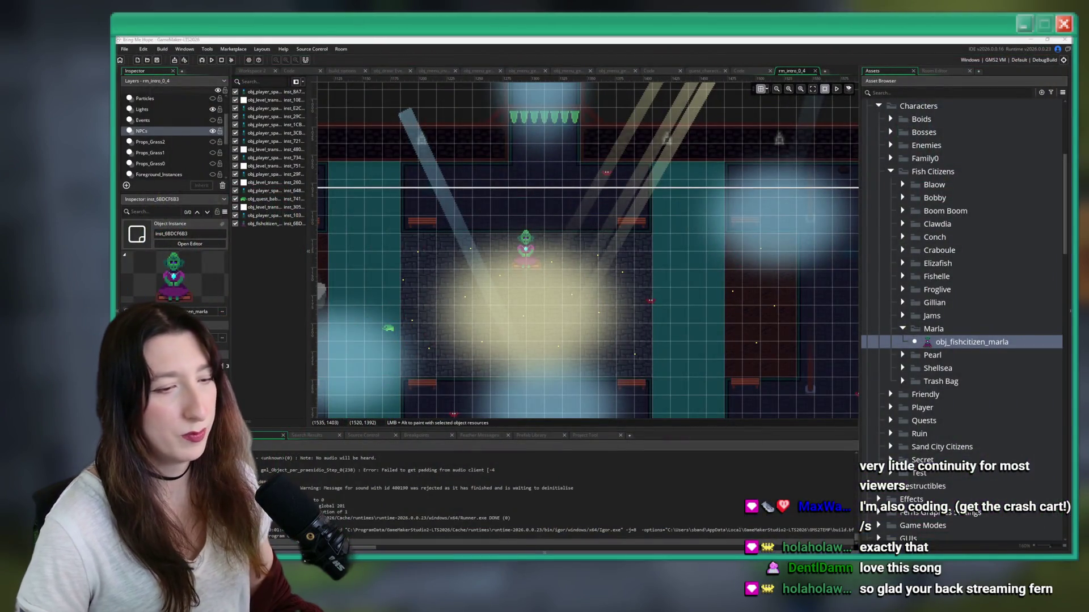